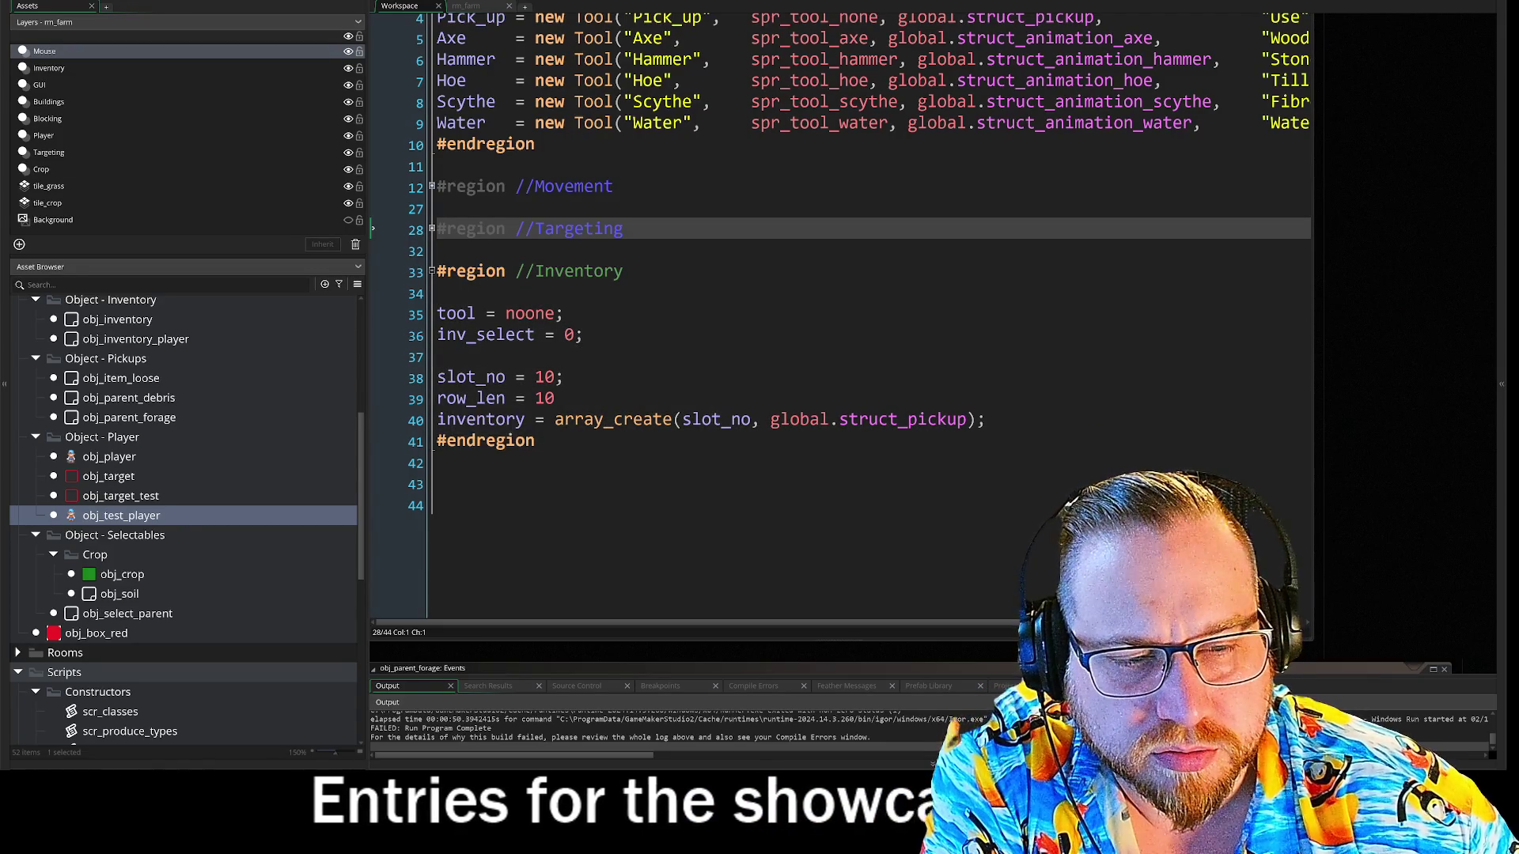
- Review the Inventory region code at line 38, then narrow the asset panel to widen the code area
{"action": "left_click_drag", "start_coordinate": [438, 419], "coordinate": [836, 420]}
{"action": "left_click", "coordinate": [563, 378]}
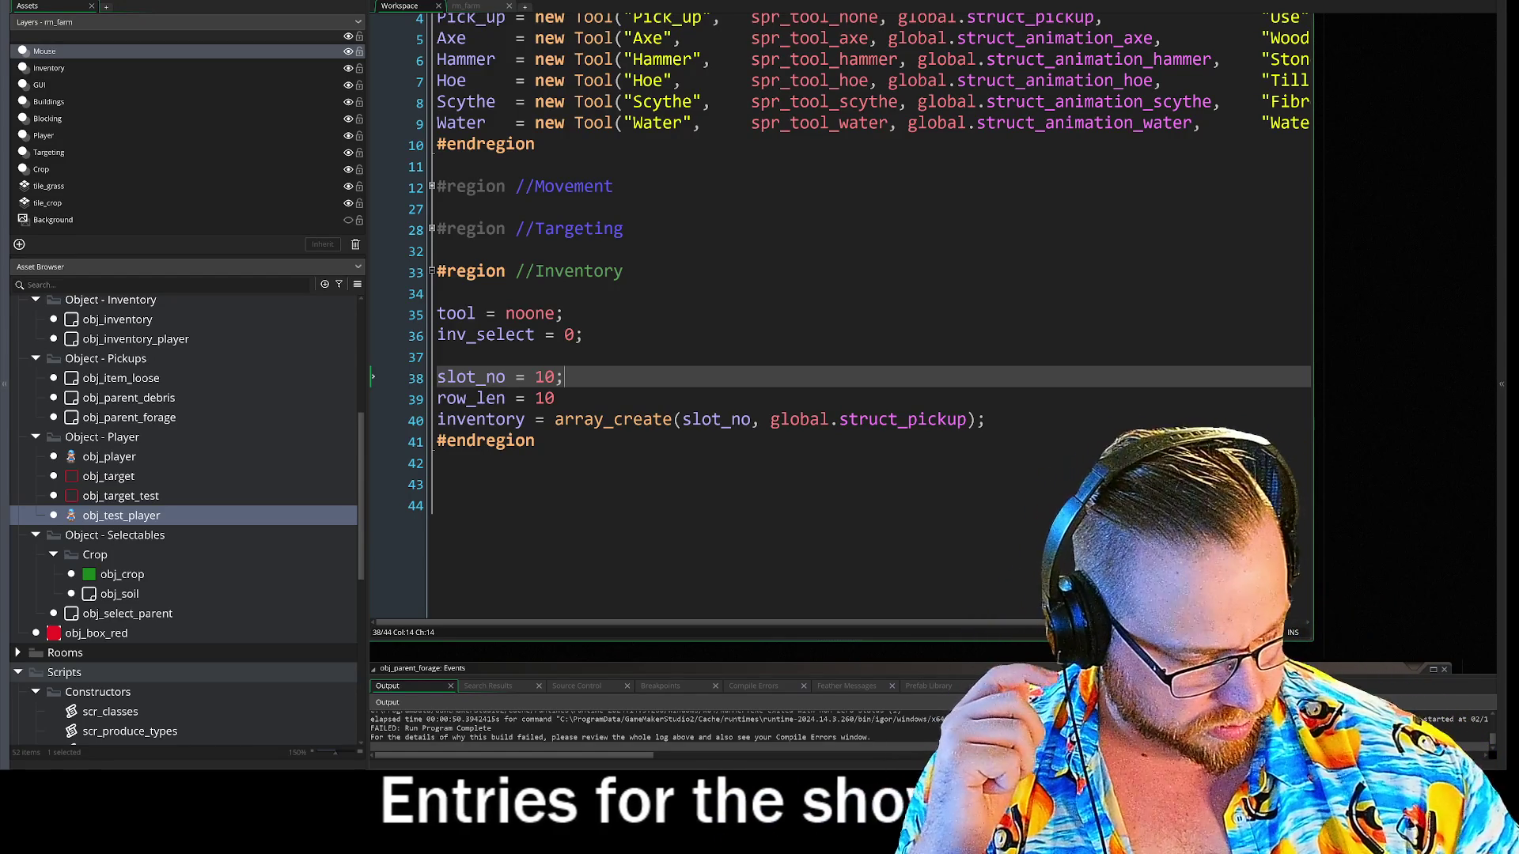
{"action": "mouse_move", "coordinate": [633, 422]}
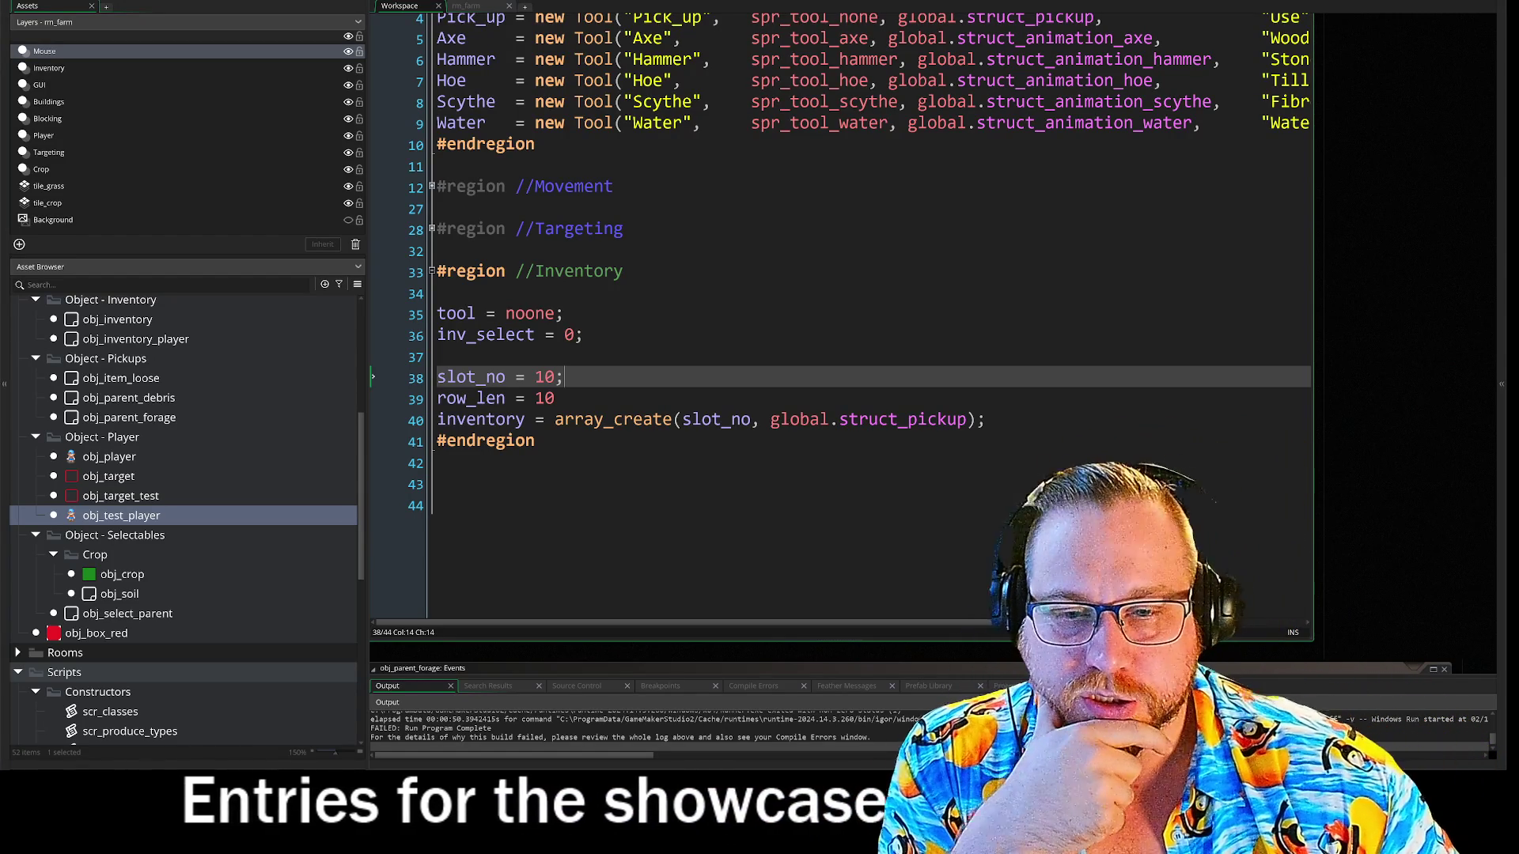
{"action": "left_click_drag", "start_coordinate": [366, 453], "coordinate": [221, 456]}
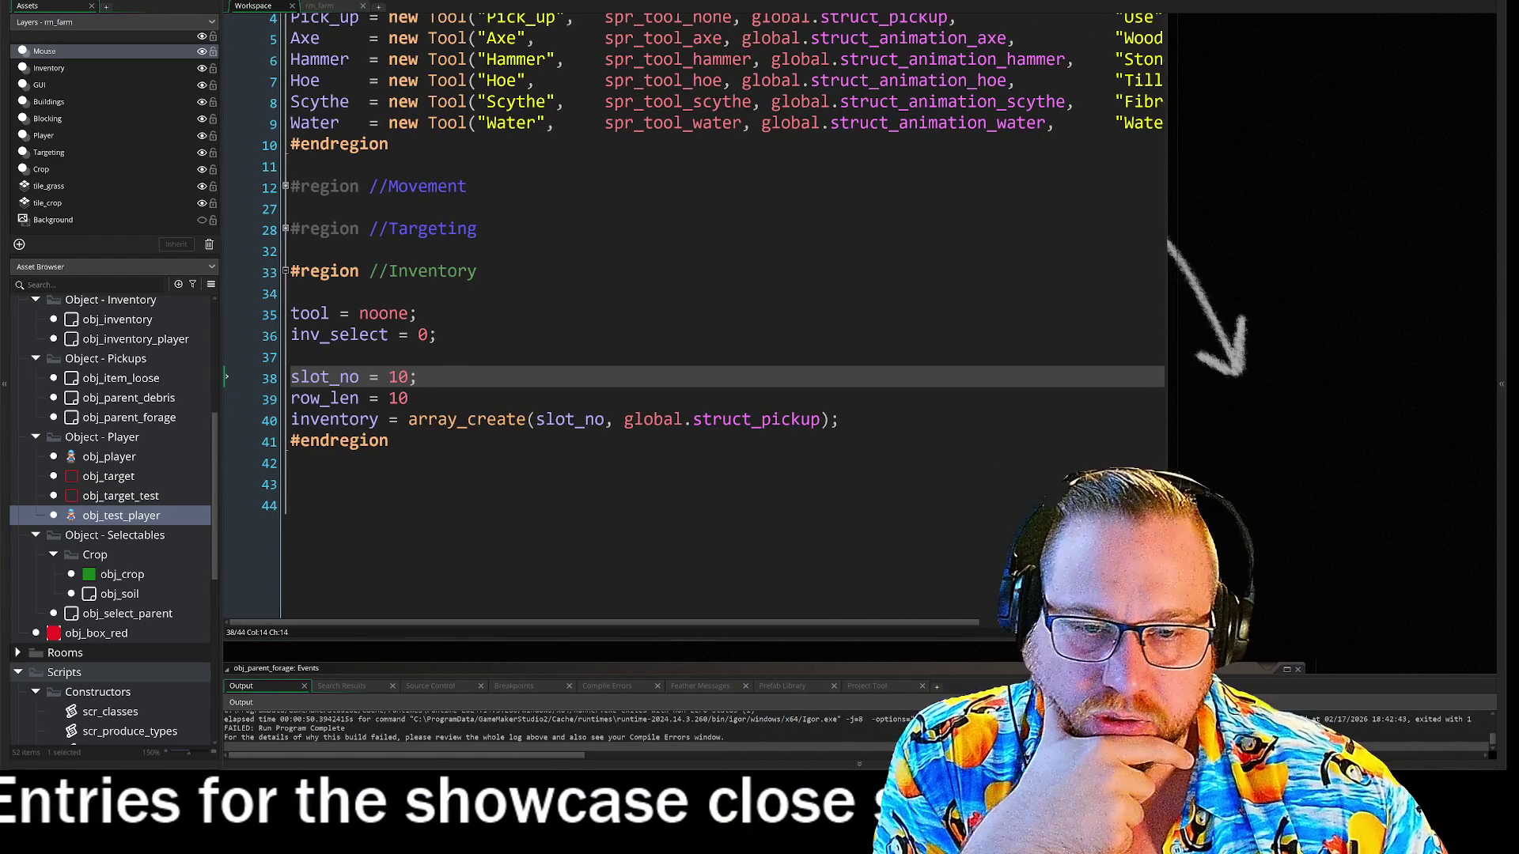
- Pan the workspace to the obj_parent_forage editor and slightly narrow the asset panel
{"action": "key", "text": "Down"}
{"action": "key", "text": "Down"}
{"action": "key", "text": "Down"}
{"action": "mouse_move", "coordinate": [432, 622]}
{"action": "left_mouse_down"}
{"action": "mouse_move", "coordinate": [633, 623]}
{"action": "mouse_move", "coordinate": [514, 539]}
{"action": "mouse_move", "coordinate": [524, 259]}
{"action": "mouse_move", "coordinate": [866, 21]}
{"action": "mouse_move", "coordinate": [787, 22]}
{"action": "left_mouse_up"}
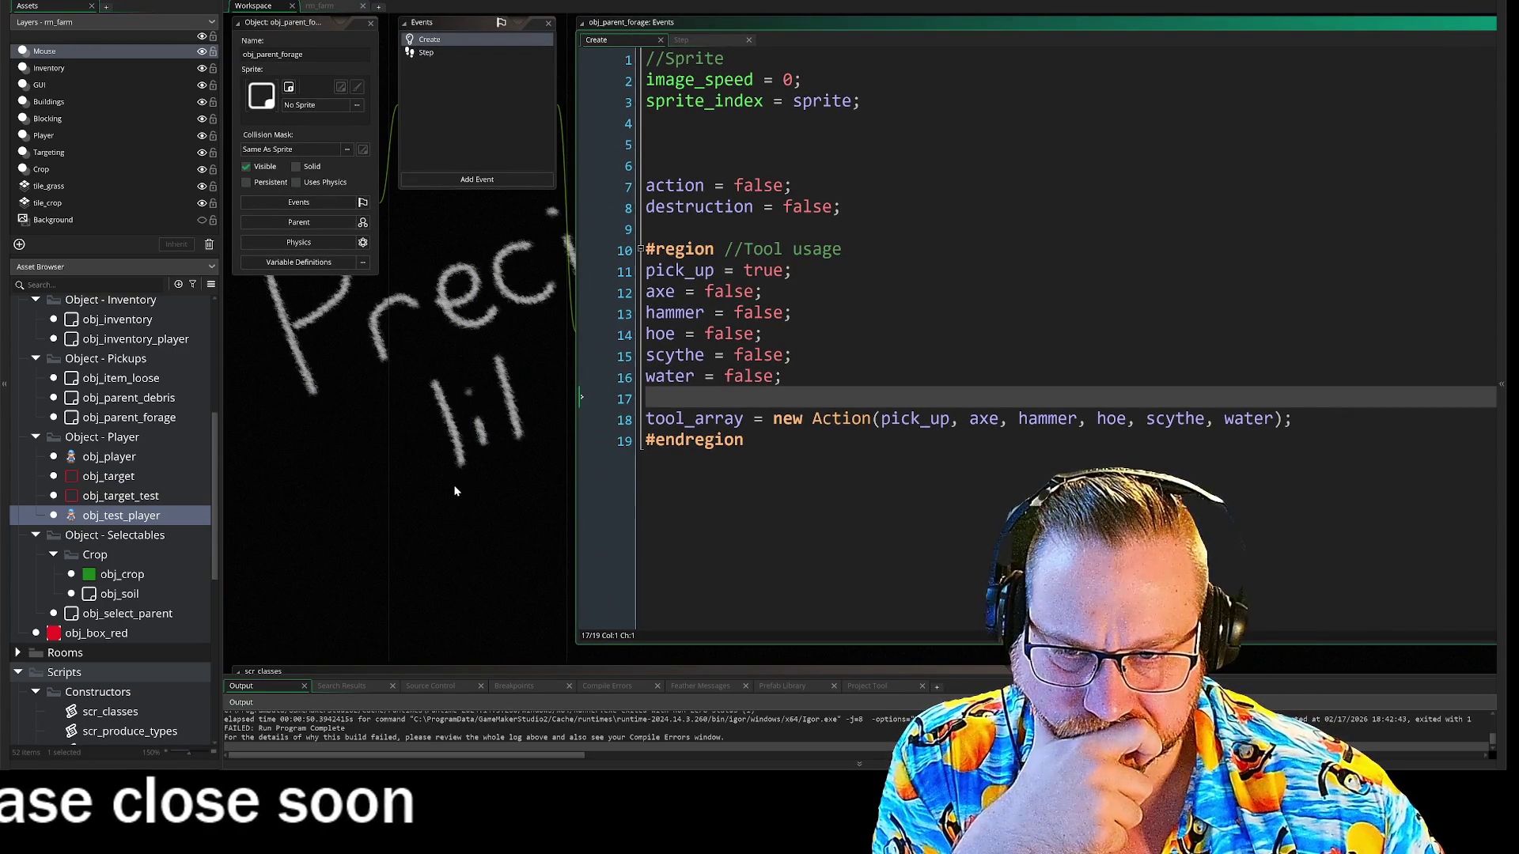
{"action": "left_click_drag", "start_coordinate": [492, 481], "coordinate": [487, 482]}
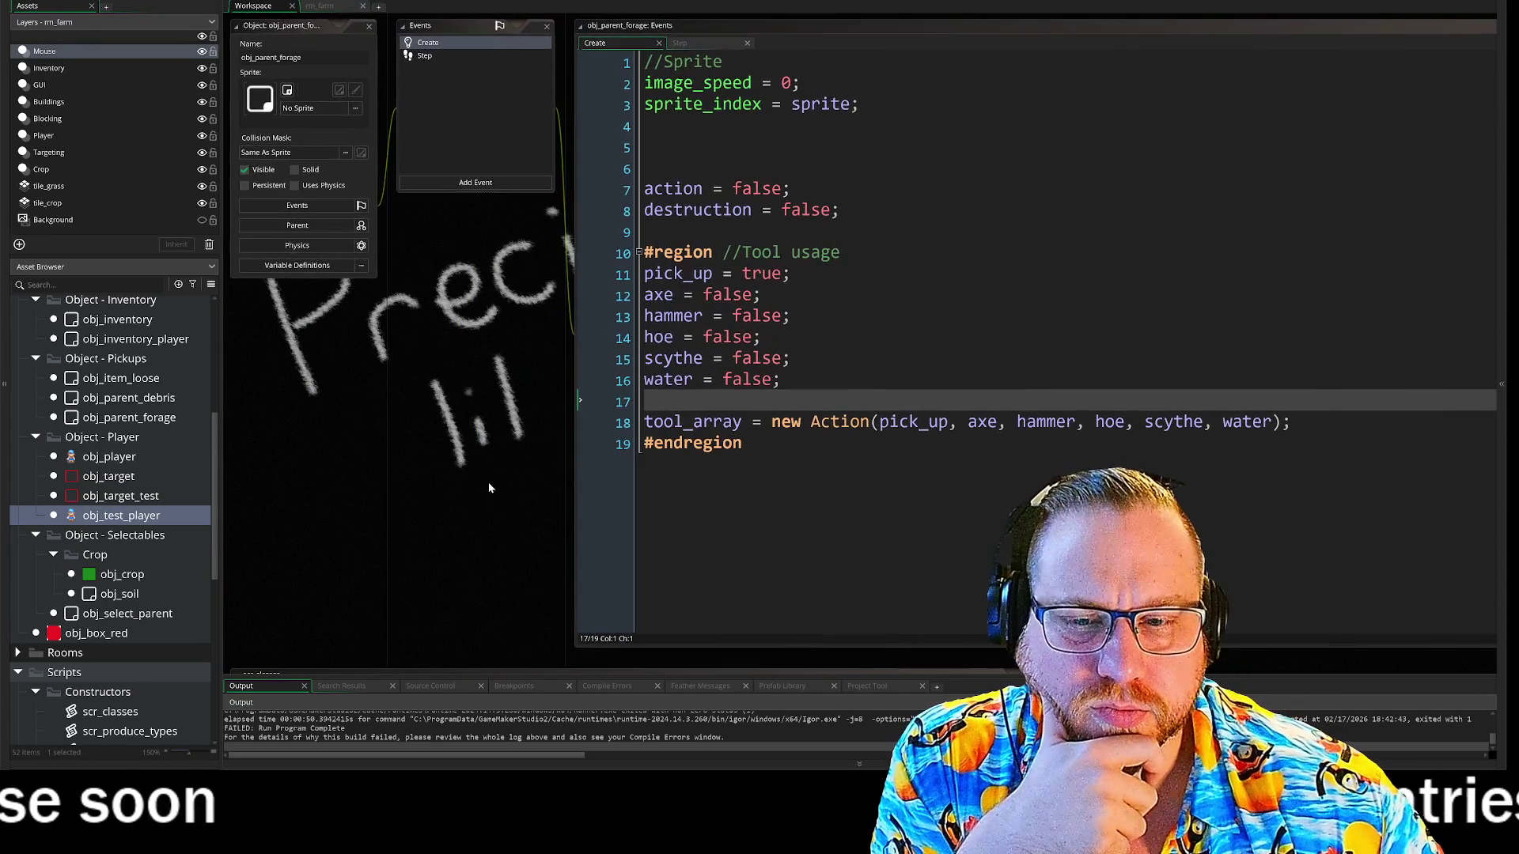
{"action": "left_click_drag", "start_coordinate": [221, 369], "coordinate": [216, 375]}
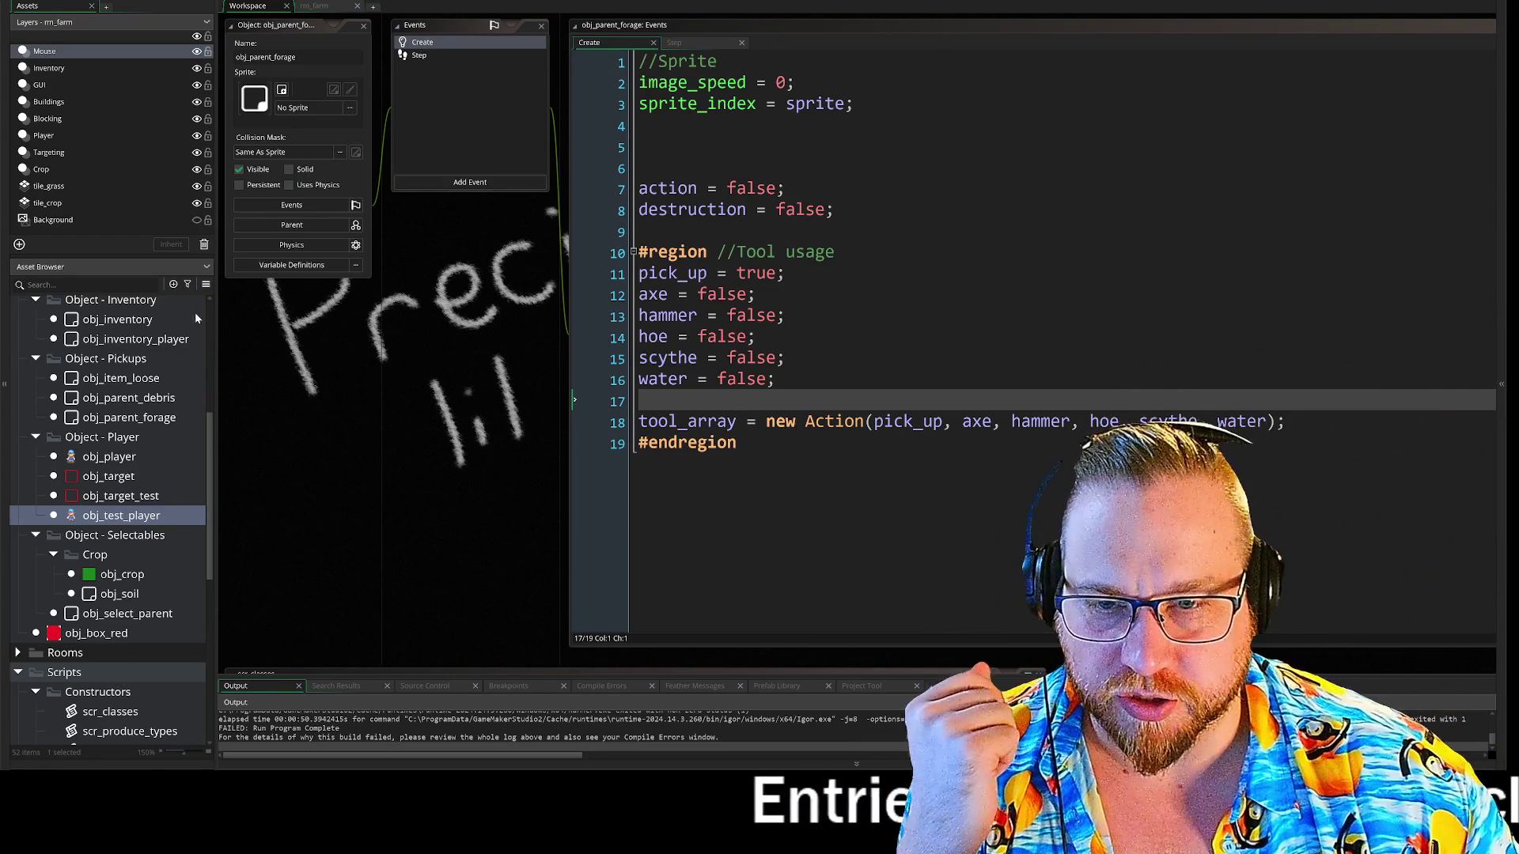
- Scroll through the Asset Browser, then pan the workspace over to the scr_classes script
{"action": "scroll", "coordinate": [188, 440], "scroll_direction": "down", "scroll_amount": 2}
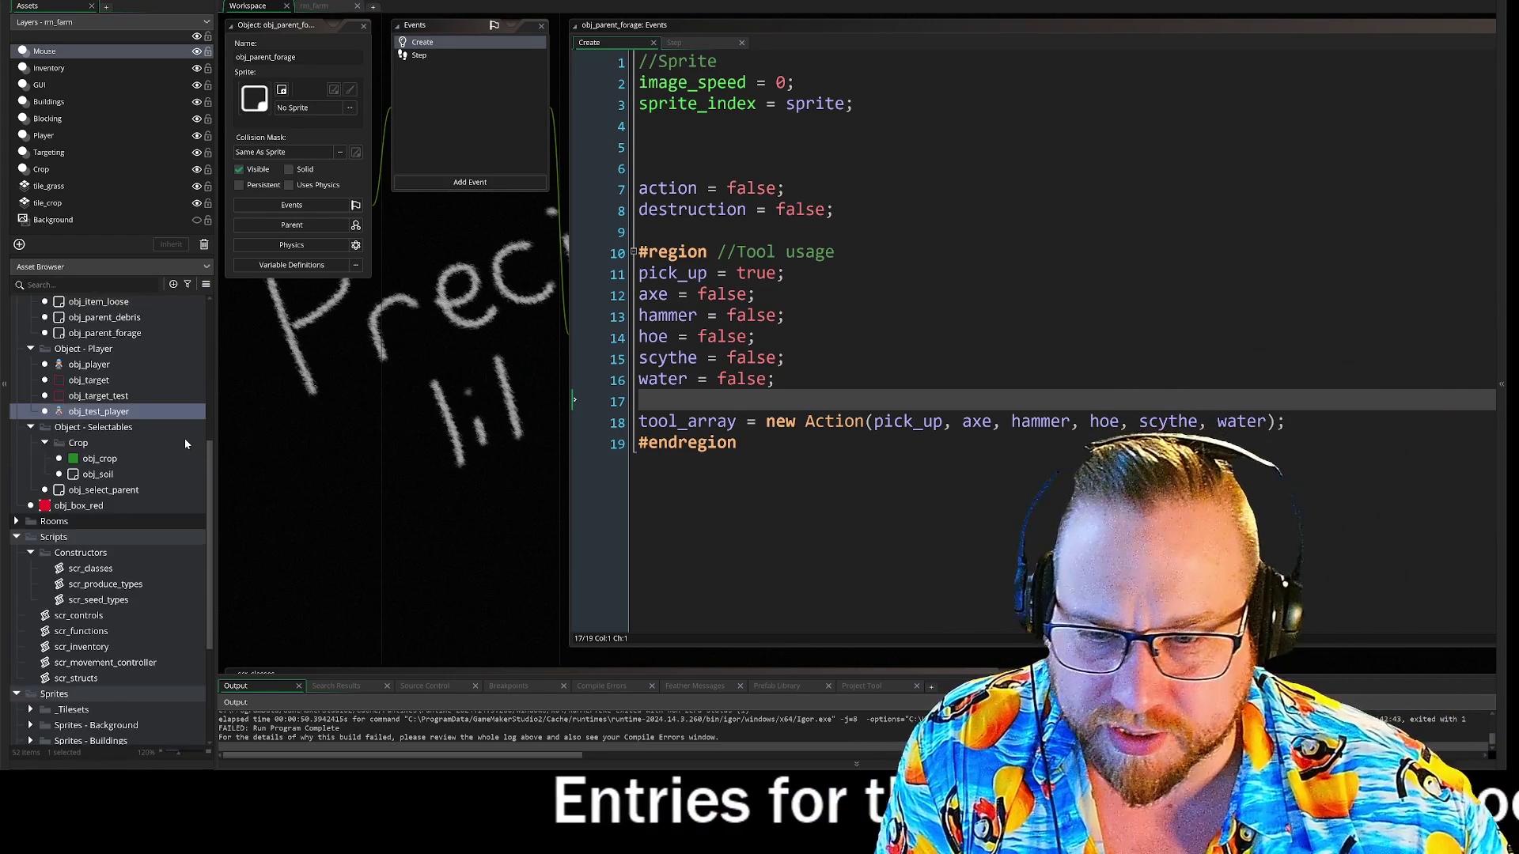
{"action": "scroll", "coordinate": [159, 419], "scroll_direction": "up", "scroll_amount": 2}
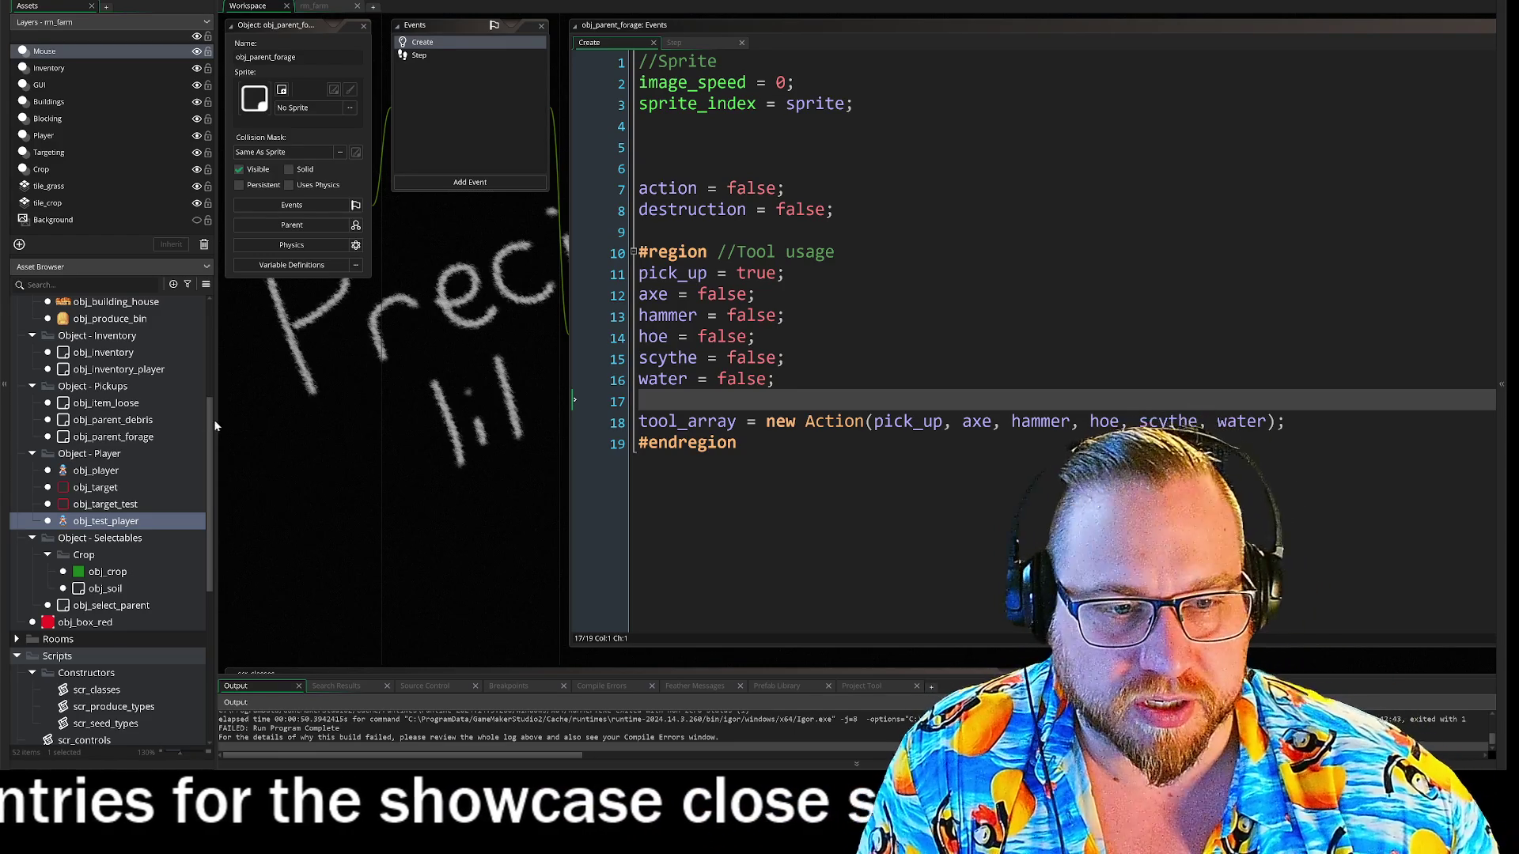
{"action": "scroll", "coordinate": [394, 419], "scroll_direction": "up", "scroll_amount": 1}
{"action": "scroll", "coordinate": [394, 425], "scroll_direction": "down", "scroll_amount": 1}
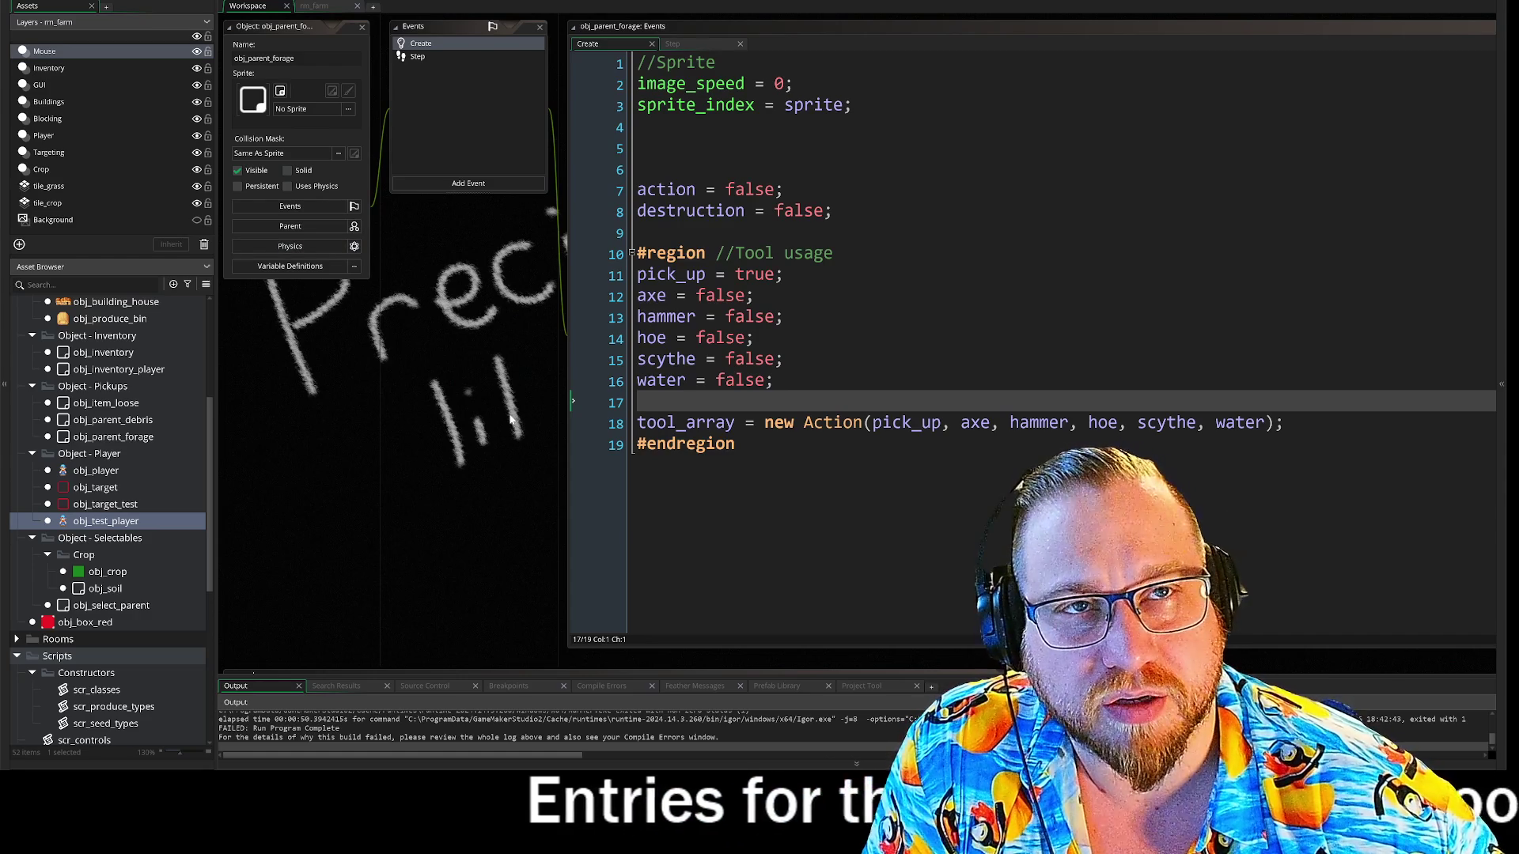
{"action": "scroll", "coordinate": [490, 453], "scroll_direction": "left", "scroll_amount": 1}
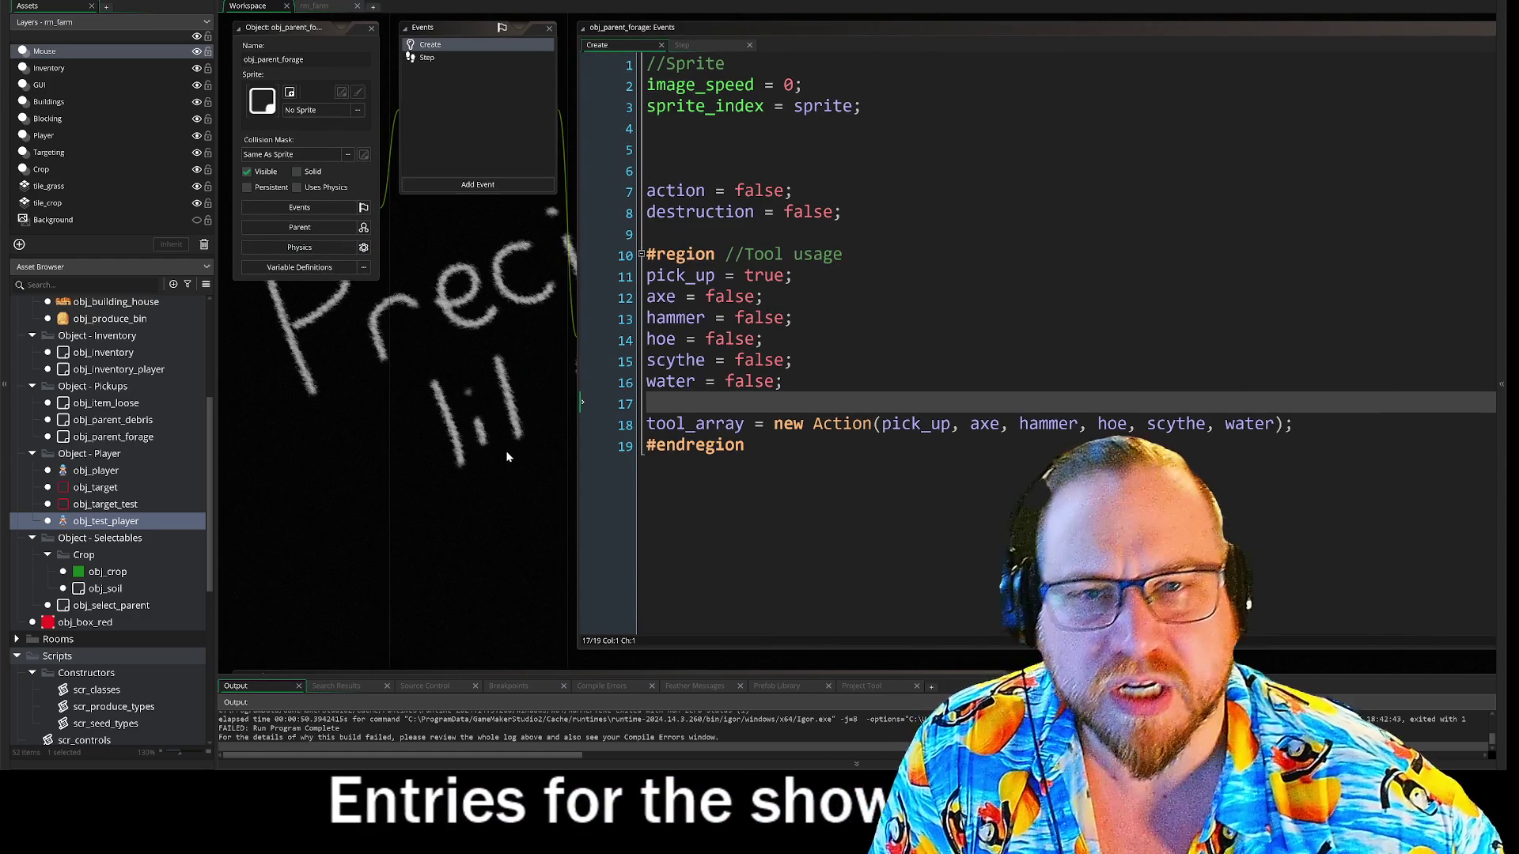
{"action": "scroll", "coordinate": [534, 349], "scroll_direction": "right", "scroll_amount": 1}
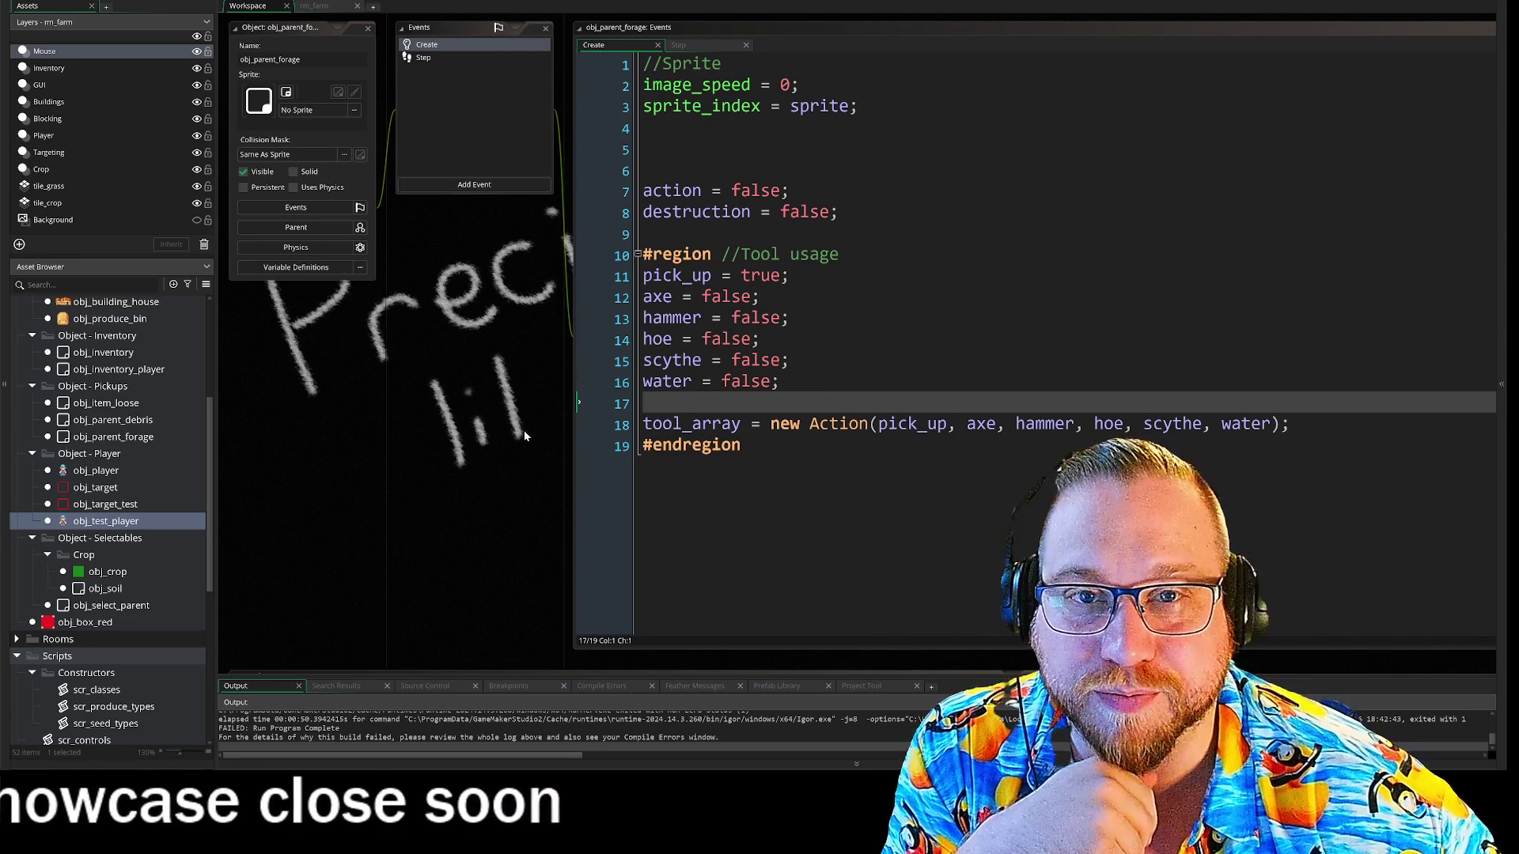
{"action": "scroll", "coordinate": [527, 431], "scroll_direction": "down", "scroll_amount": 1}
{"action": "mouse_move", "coordinate": [533, 449]}
{"action": "left_mouse_down"}
{"action": "mouse_move", "coordinate": [533, 479]}
{"action": "mouse_move", "coordinate": [360, 490]}
{"action": "mouse_move", "coordinate": [372, 474]}
{"action": "left_mouse_up"}
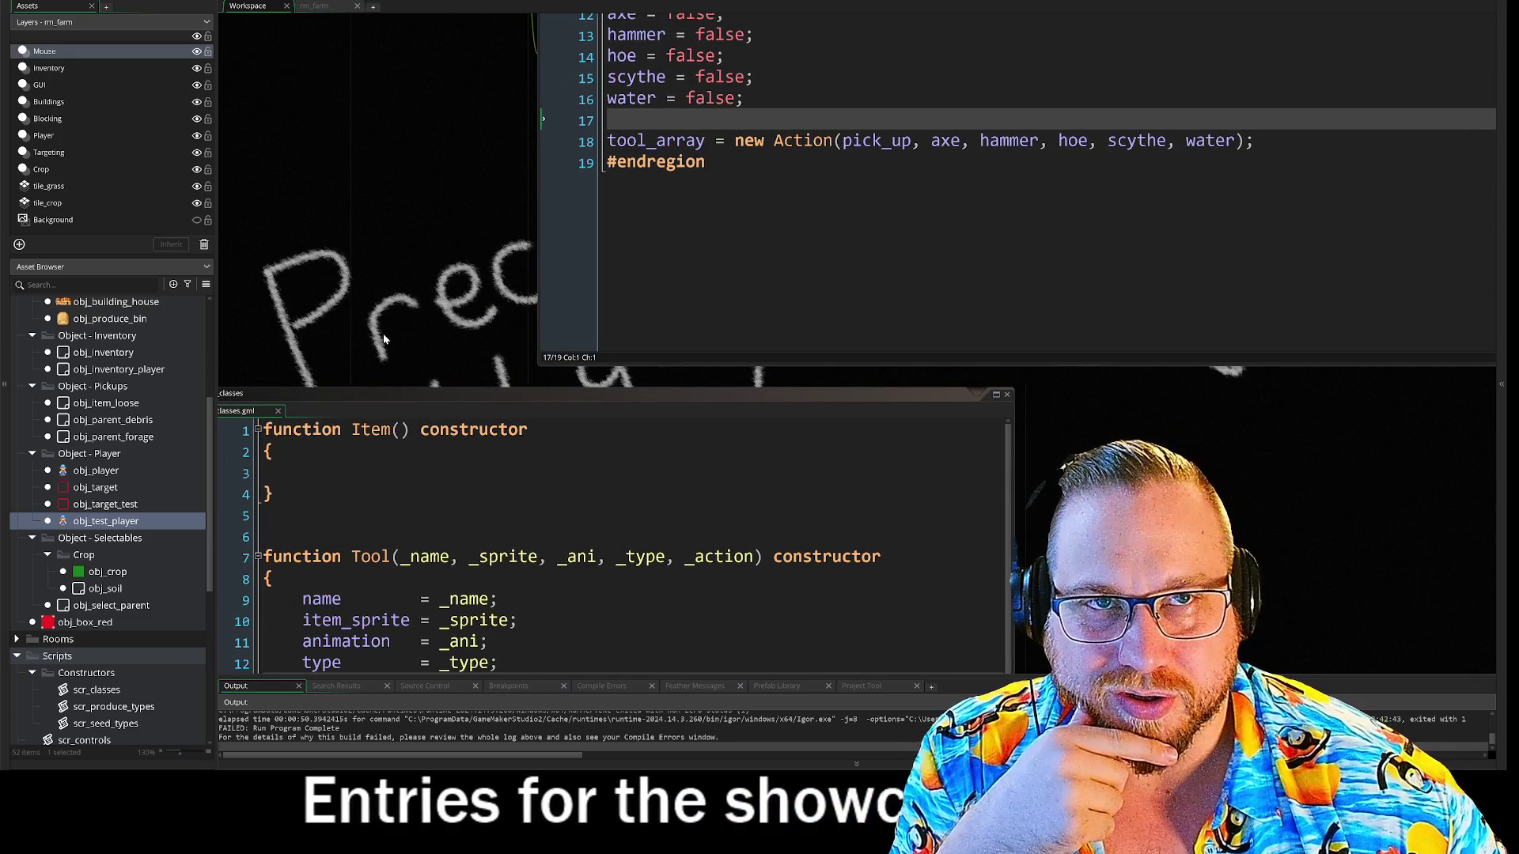
{"action": "left_click_drag", "start_coordinate": [382, 333], "coordinate": [485, 192]}
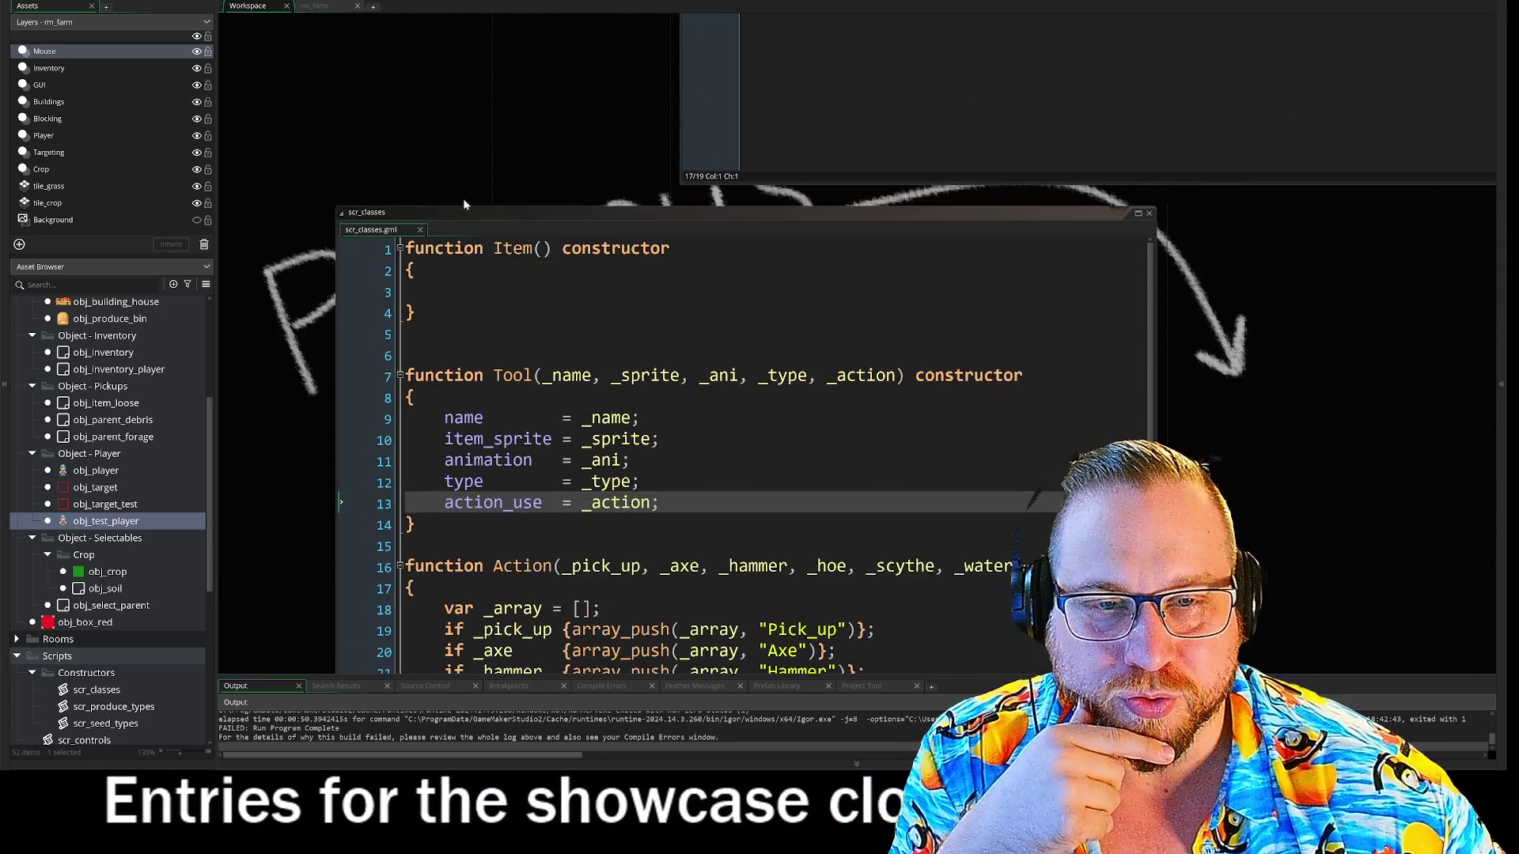
- Collapse scr_classes and close the spr_berry, spr_mushroom and spr_flower sprite windows
{"action": "left_click", "coordinate": [341, 212]}
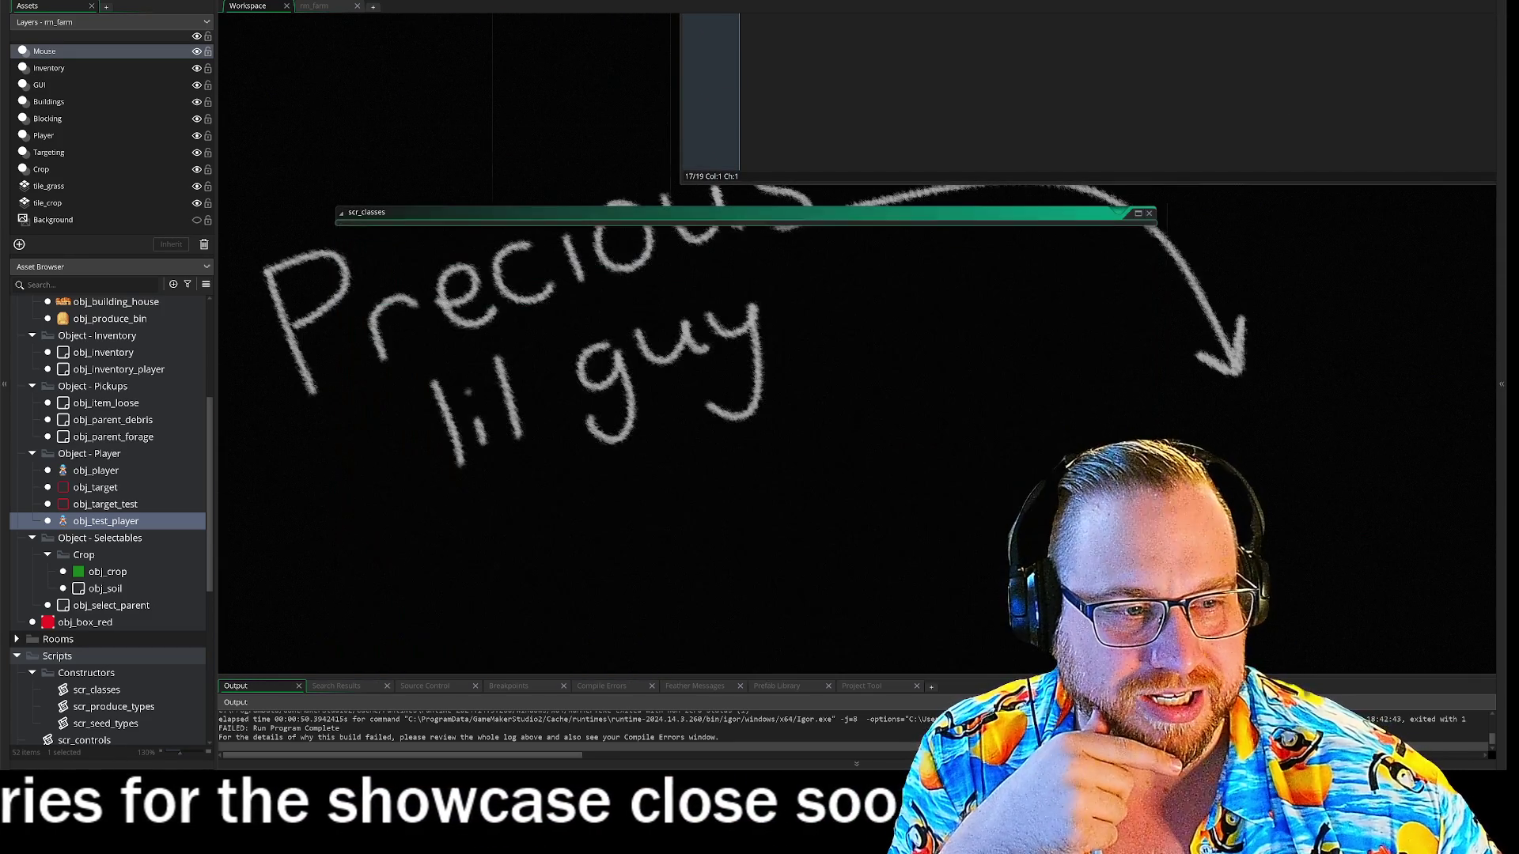
{"action": "scroll", "coordinate": [1003, 424], "scroll_direction": "down", "scroll_amount": 10}
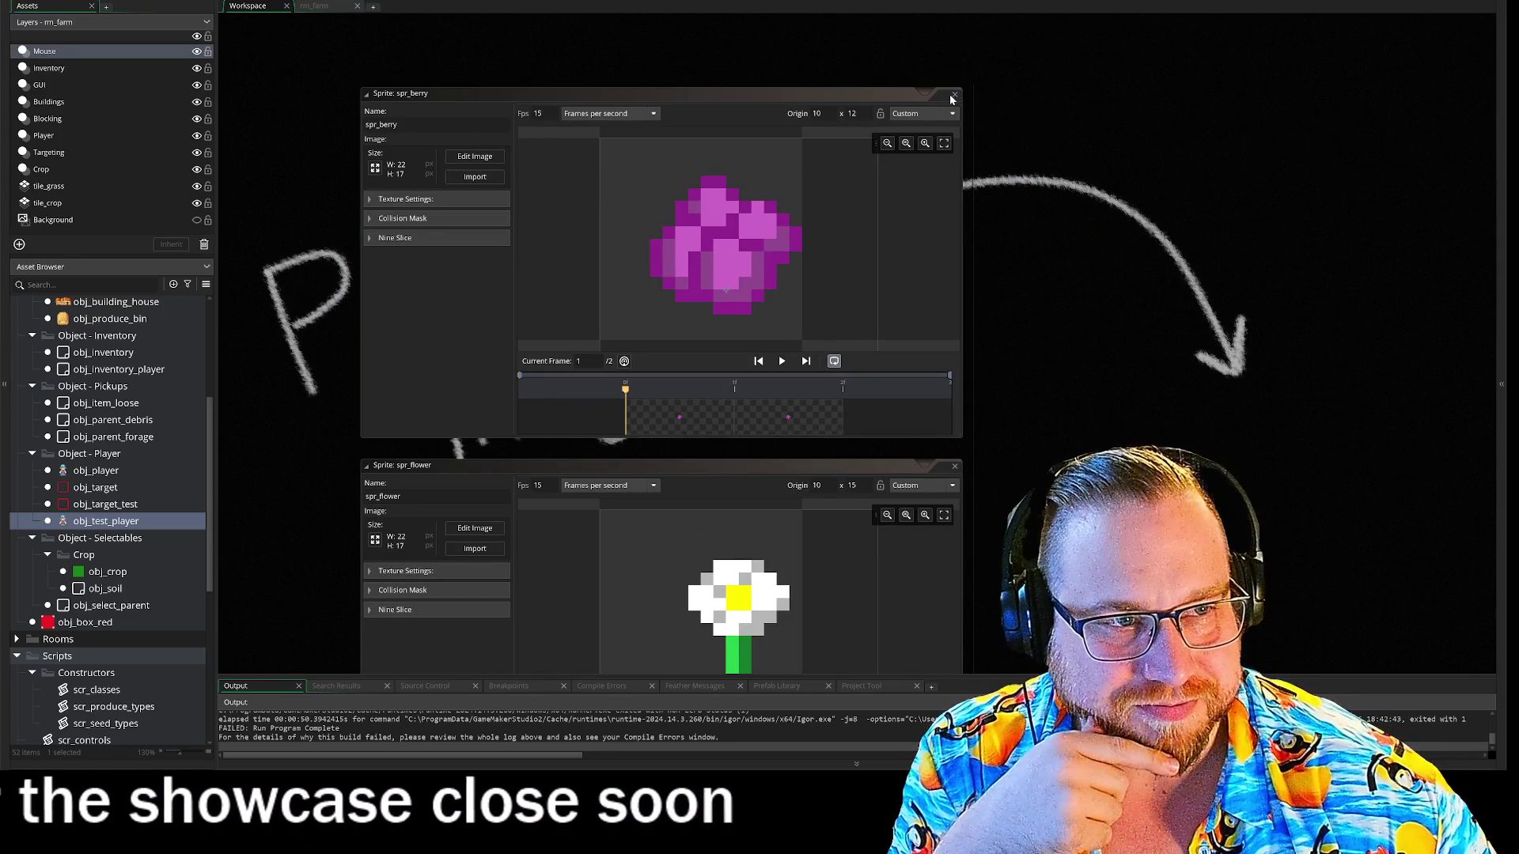
{"action": "left_click", "coordinate": [953, 96]}
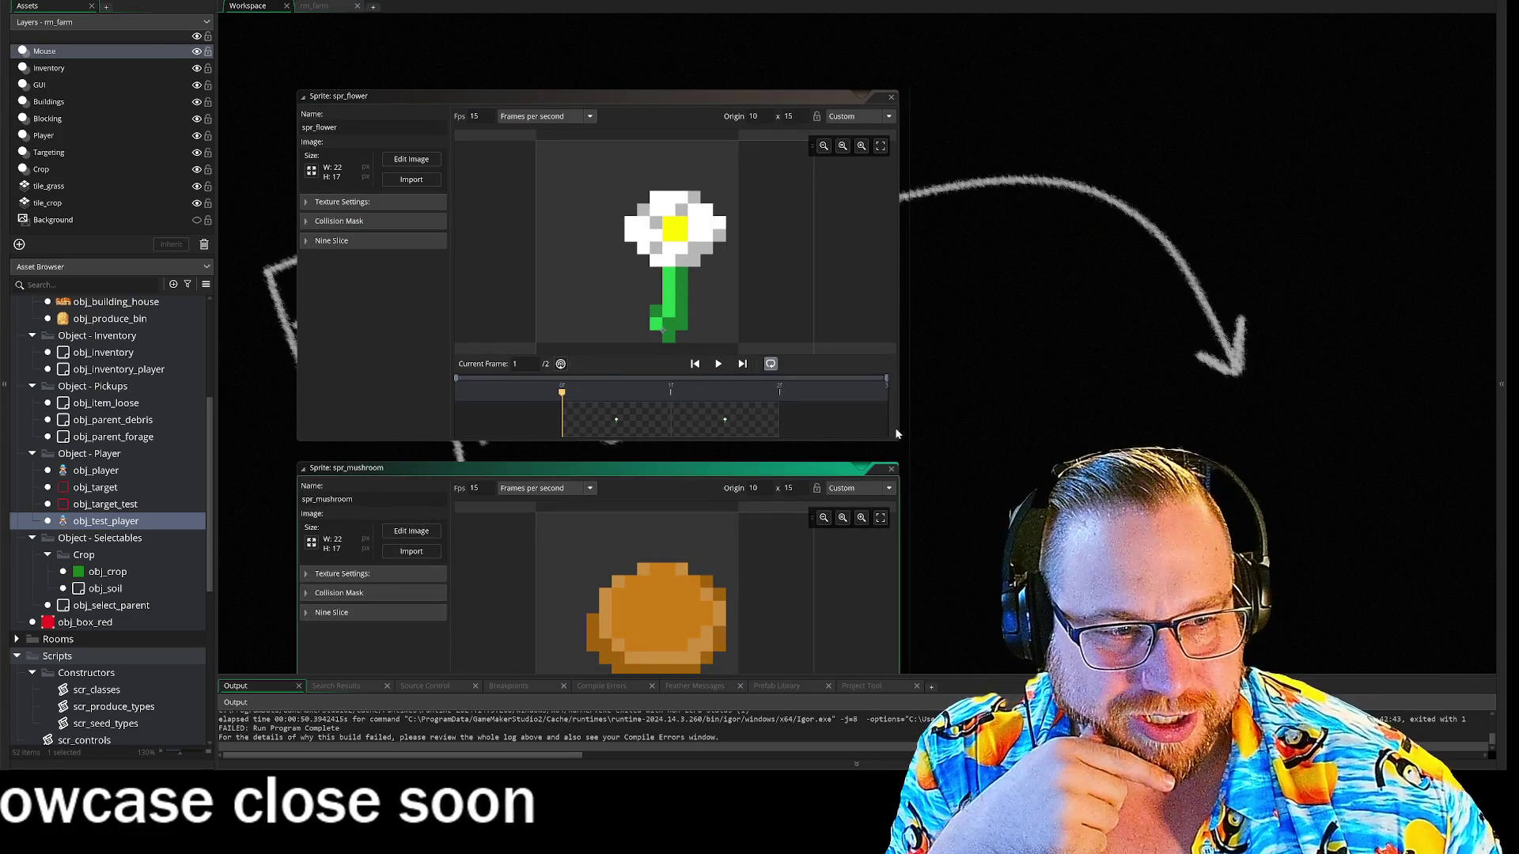
{"action": "left_click", "coordinate": [891, 468]}
{"action": "left_click", "coordinate": [891, 95]}
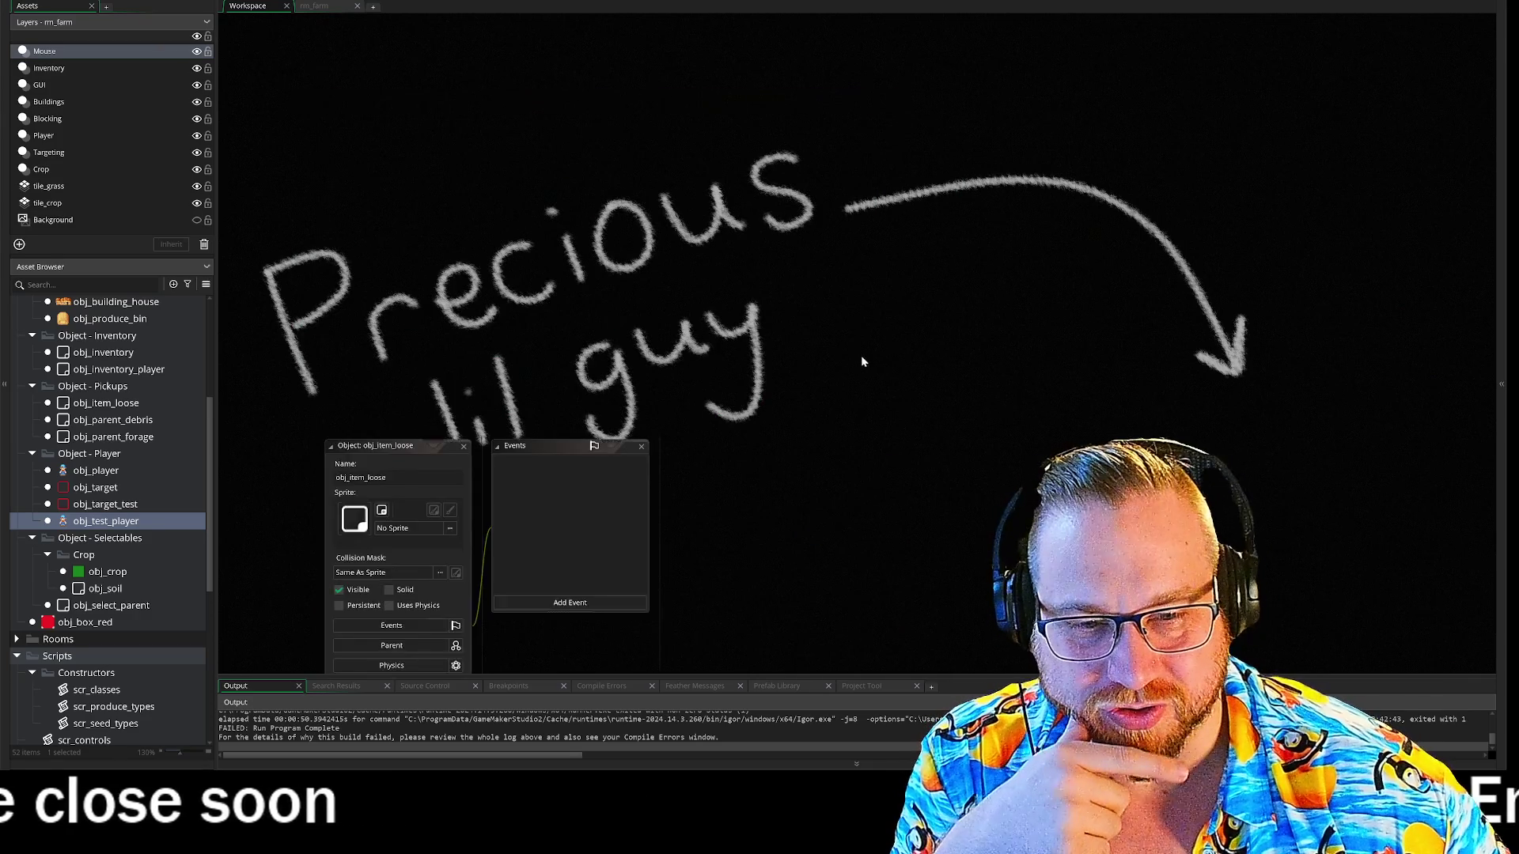
- Close the obj_crop editor windows and bring obj_item_loose's editor into view
{"action": "left_click_drag", "start_coordinate": [862, 360], "coordinate": [939, 132]}
{"action": "mouse_move", "coordinate": [900, 379]}
{"action": "left_mouse_down"}
{"action": "mouse_move", "coordinate": [754, 28]}
{"action": "mouse_move", "coordinate": [785, 62]}
{"action": "left_mouse_up"}
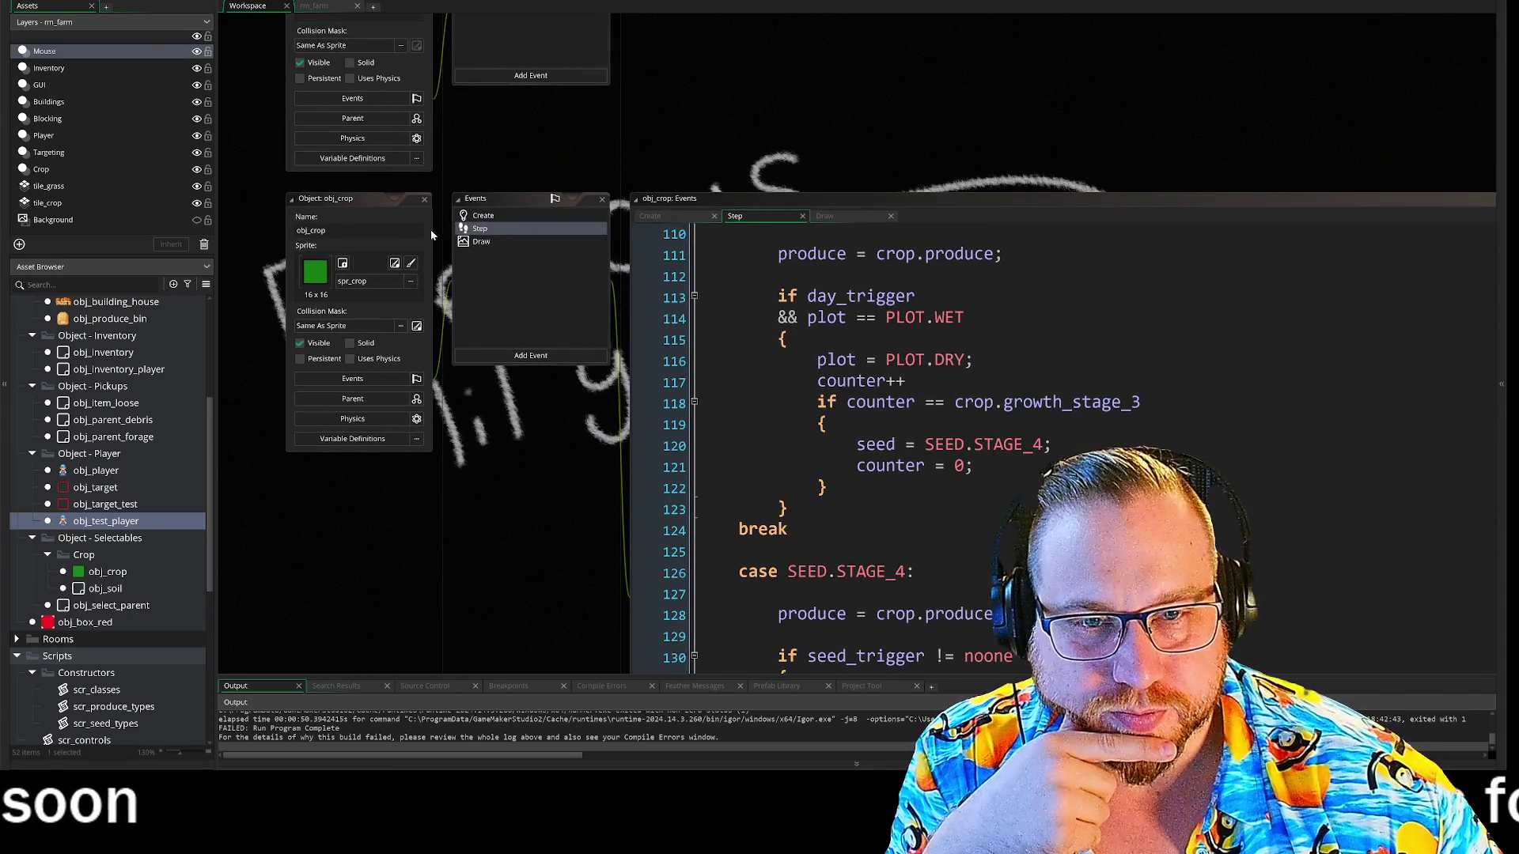
{"action": "left_click", "coordinate": [425, 202]}
{"action": "left_click_drag", "start_coordinate": [578, 82], "coordinate": [554, 283]}
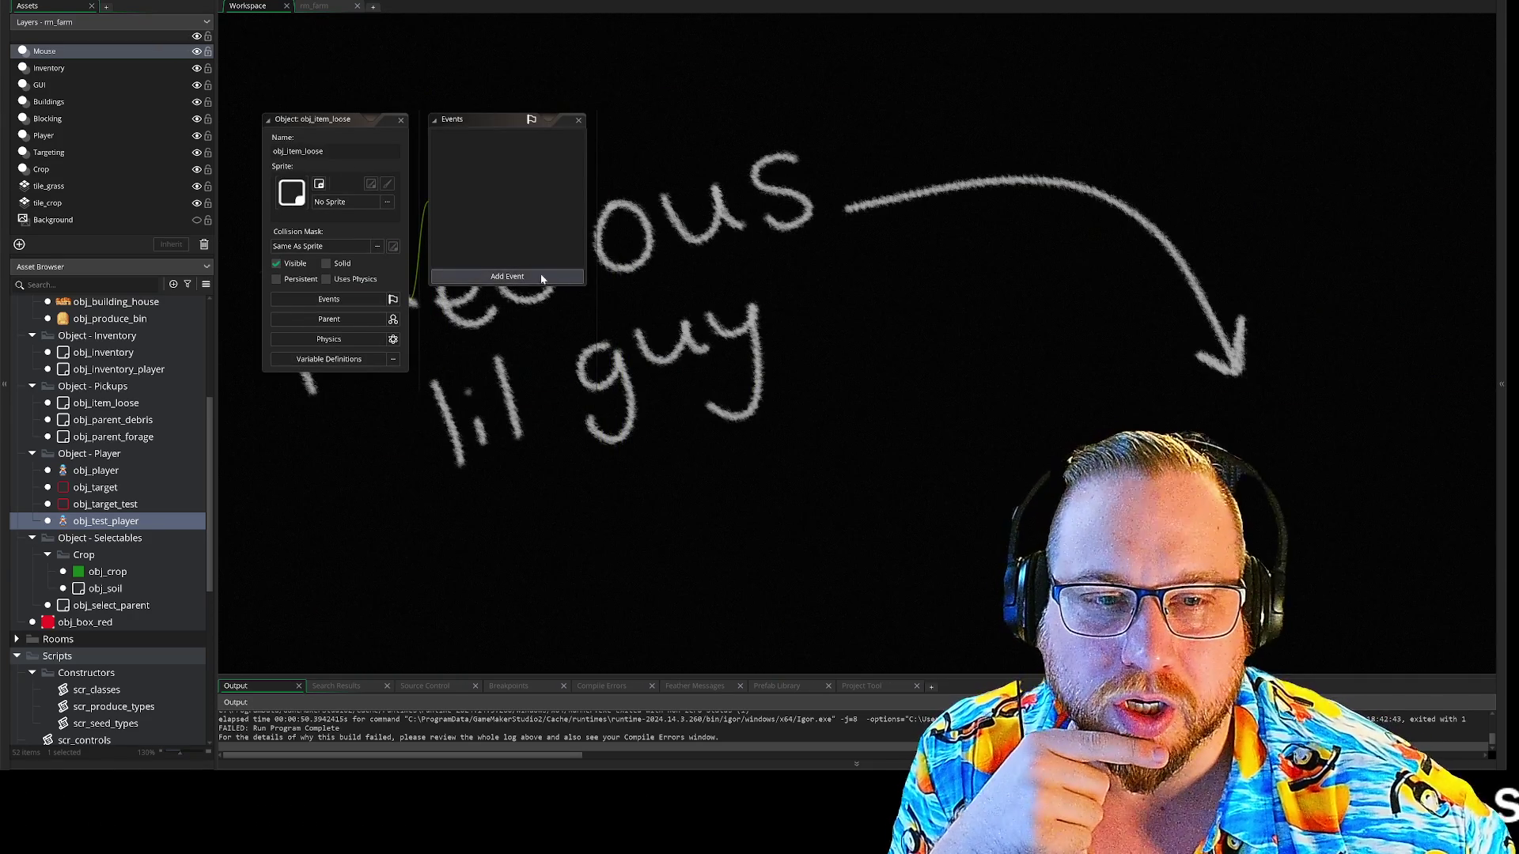
- Add a Create event to obj_item_loose containing the code sprite_index = sprite;
{"action": "left_click", "coordinate": [507, 277]}
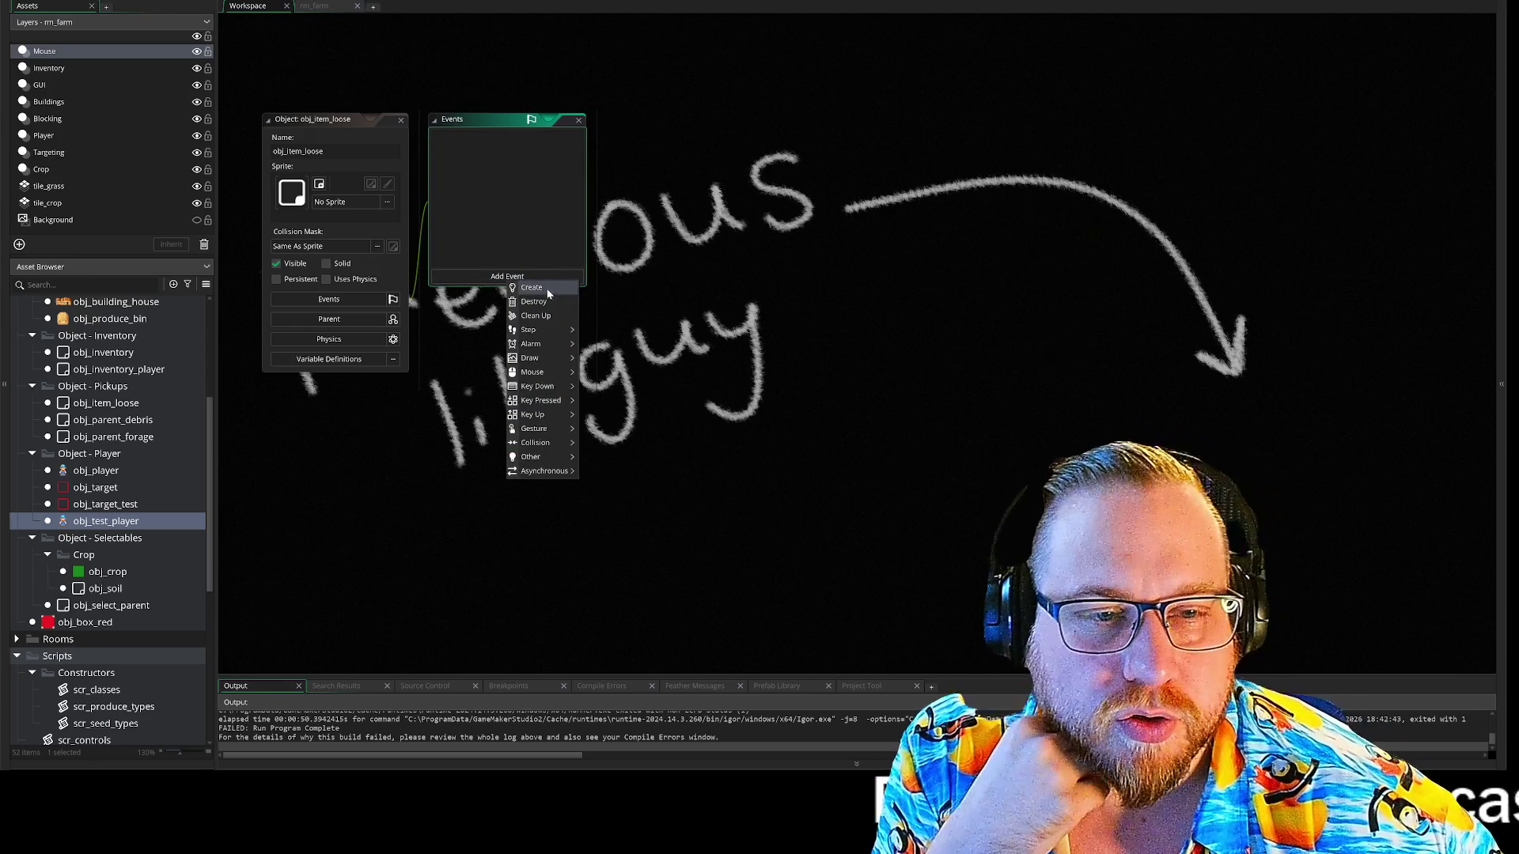
{"action": "left_click", "coordinate": [548, 290]}
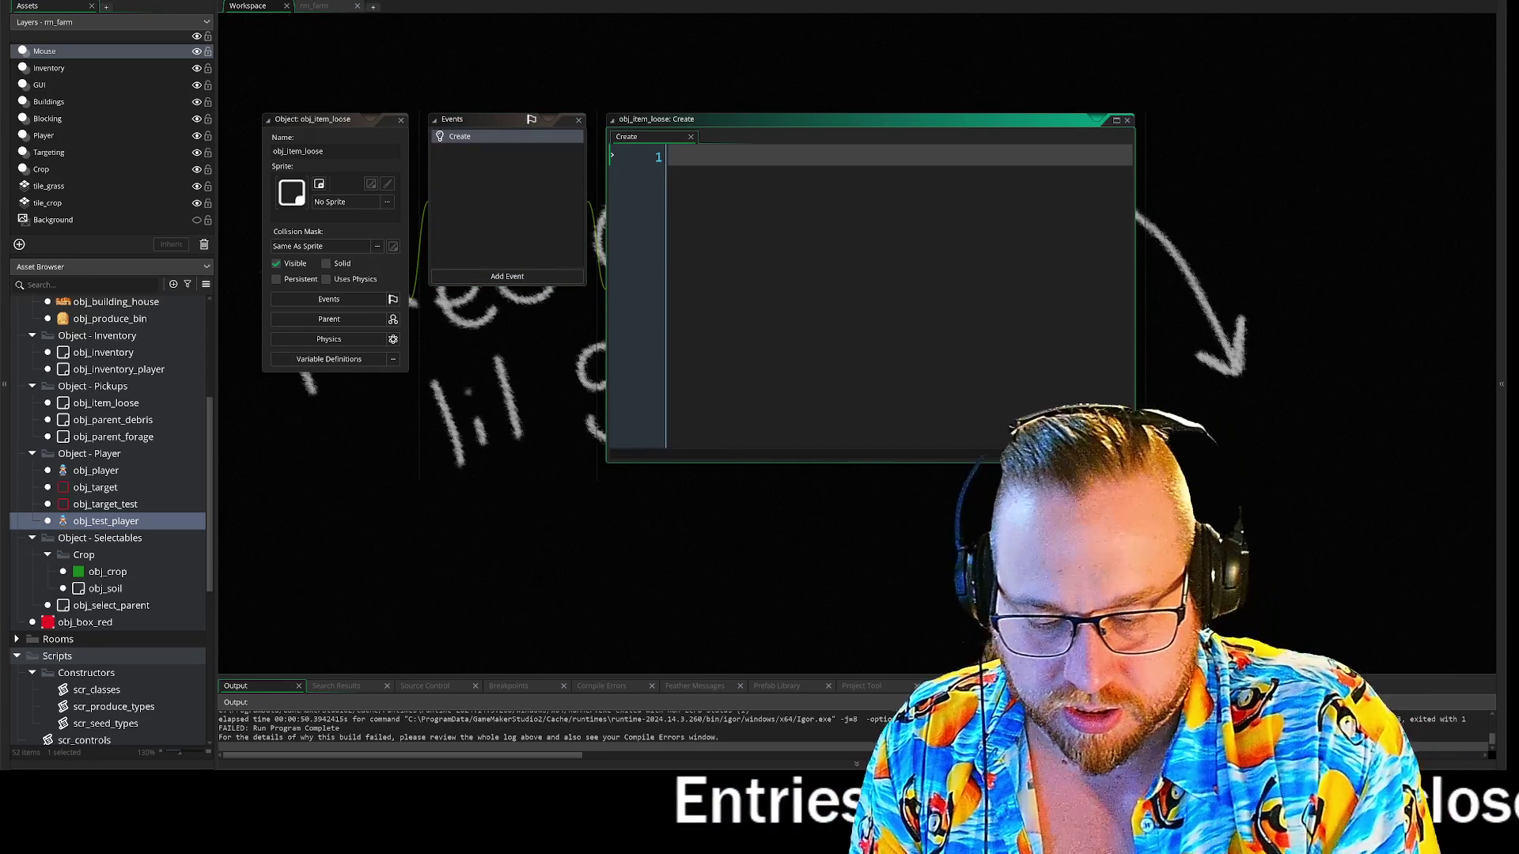
{"action": "type", "text": "sprit"}
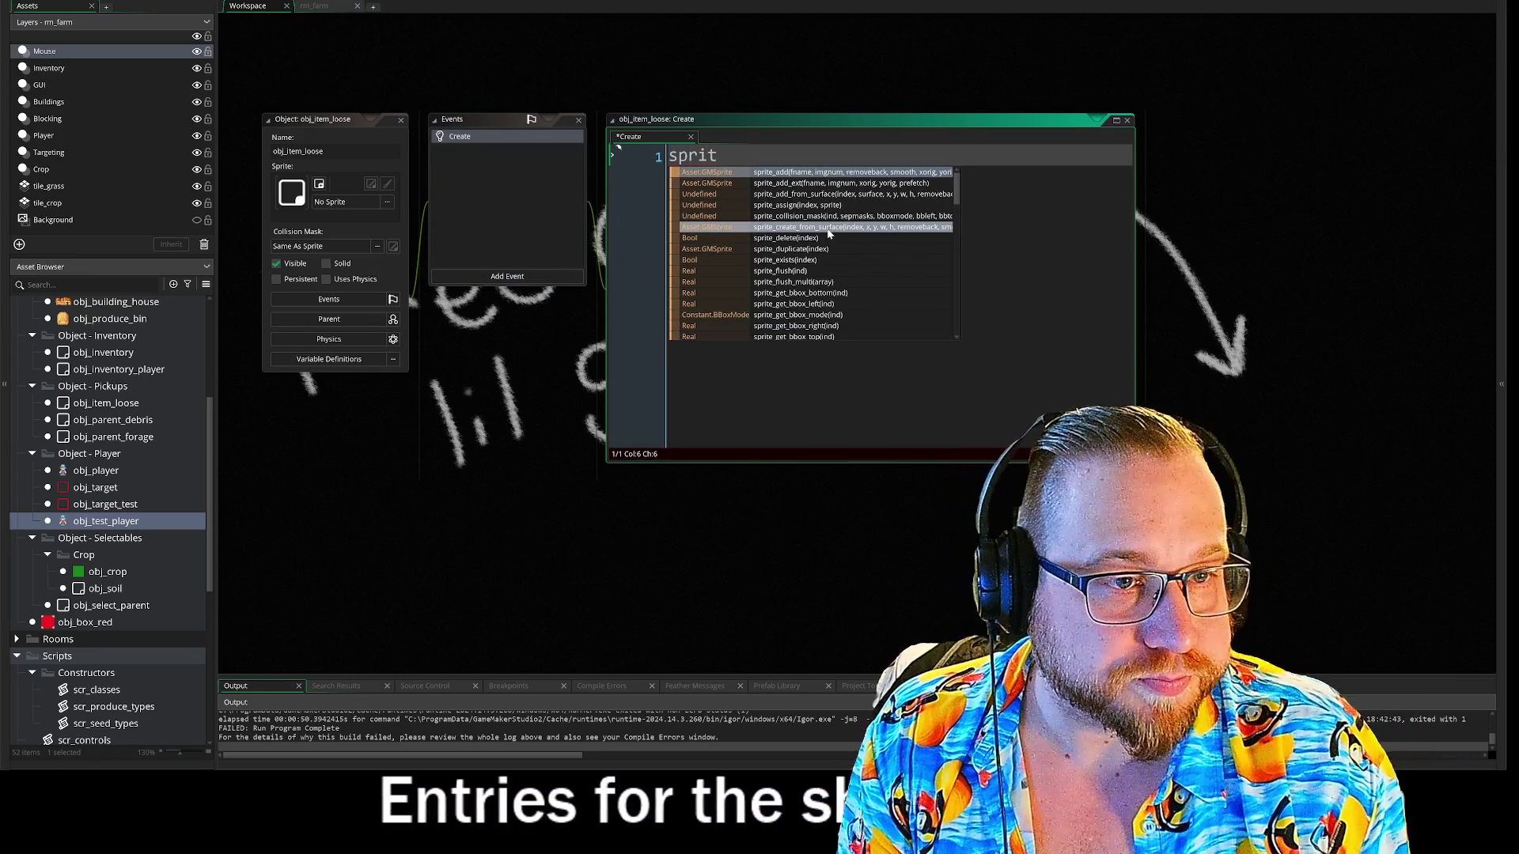
{"action": "key", "text": "BackSpace"}
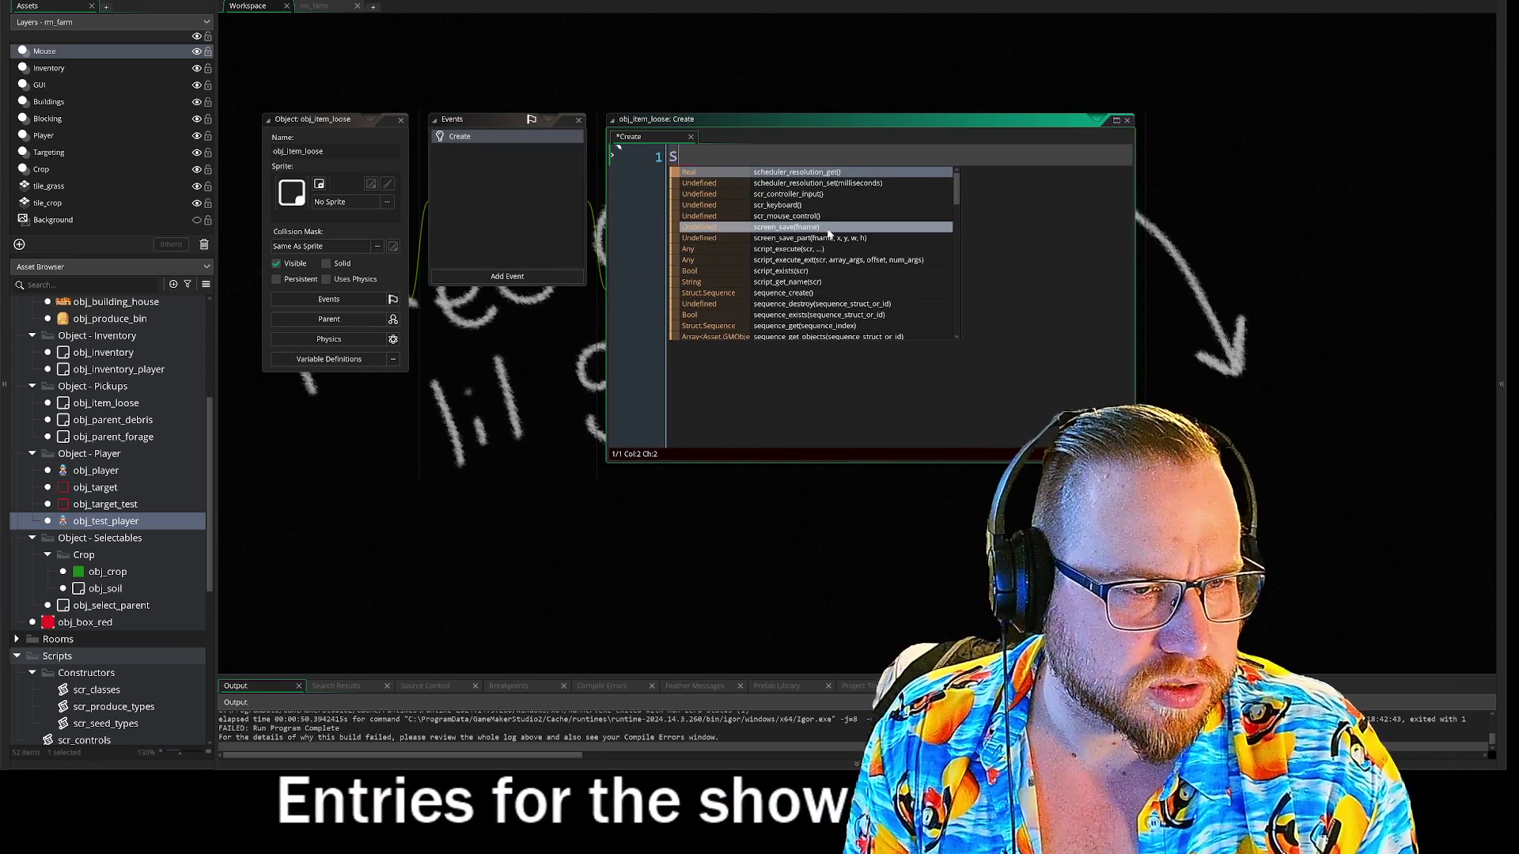
{"action": "type", "text": "prite"}
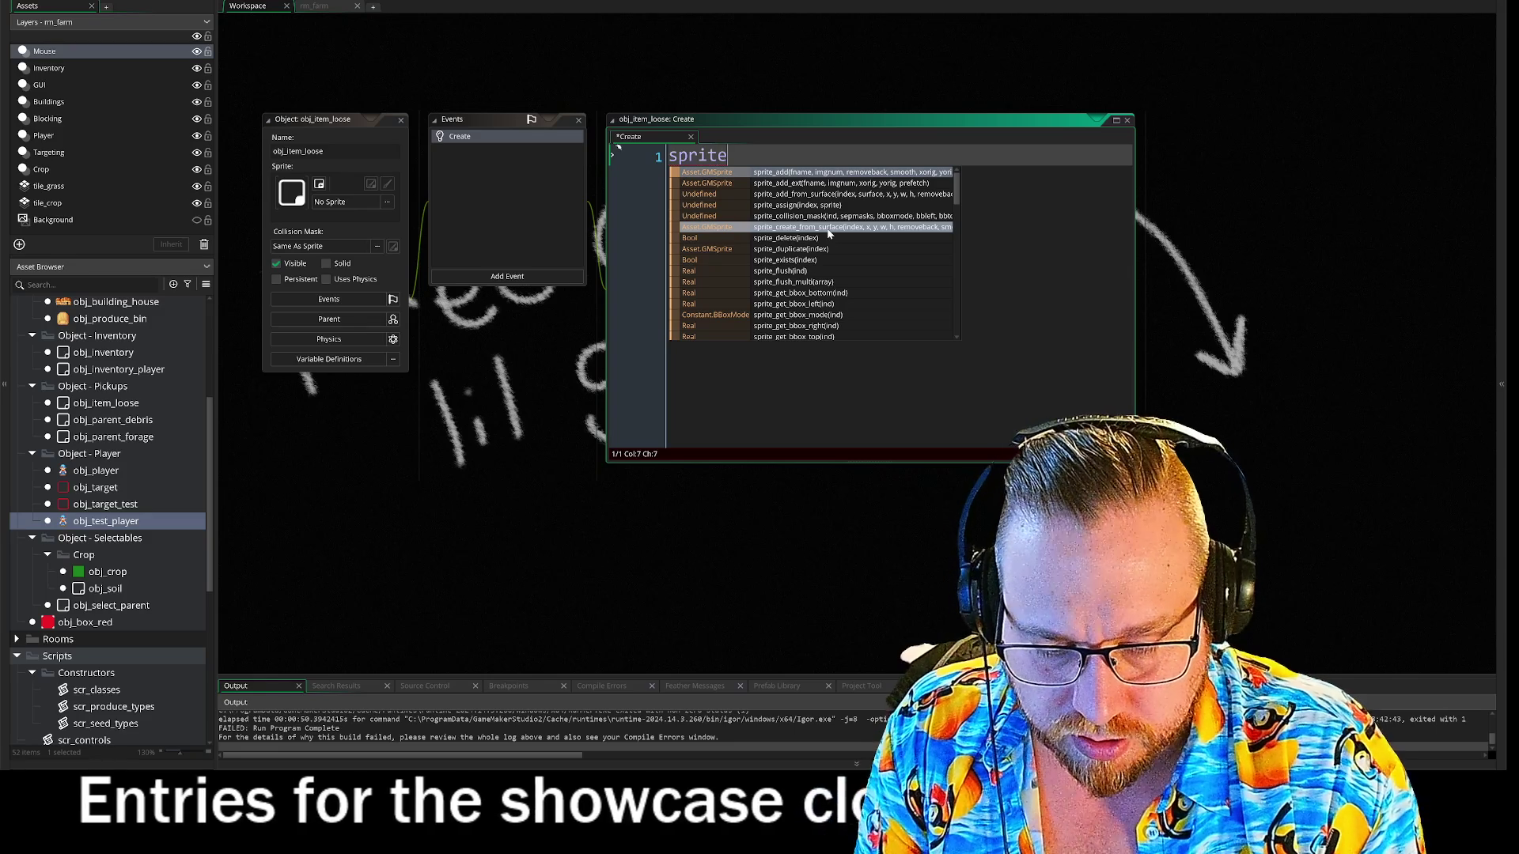
{"action": "type", "text": "_index = "}
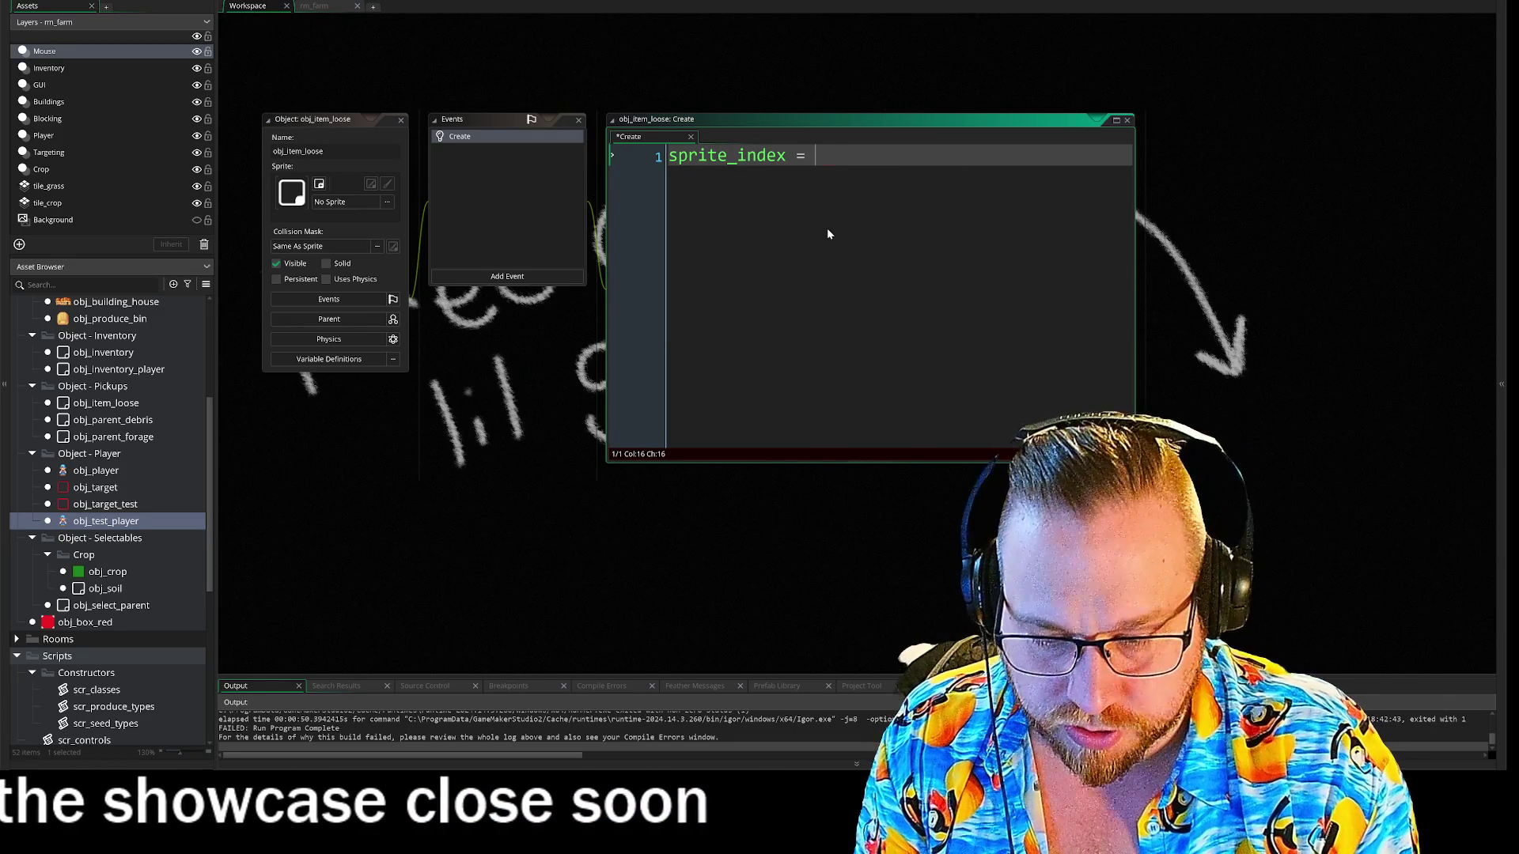
{"action": "type", "text": "sprit"}
{"action": "key", "text": "Return"}
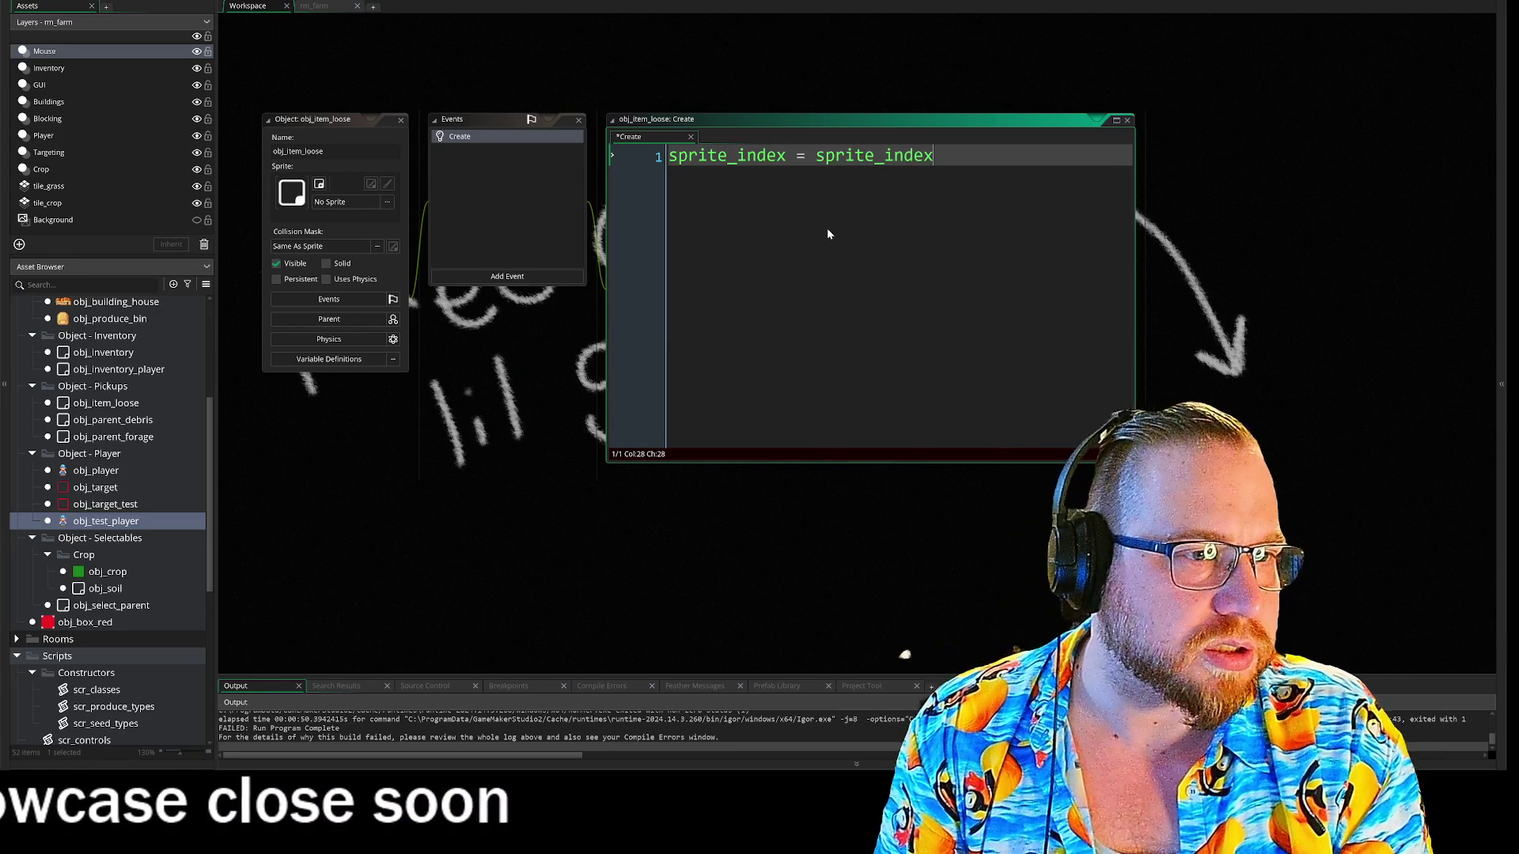
{"action": "key", "text": "BackSpace"}
{"action": "key", "text": "BackSpace"}
{"action": "key", "text": "BackSpace"}
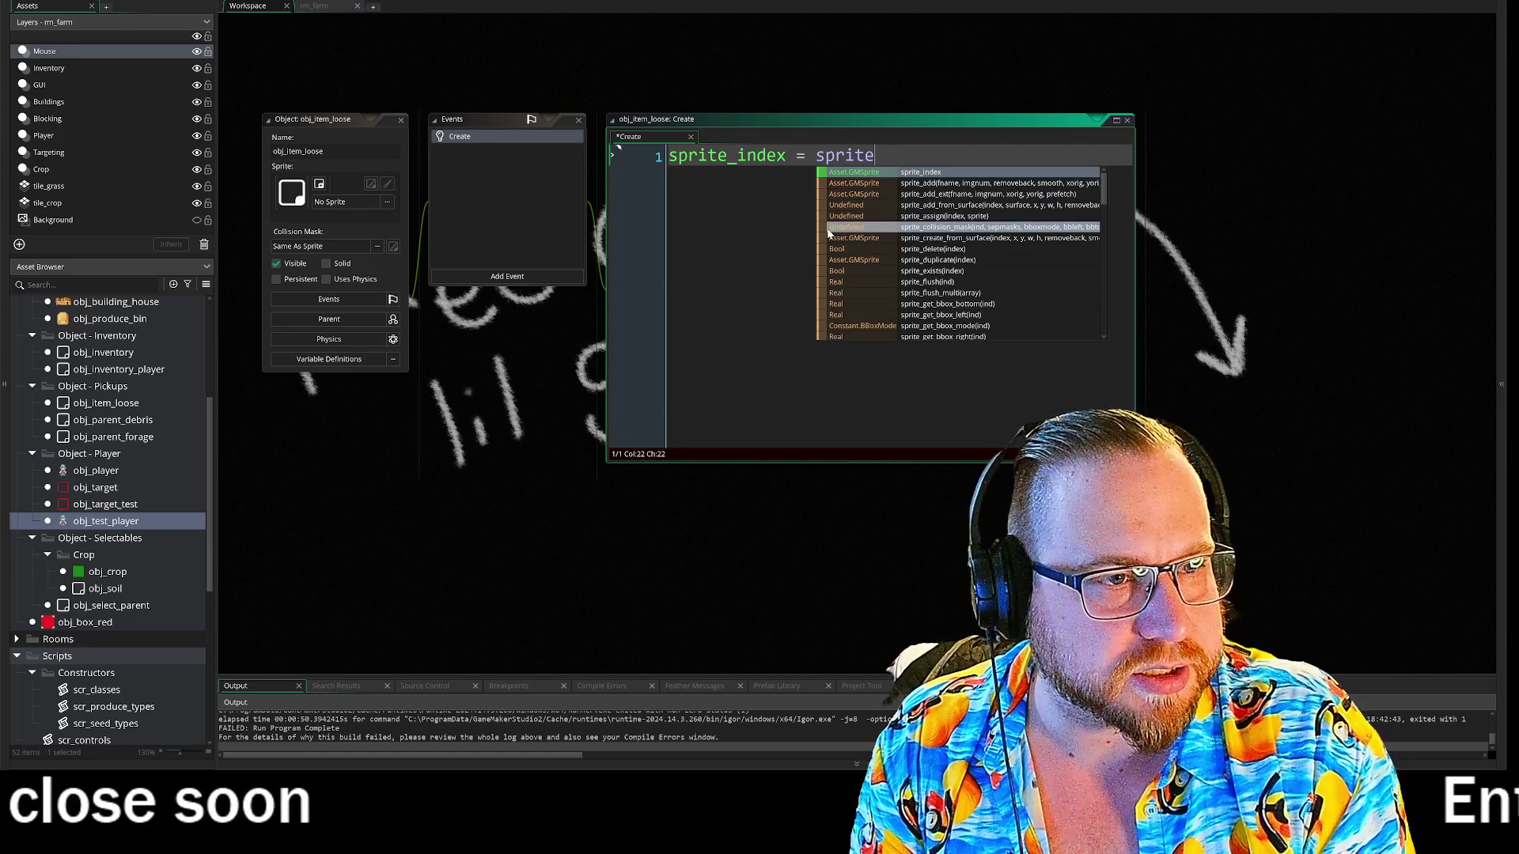
{"action": "key", "text": "Escape"}
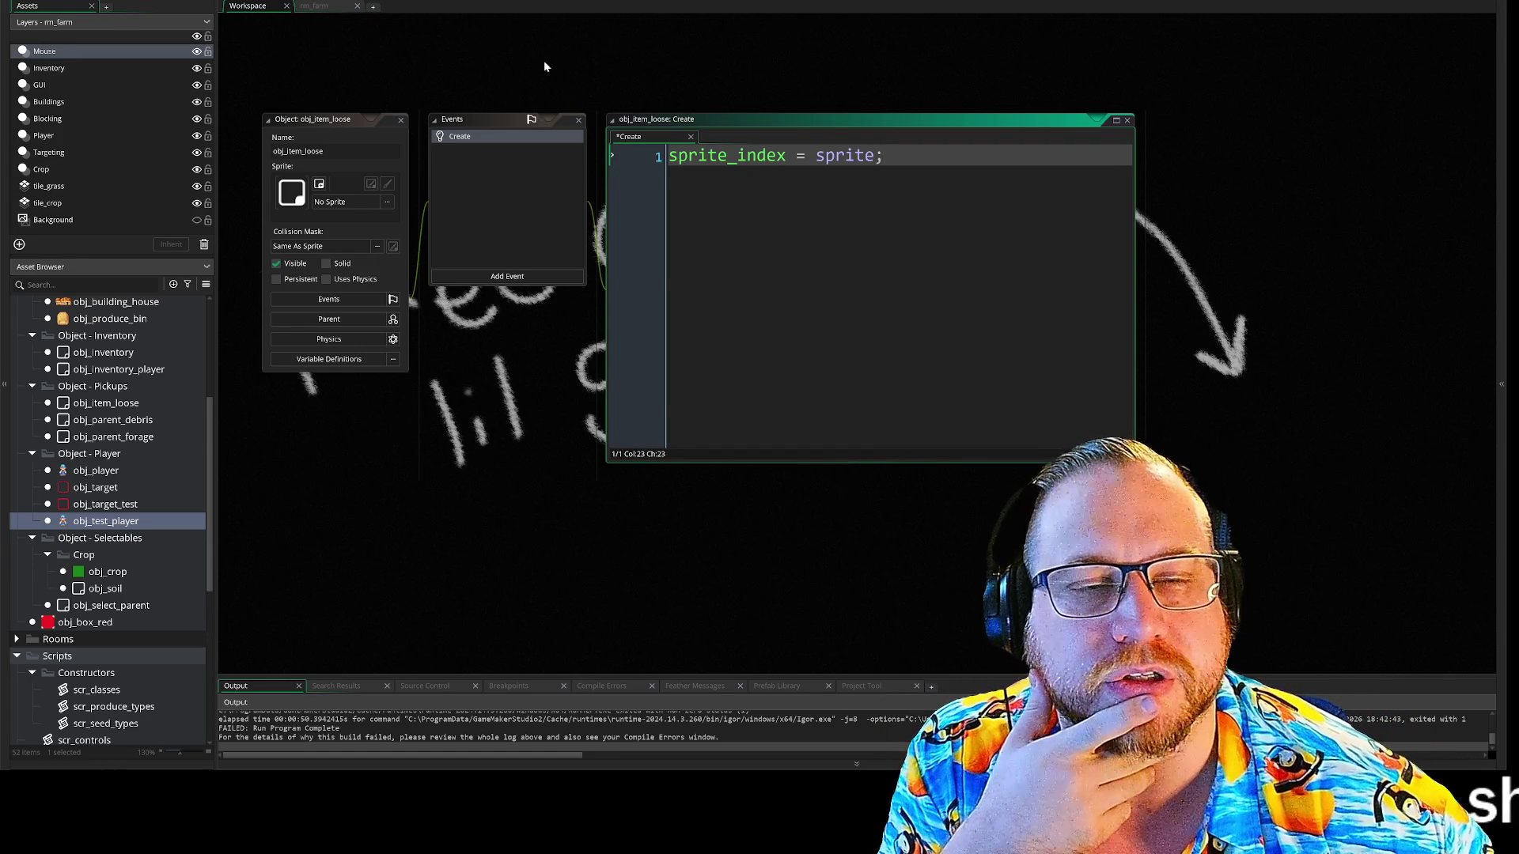
{"action": "scroll", "coordinate": [554, 238], "scroll_direction": "up", "scroll_amount": 5}
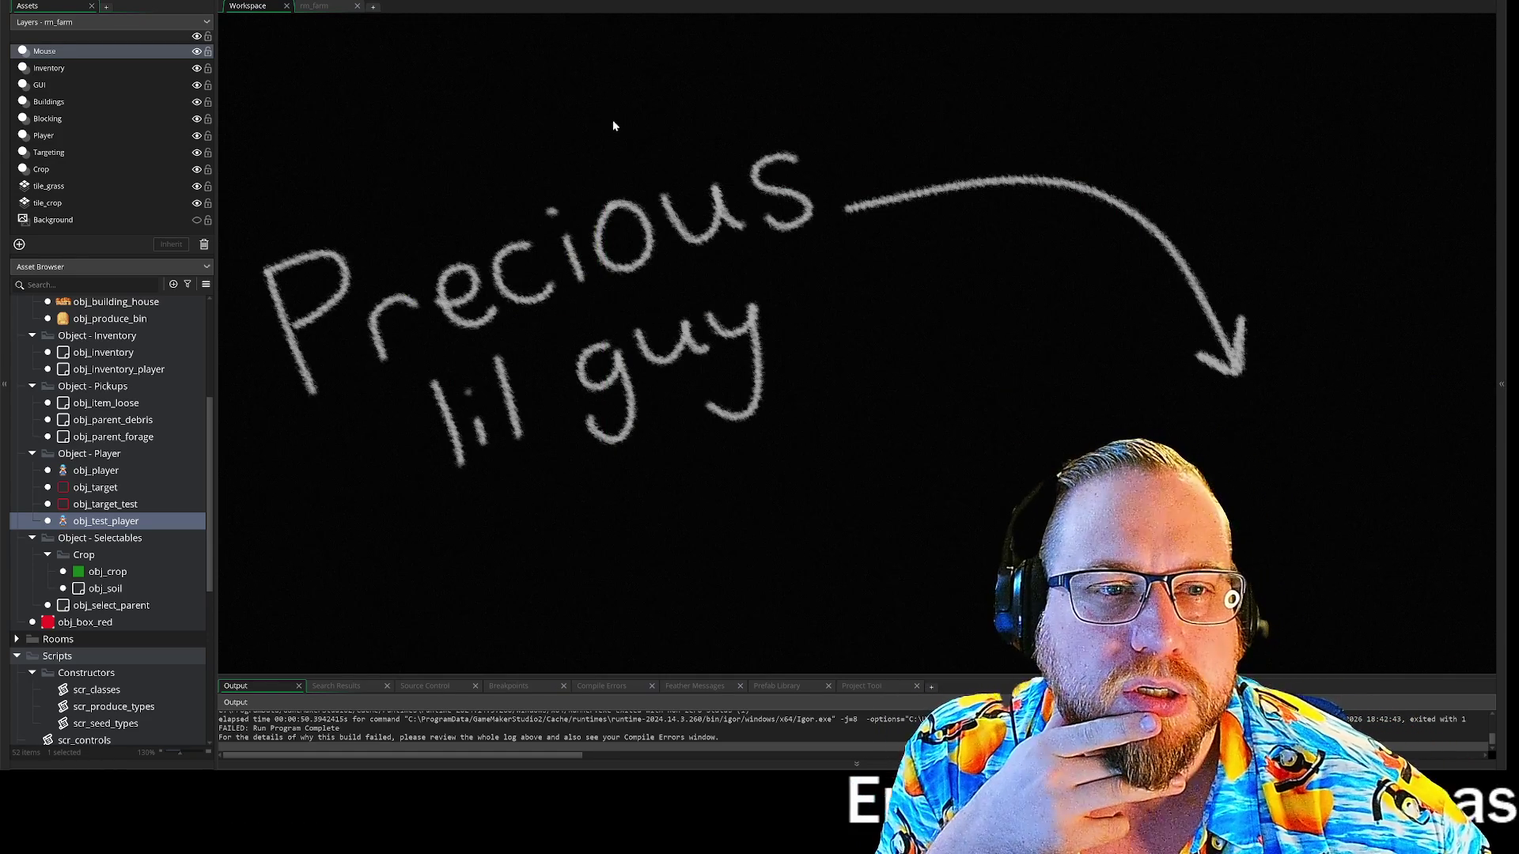
- Use Windows > Show All to display obj_inventory and the other object windows, then close obj_inventory
{"action": "mouse_move", "coordinate": [590, 407]}
{"action": "left_click", "coordinate": [640, 458]}
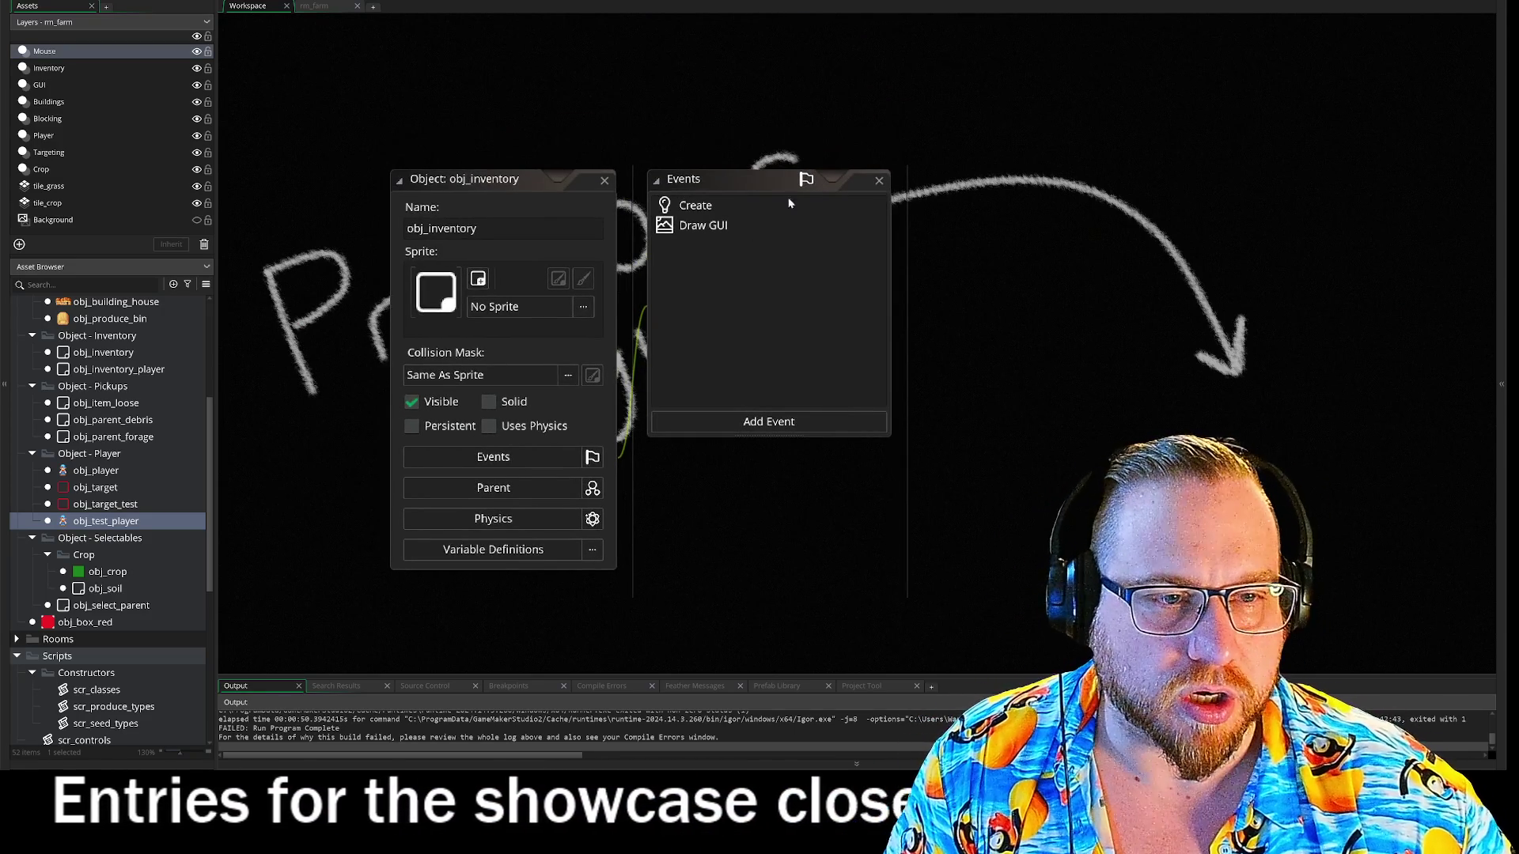
{"action": "left_click", "coordinate": [604, 180]}
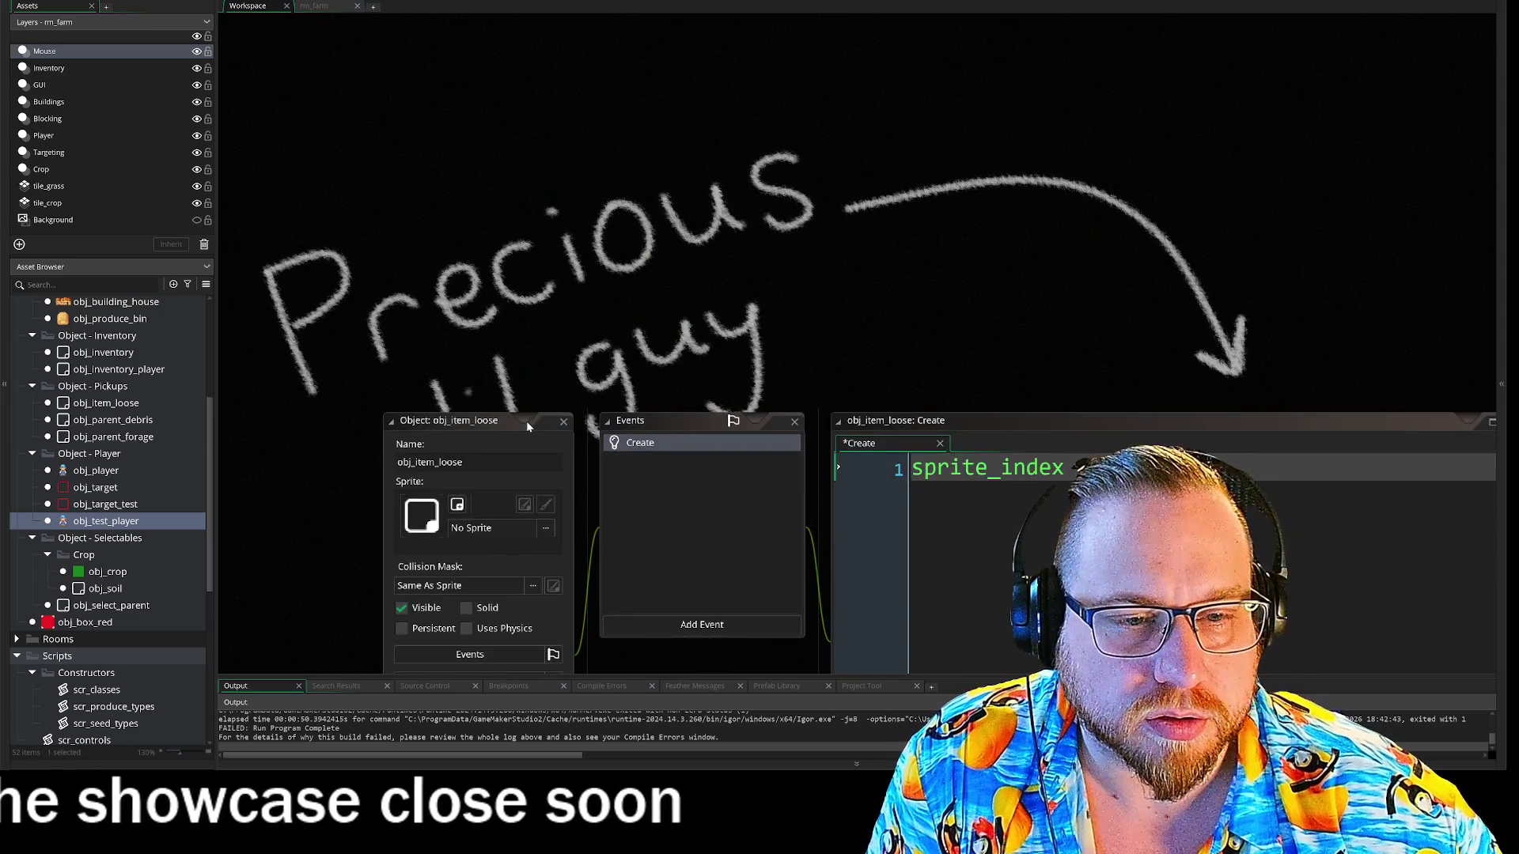
- Find obj_parent_debris in the Asset Browser and open its object editor
{"action": "scroll", "coordinate": [459, 423], "scroll_direction": "down", "scroll_amount": 3}
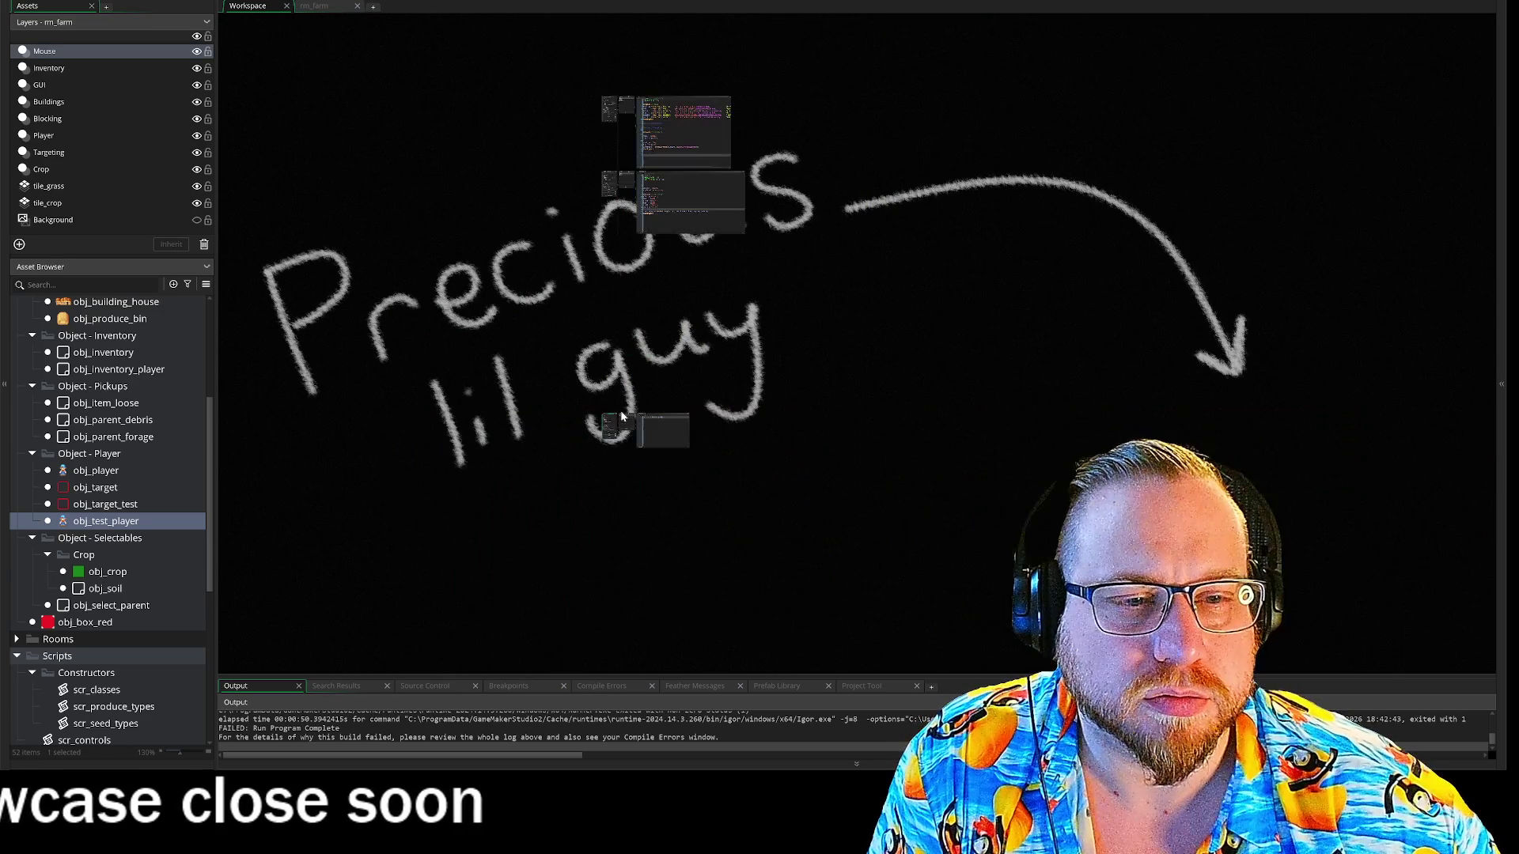
{"action": "scroll", "coordinate": [610, 420], "scroll_direction": "up", "scroll_amount": 3}
{"action": "scroll", "coordinate": [614, 410], "scroll_direction": "down", "scroll_amount": 3}
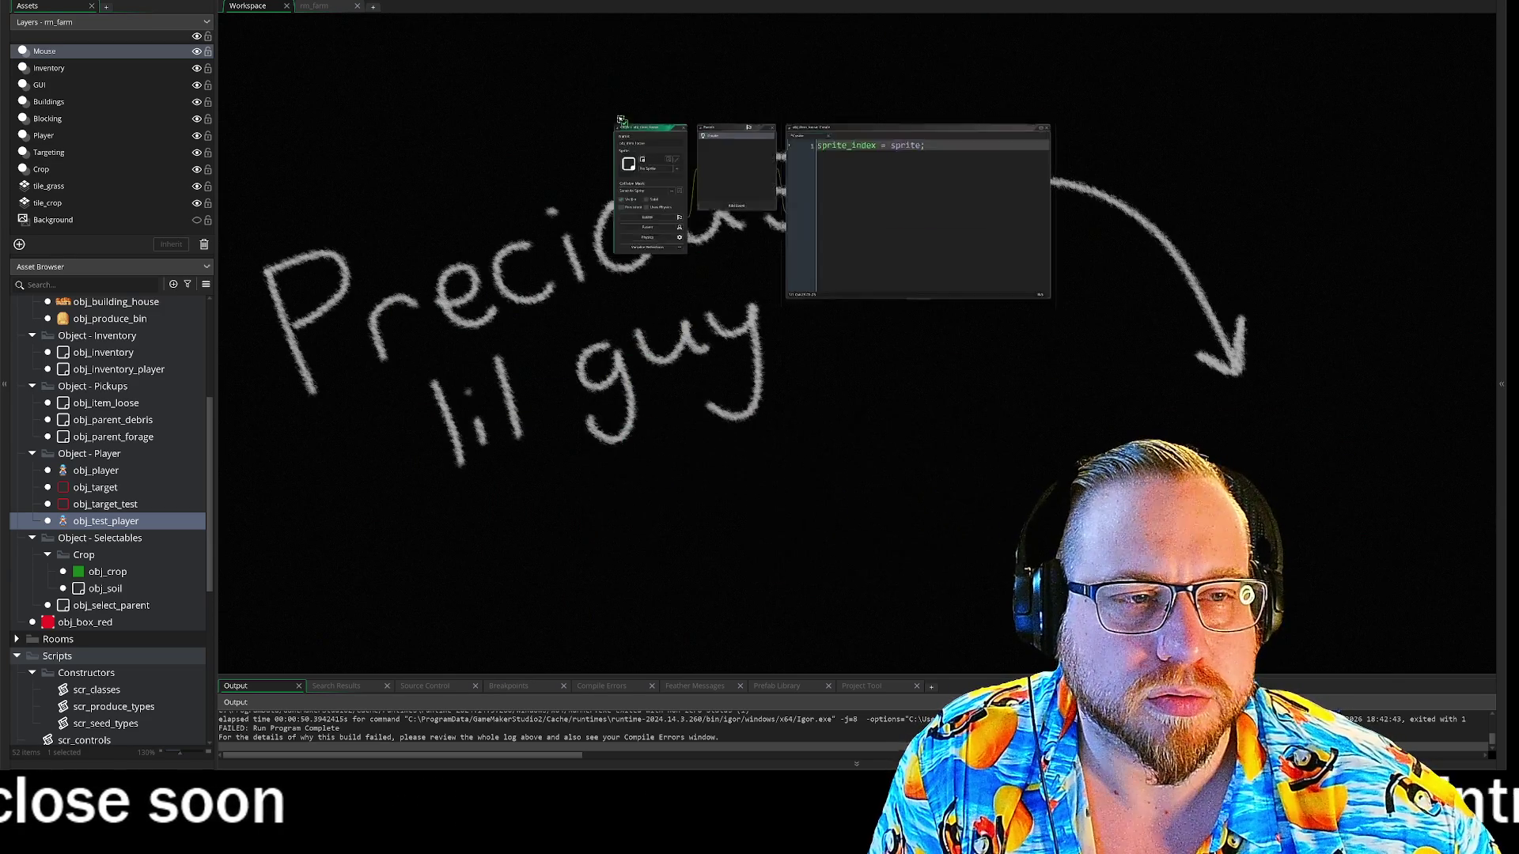
{"action": "scroll", "coordinate": [668, 241], "scroll_direction": "up", "scroll_amount": 3}
{"action": "scroll", "coordinate": [575, 377], "scroll_direction": "up", "scroll_amount": 3}
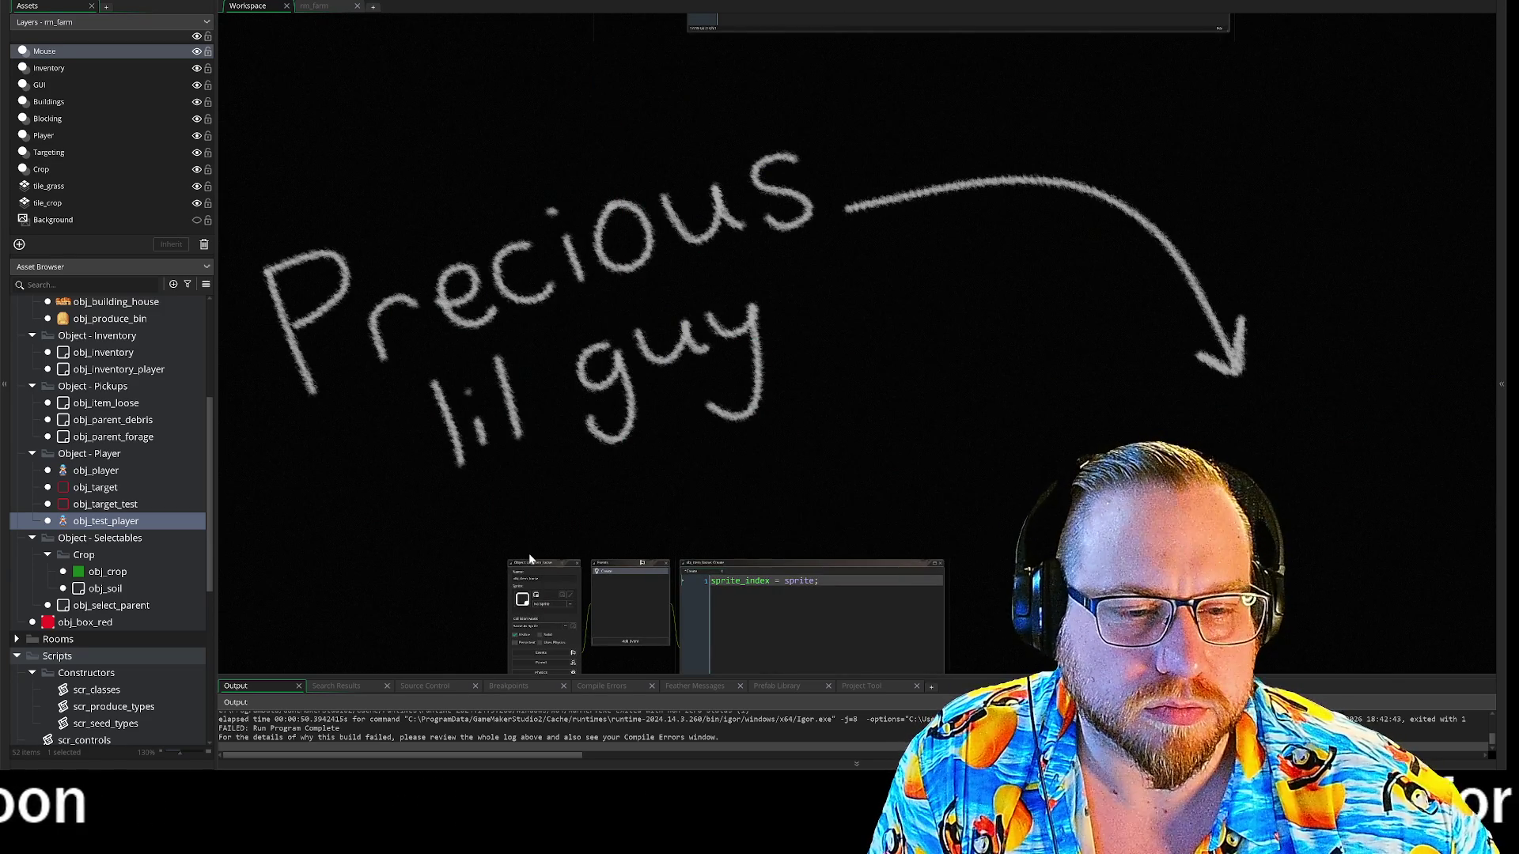
{"action": "scroll", "coordinate": [532, 565], "scroll_direction": "down", "scroll_amount": 5}
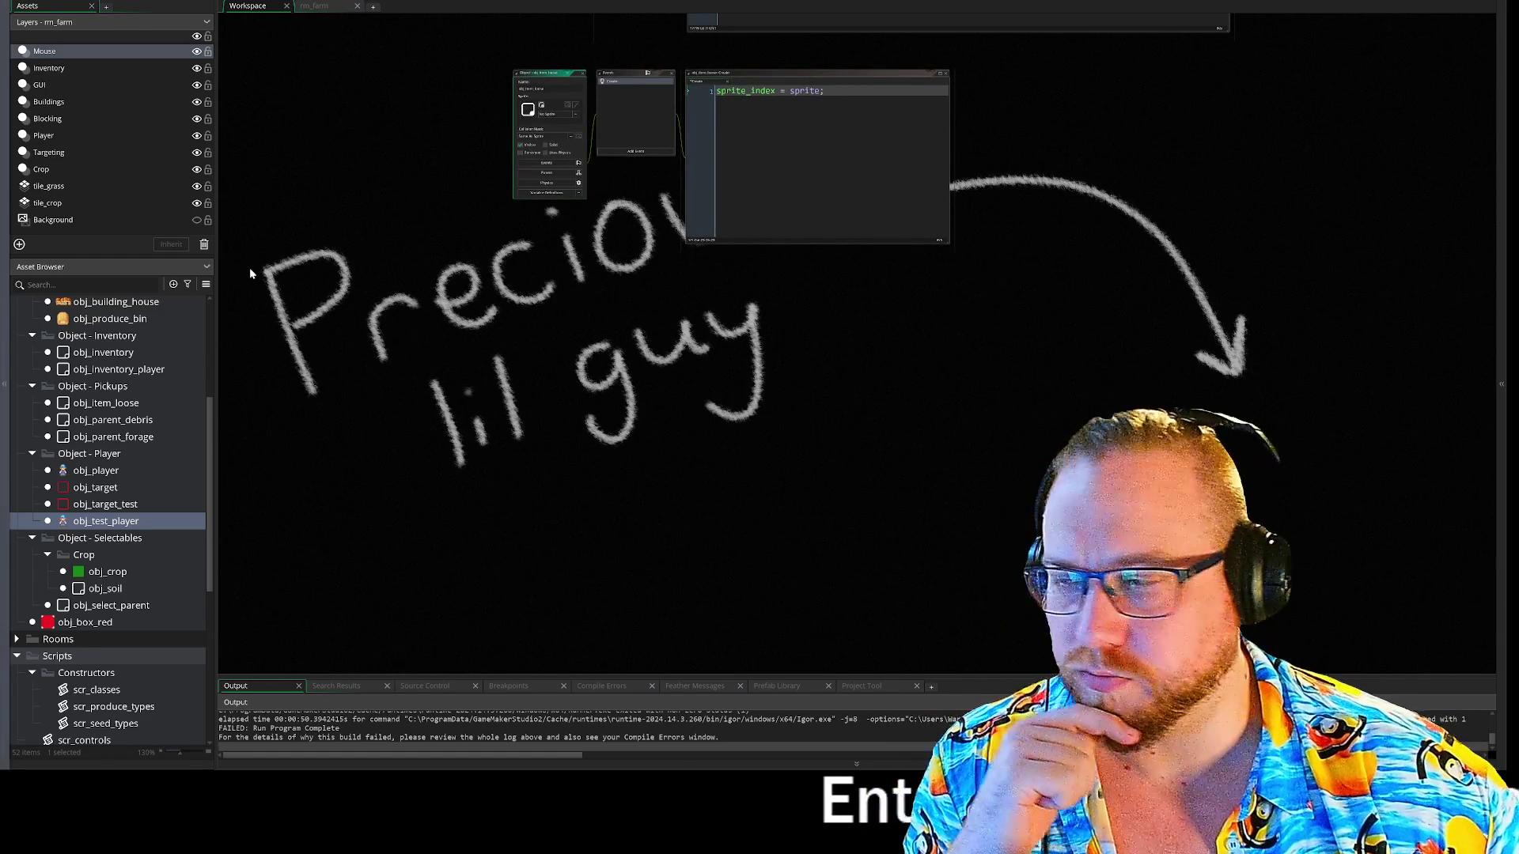
{"action": "scroll", "coordinate": [564, 251], "scroll_direction": "up", "scroll_amount": 5}
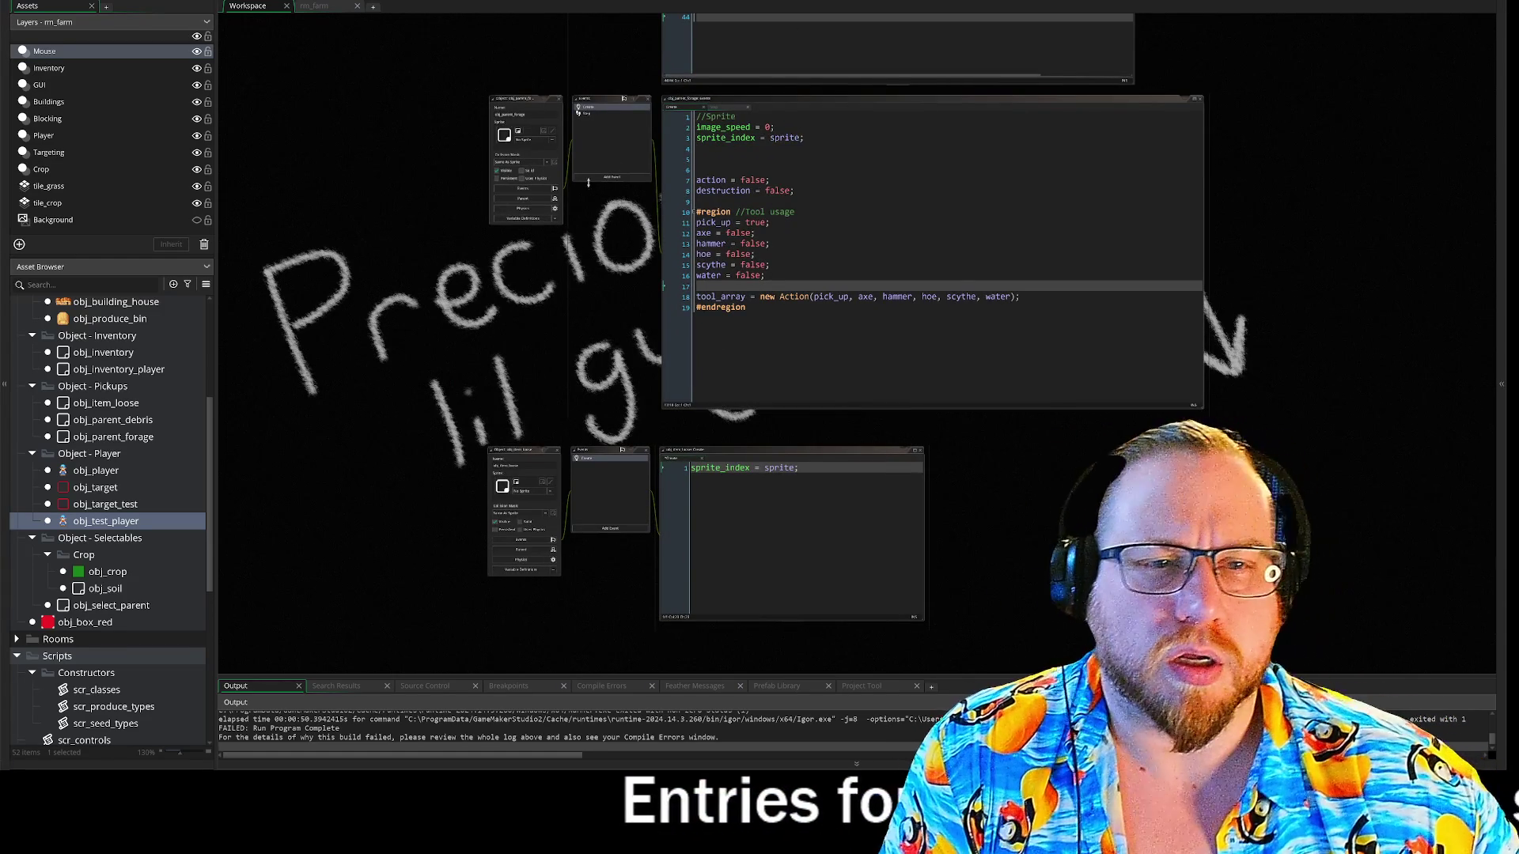
{"action": "scroll", "coordinate": [593, 297], "scroll_direction": "up", "scroll_amount": 3}
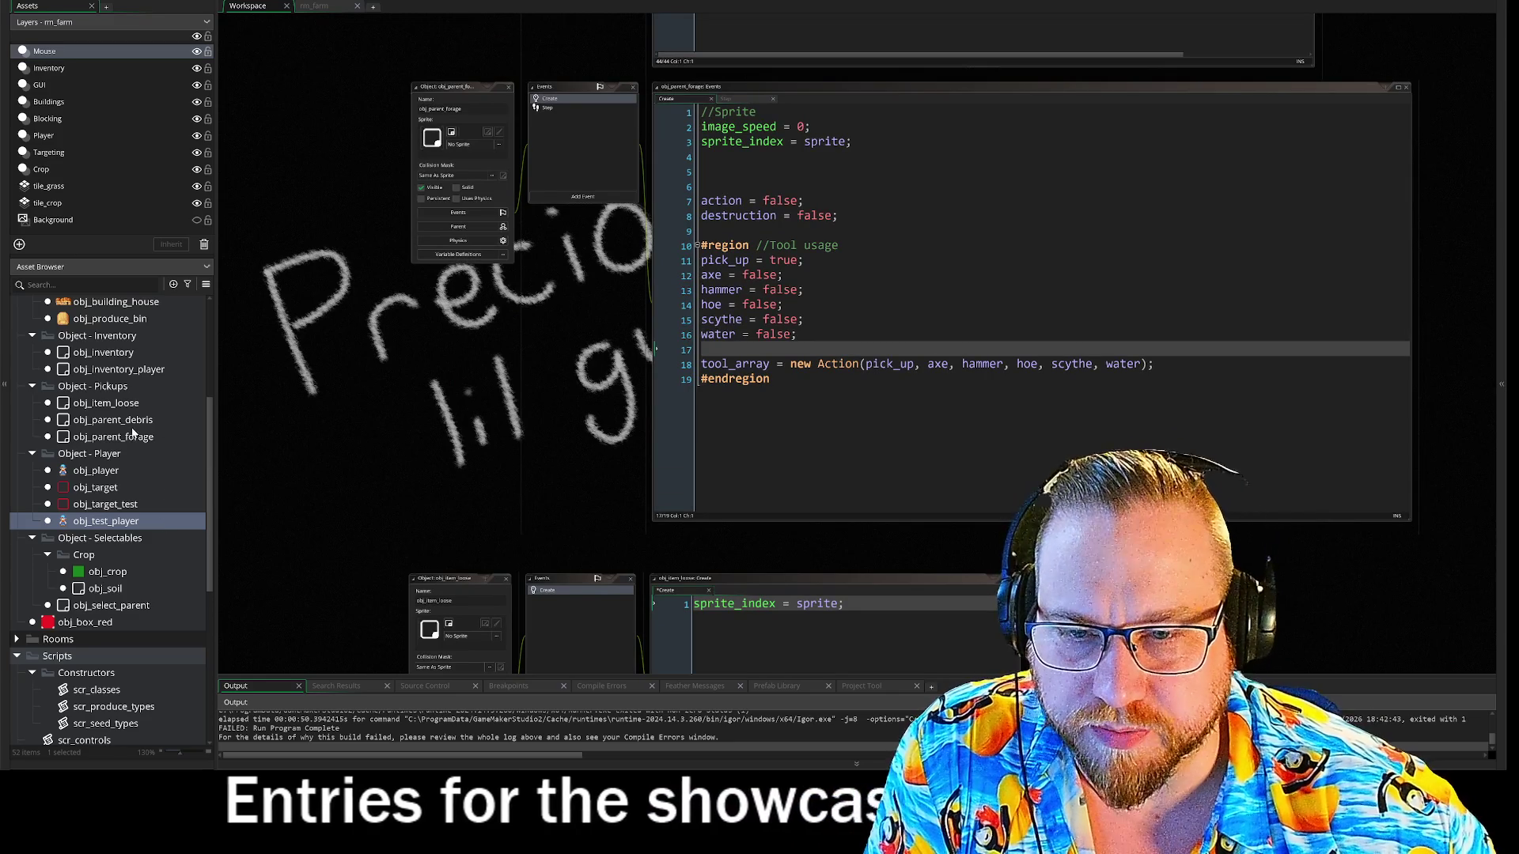
{"action": "left_click", "coordinate": [87, 424]}
{"action": "double_click", "coordinate": [87, 423]}
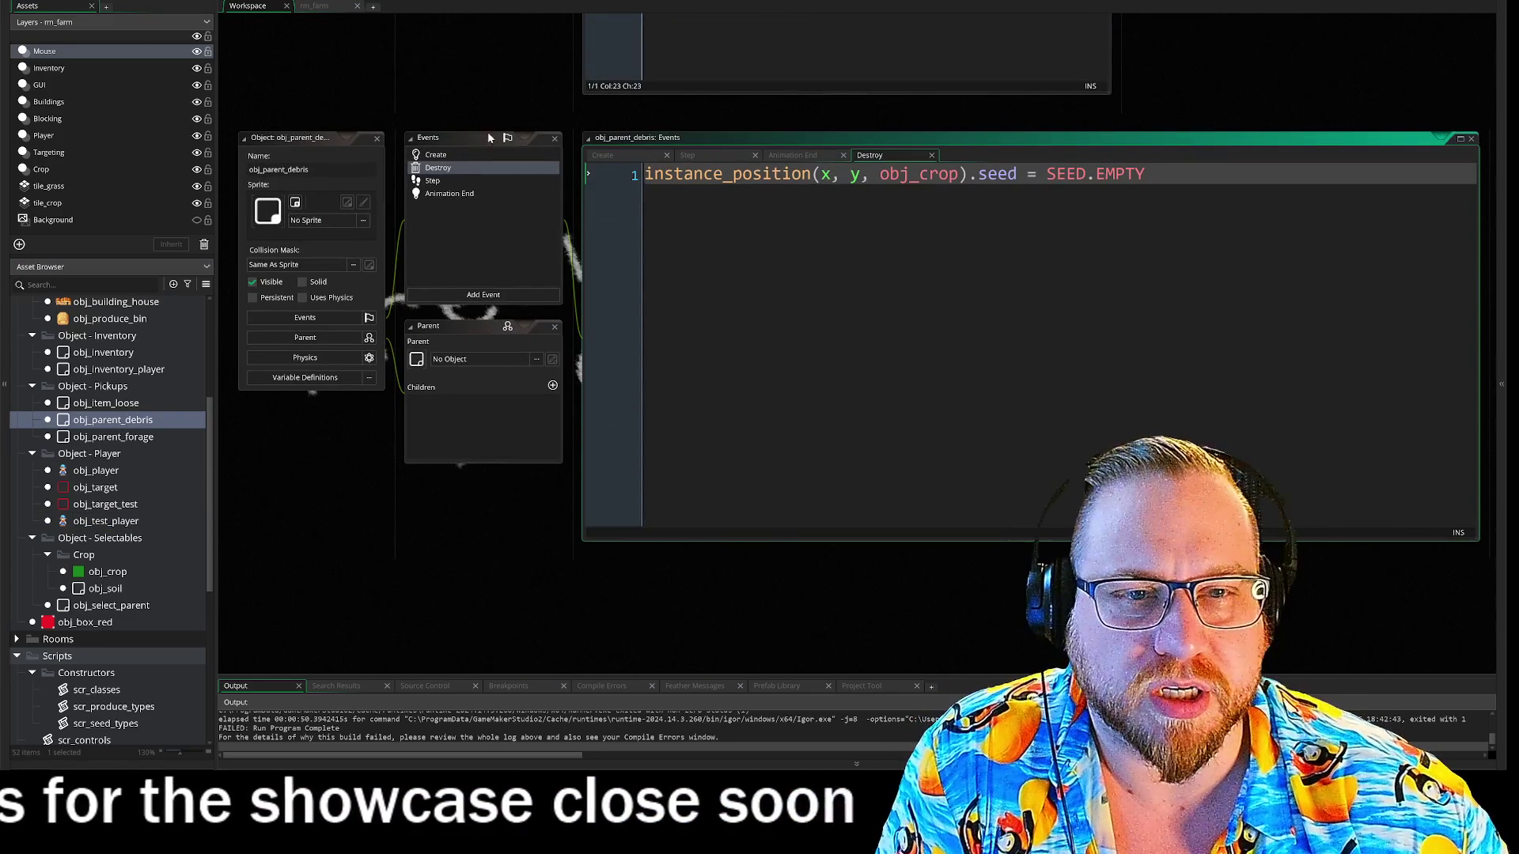
- Close obj_item_loose and place obj_parent_debris beneath obj_parent_forage's Create code
{"action": "scroll", "coordinate": [396, 238], "scroll_direction": "up", "scroll_amount": 5}
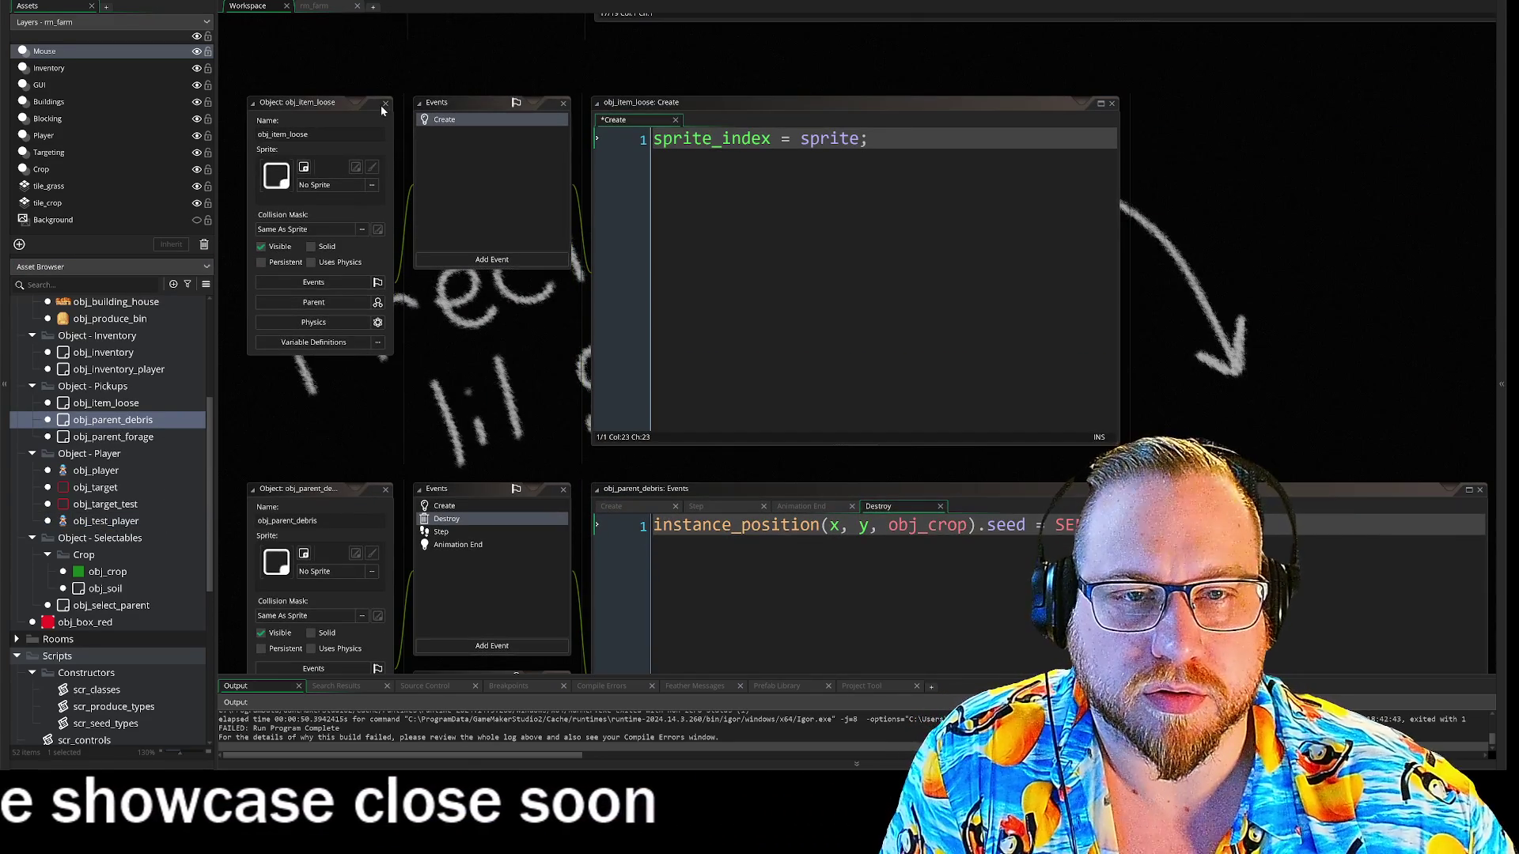
{"action": "left_click", "coordinate": [385, 103]}
{"action": "scroll", "coordinate": [438, 483], "scroll_direction": "down", "scroll_amount": 2}
{"action": "left_click_drag", "start_coordinate": [372, 418], "coordinate": [372, 152]}
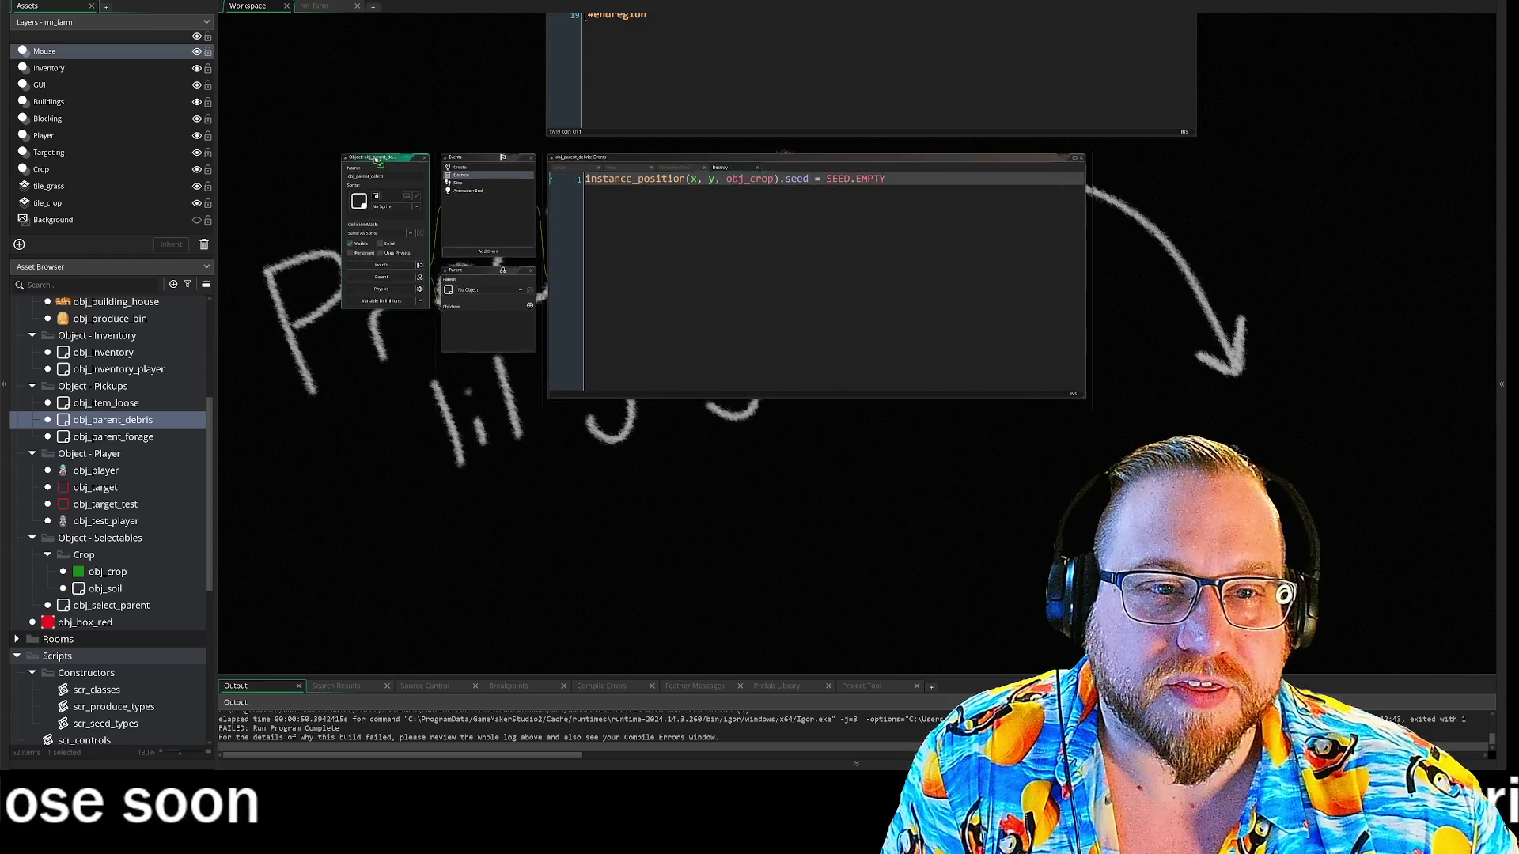
{"action": "left_click_drag", "start_coordinate": [341, 104], "coordinate": [279, 377]}
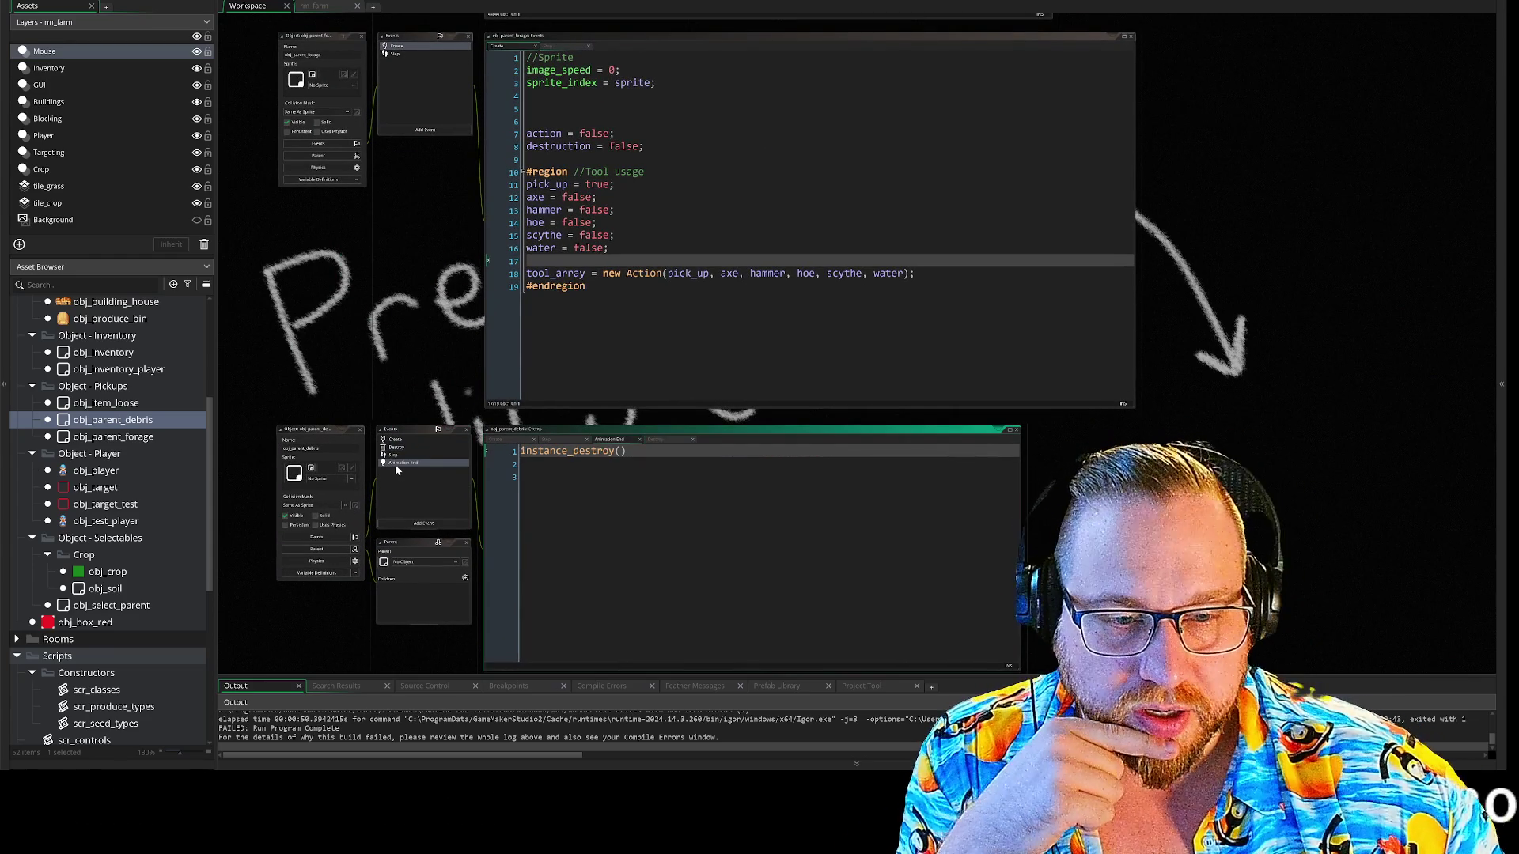
{"action": "scroll", "coordinate": [118, 629], "scroll_direction": "down", "scroll_amount": 5}
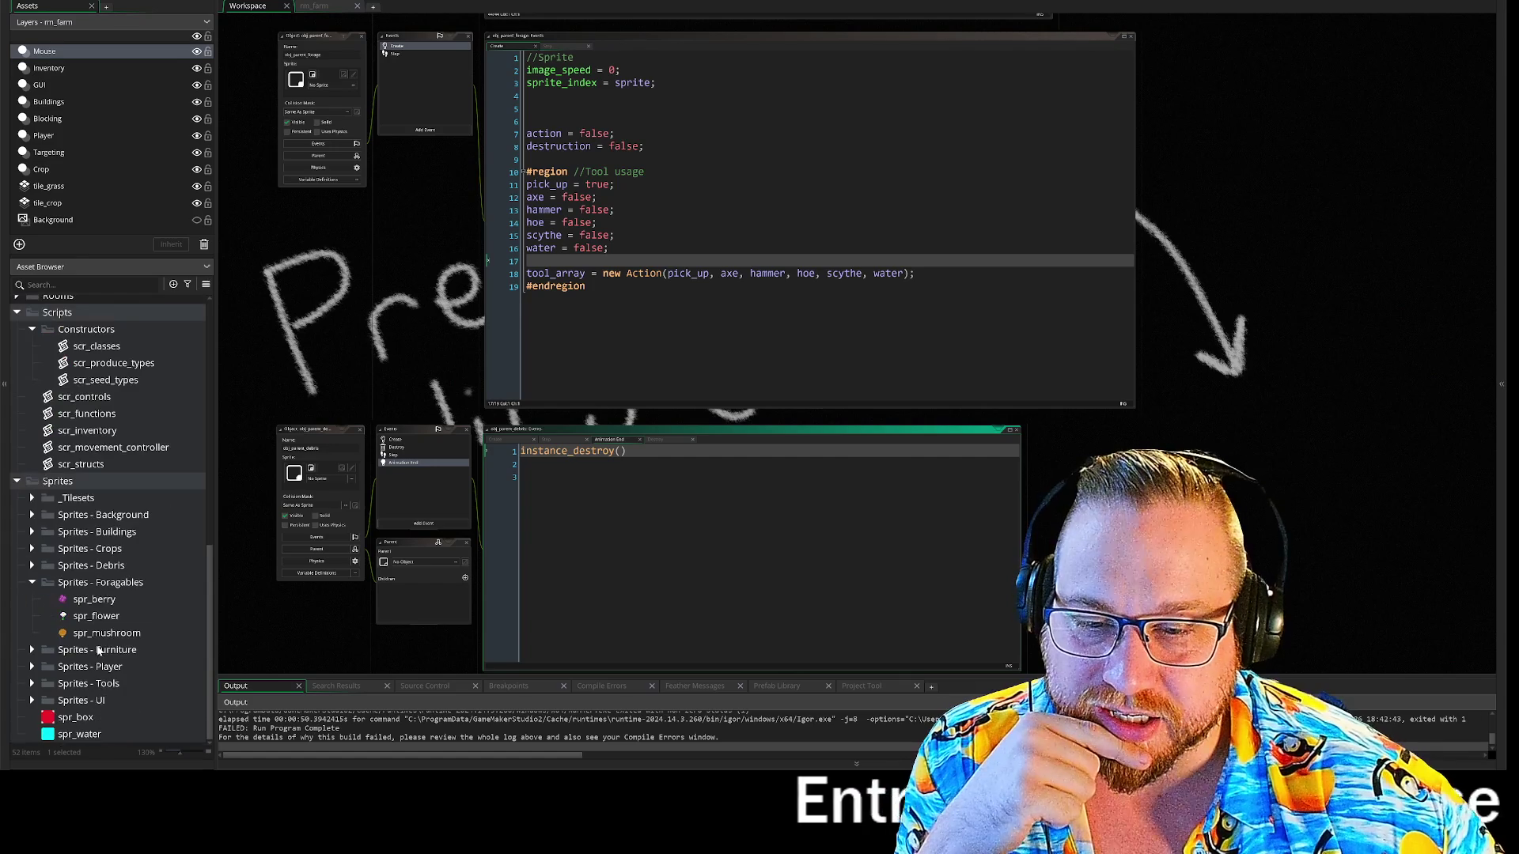
{"action": "left_click", "coordinate": [91, 633]}
{"action": "double_click", "coordinate": [91, 634]}
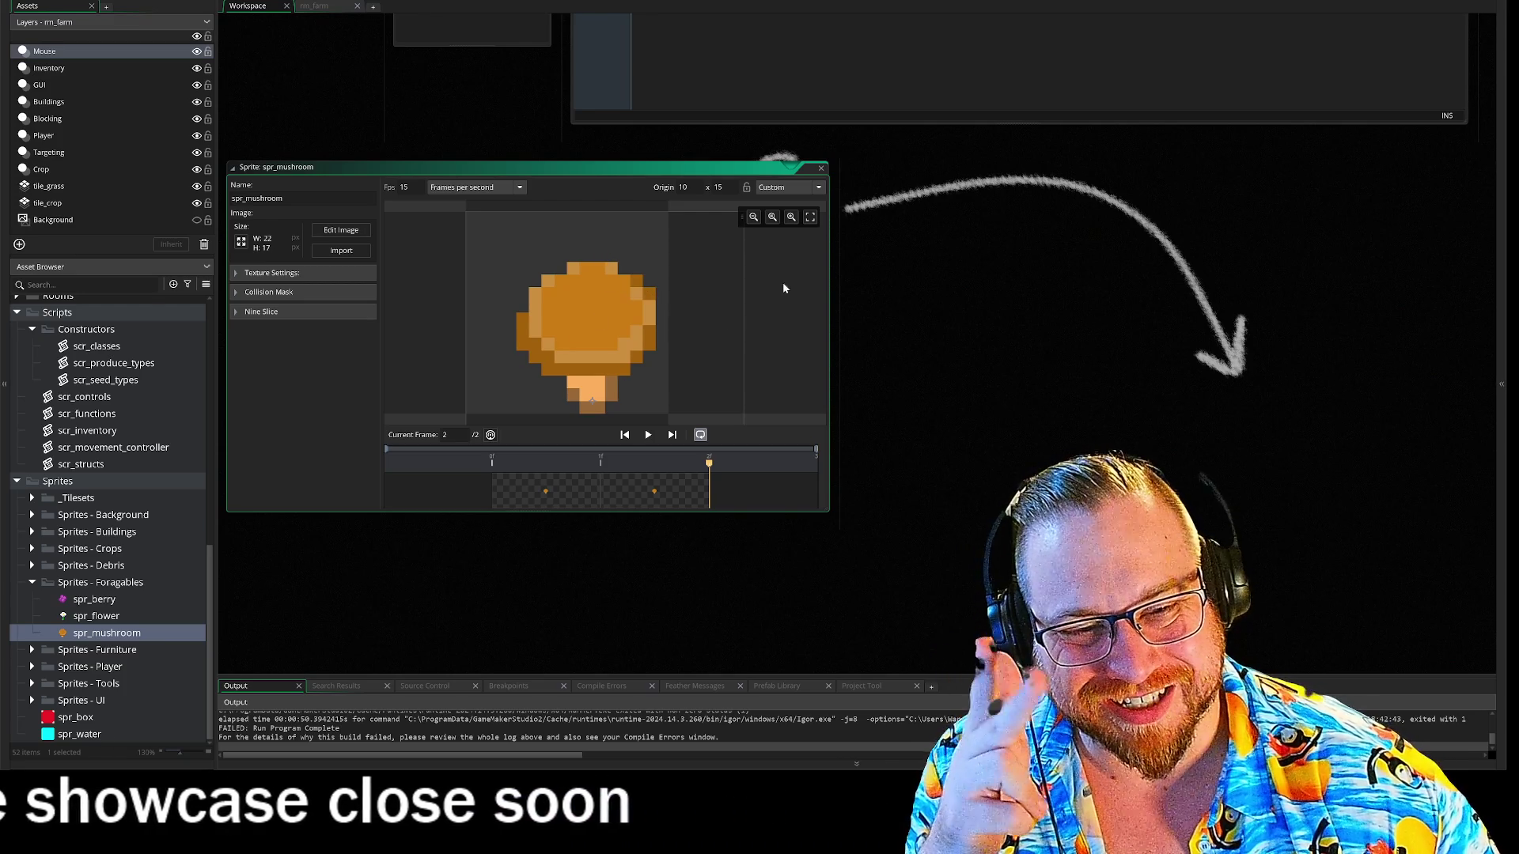
{"action": "left_click", "coordinate": [822, 171]}
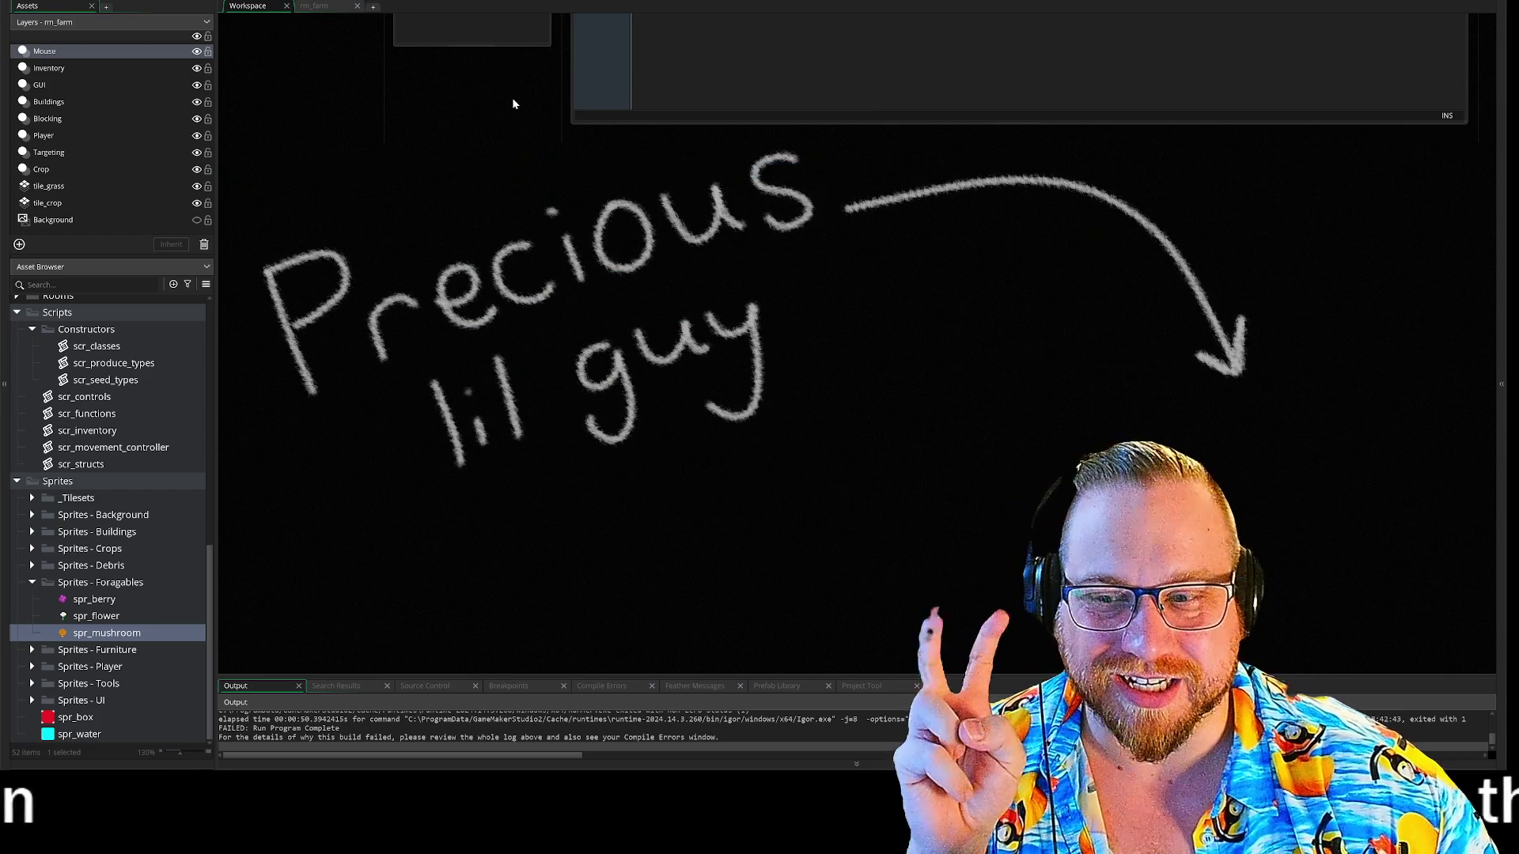
- Check obj_parent_debris's Step, Destroy and Create events, then select and inspect the Destroy code line
{"action": "scroll", "coordinate": [507, 333], "scroll_direction": "up", "scroll_amount": 5}
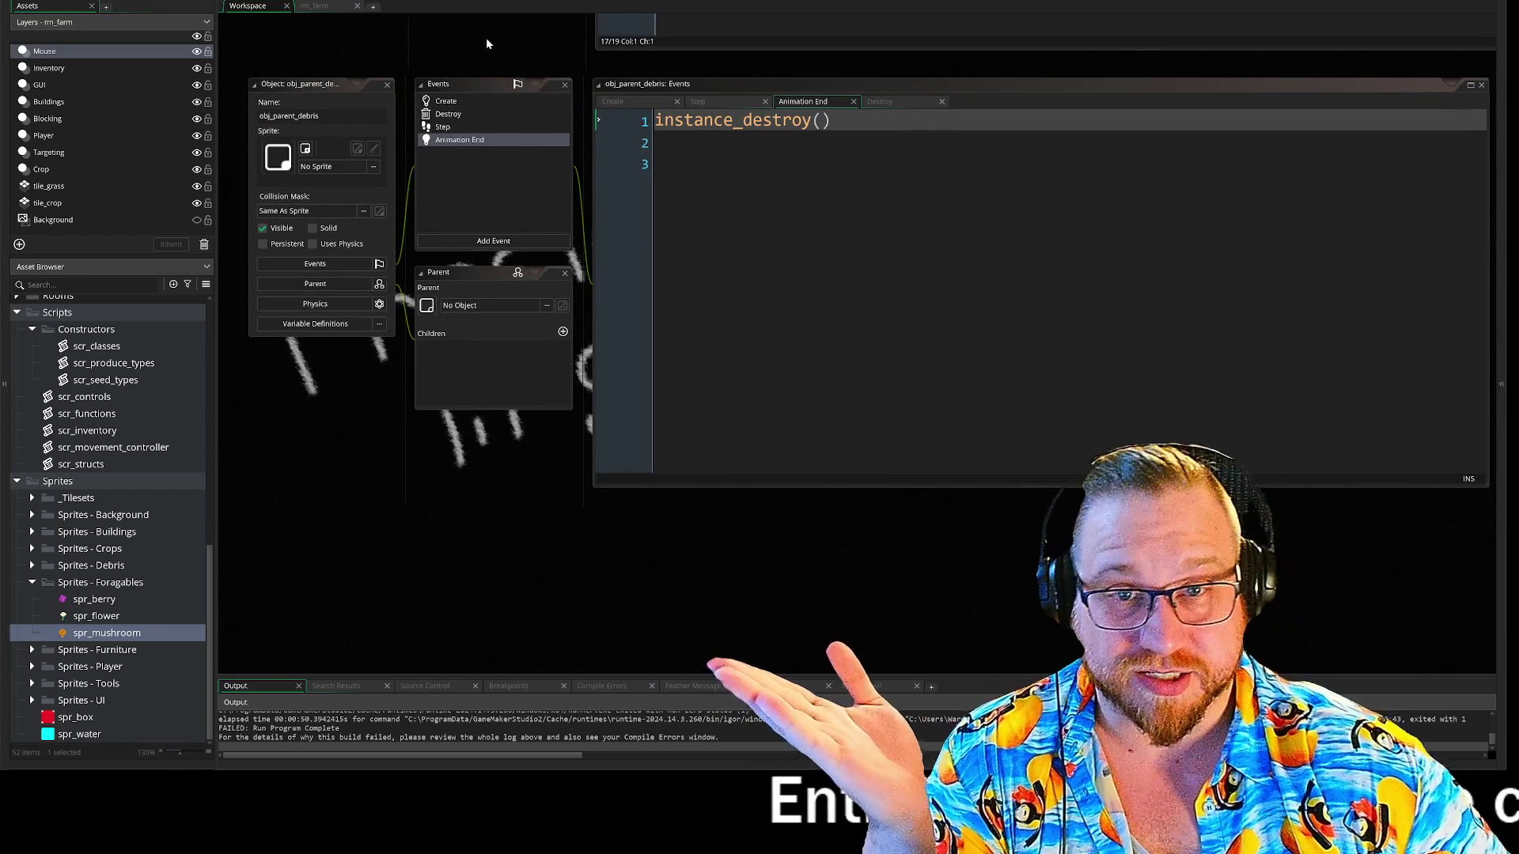
{"action": "scroll", "coordinate": [467, 159], "scroll_direction": "up", "scroll_amount": 3}
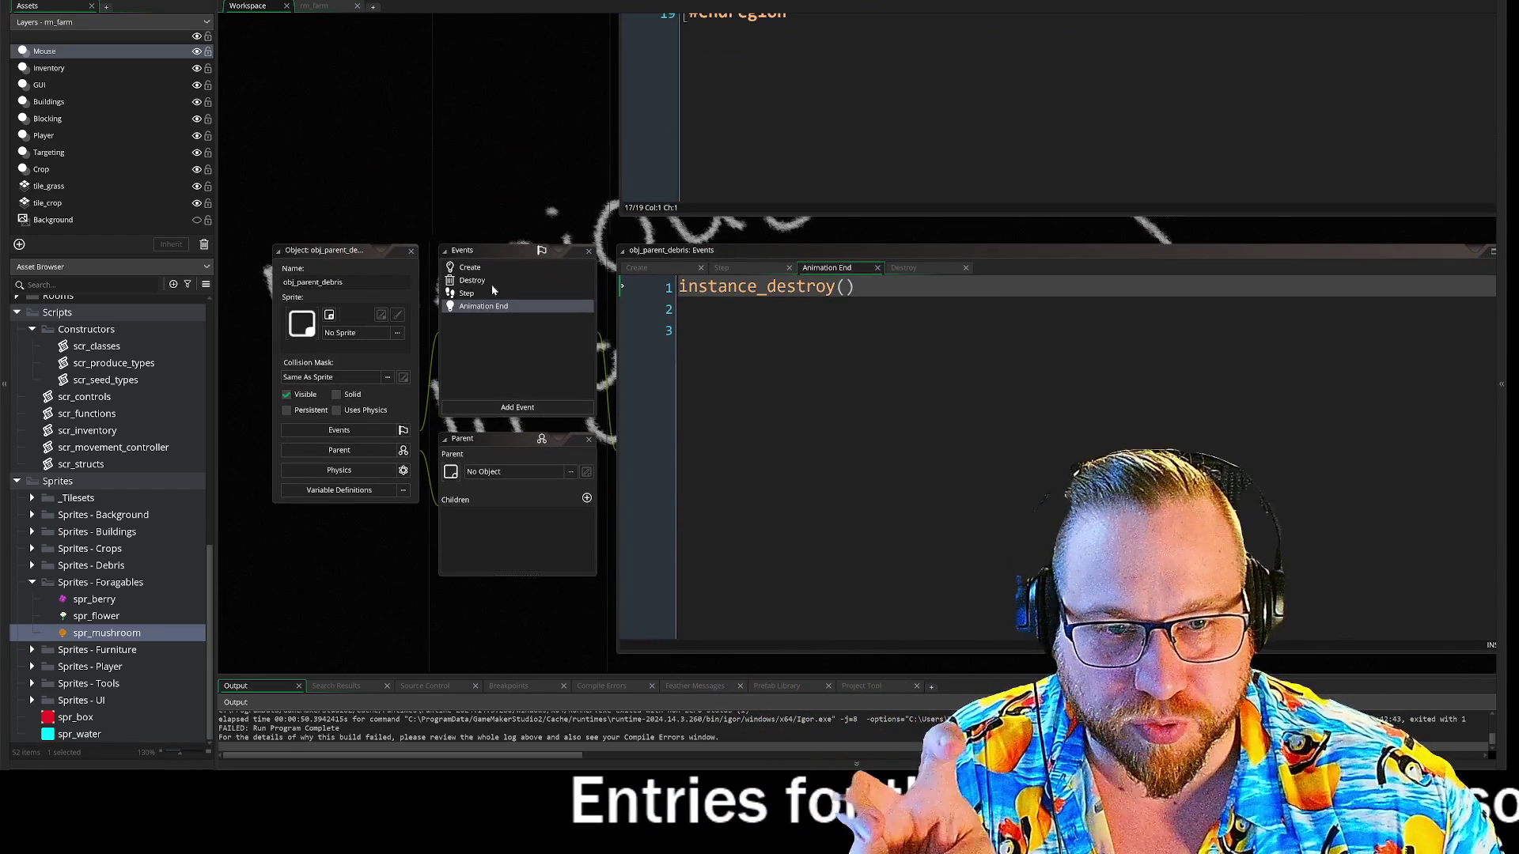
{"action": "left_click", "coordinate": [470, 293]}
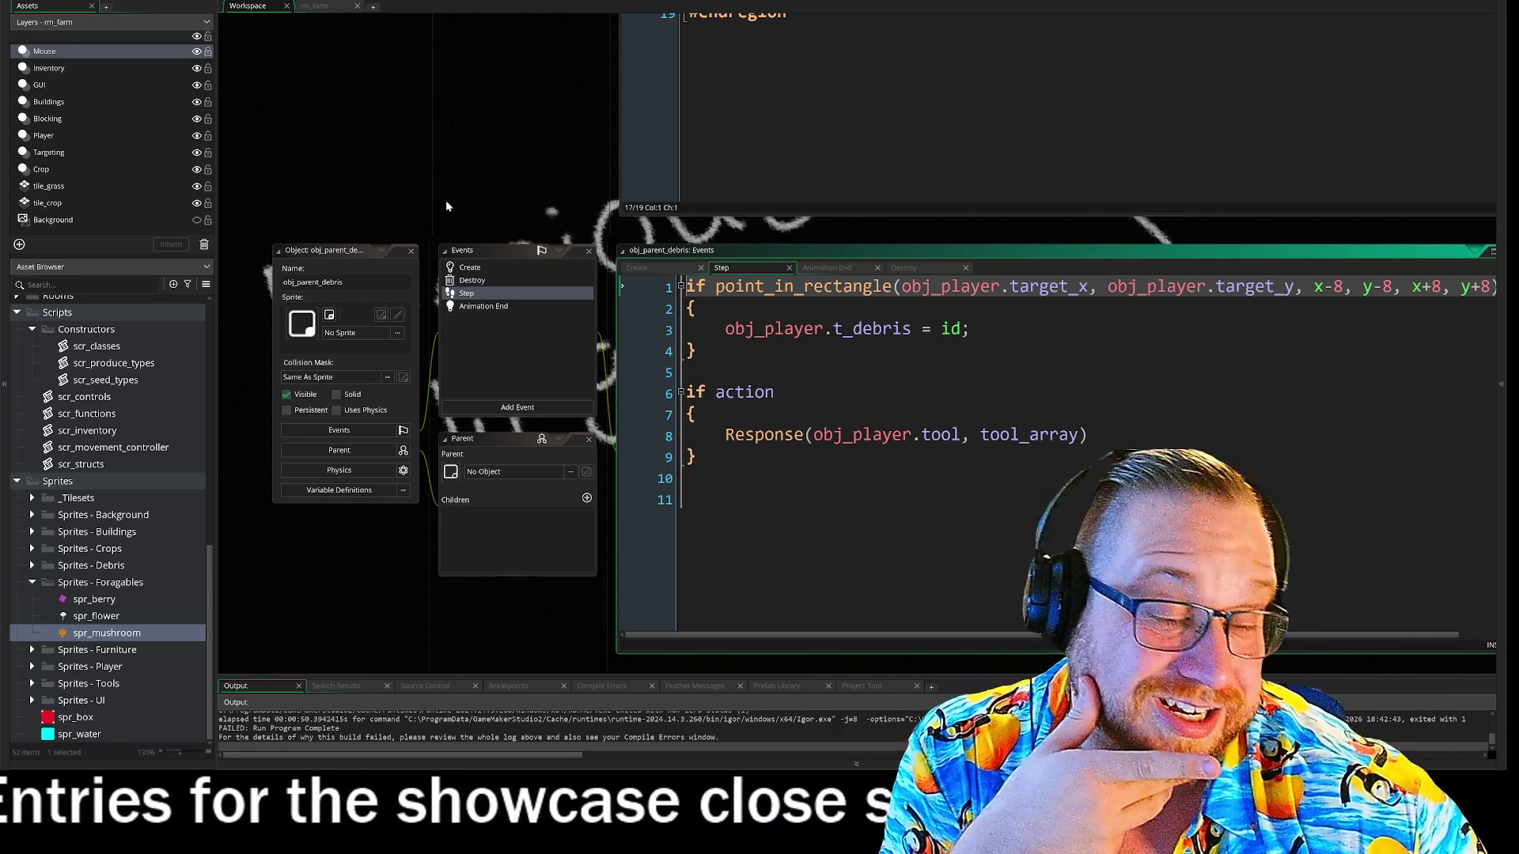
{"action": "left_click", "coordinate": [473, 280]}
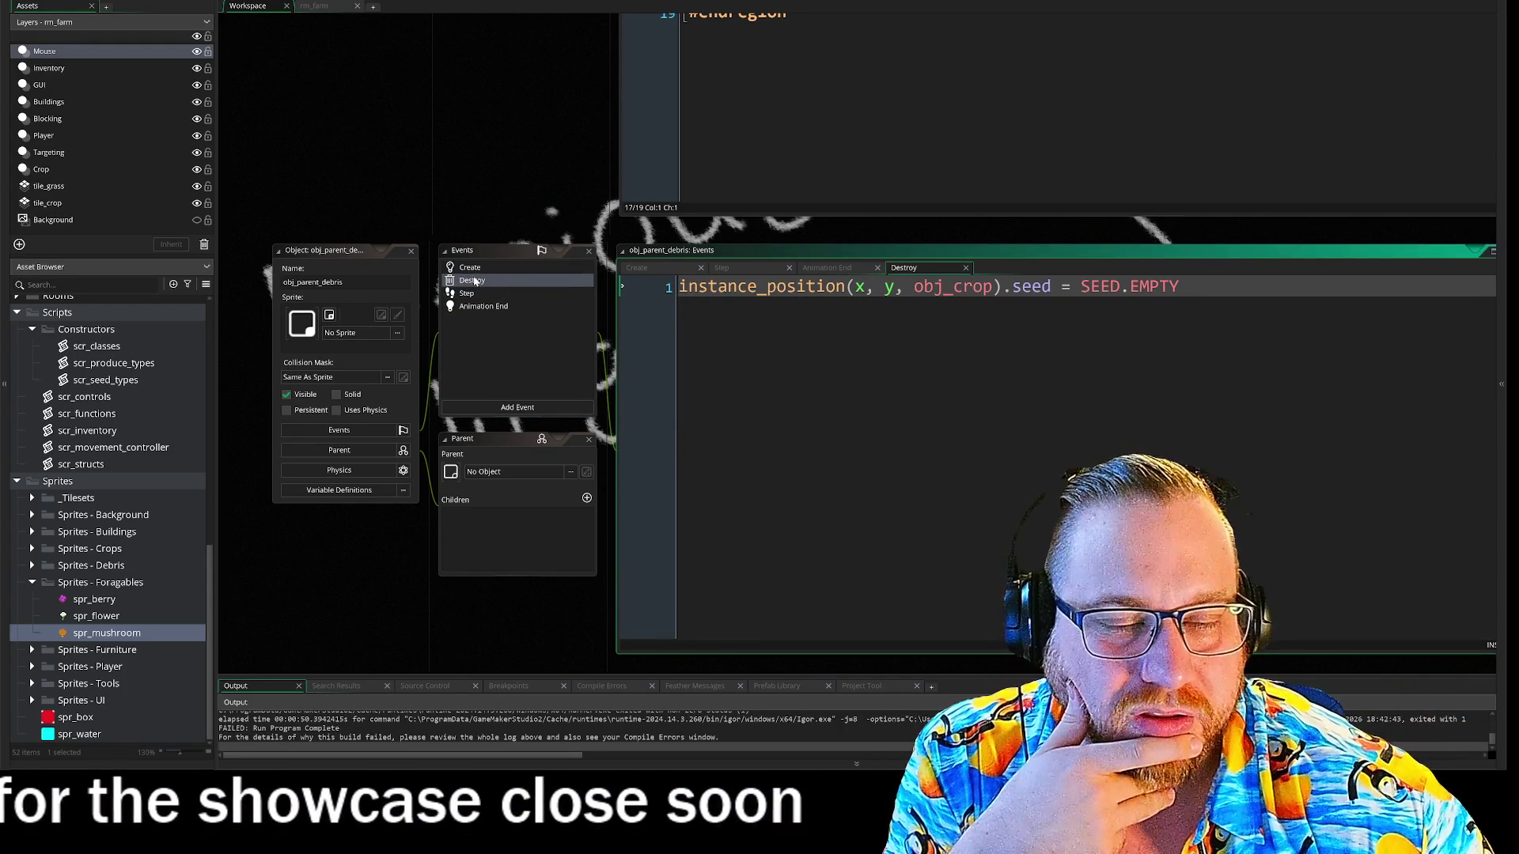
{"action": "left_click", "coordinate": [471, 268]}
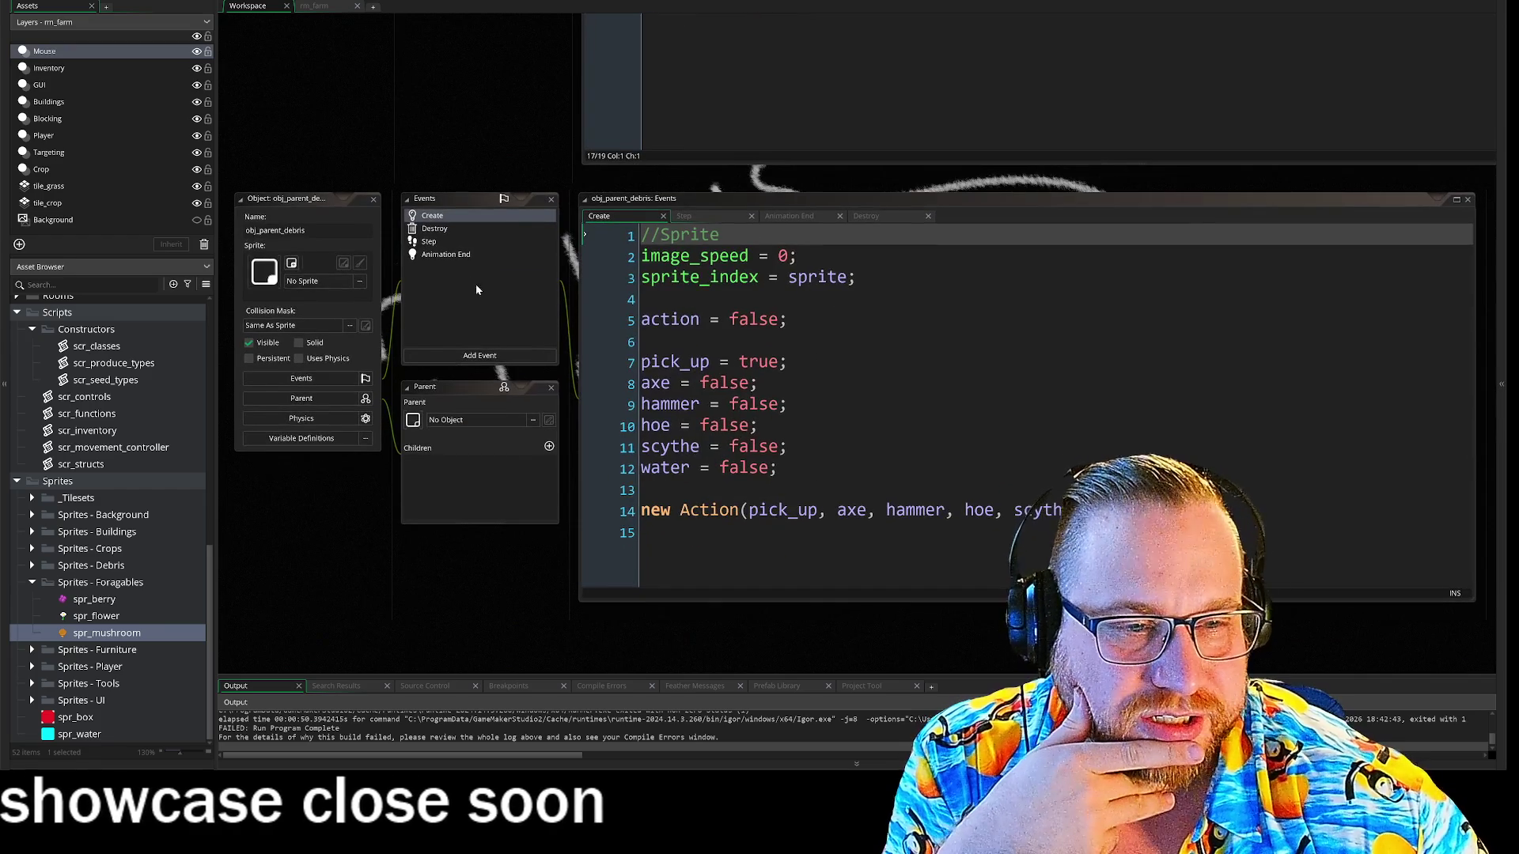
{"action": "left_click", "coordinate": [465, 228]}
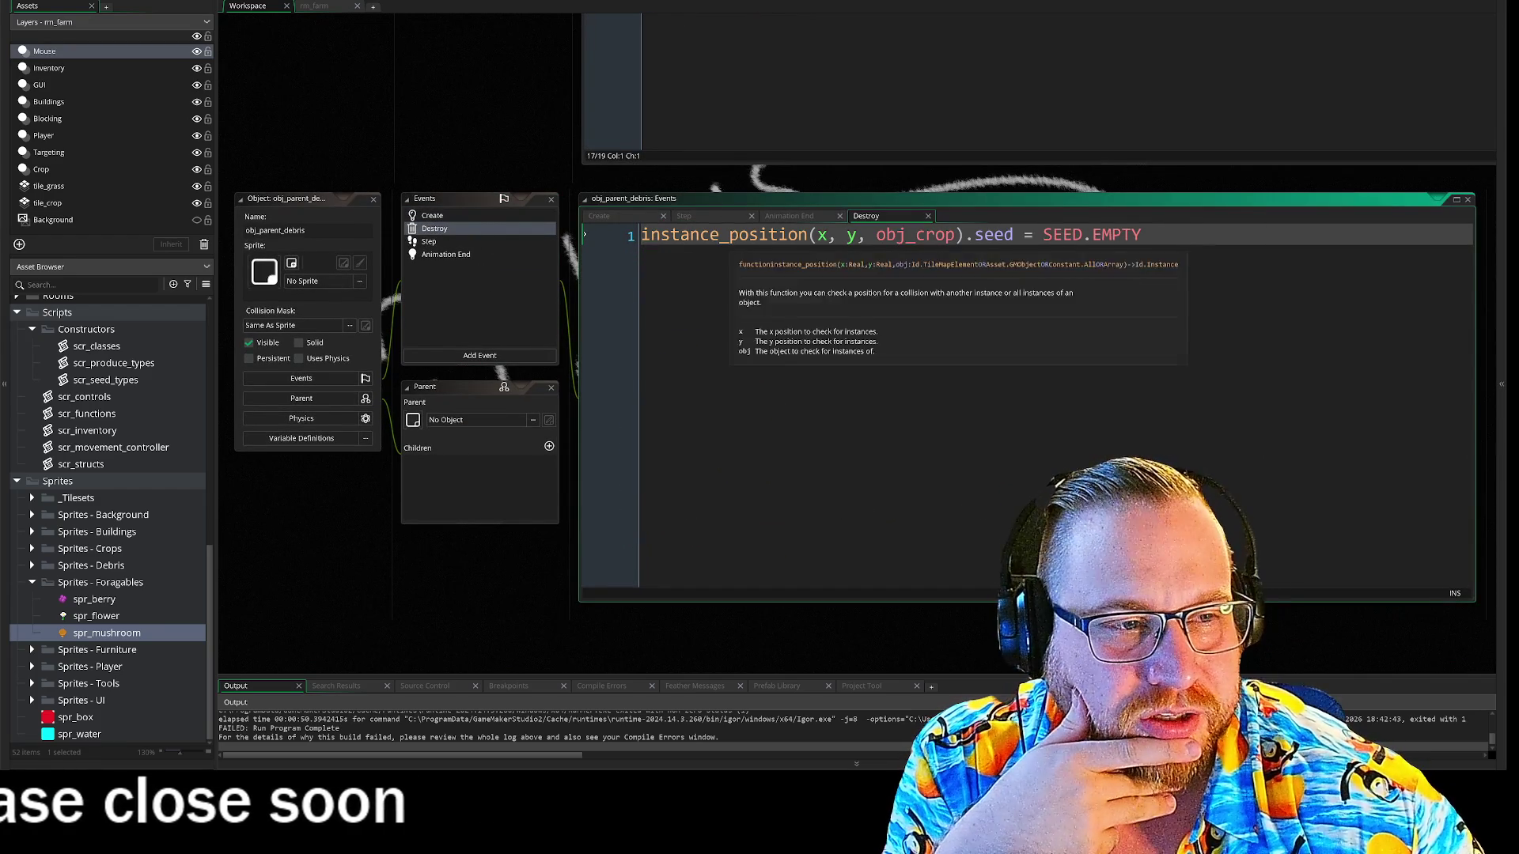
{"action": "key", "text": "ctrl+a"}
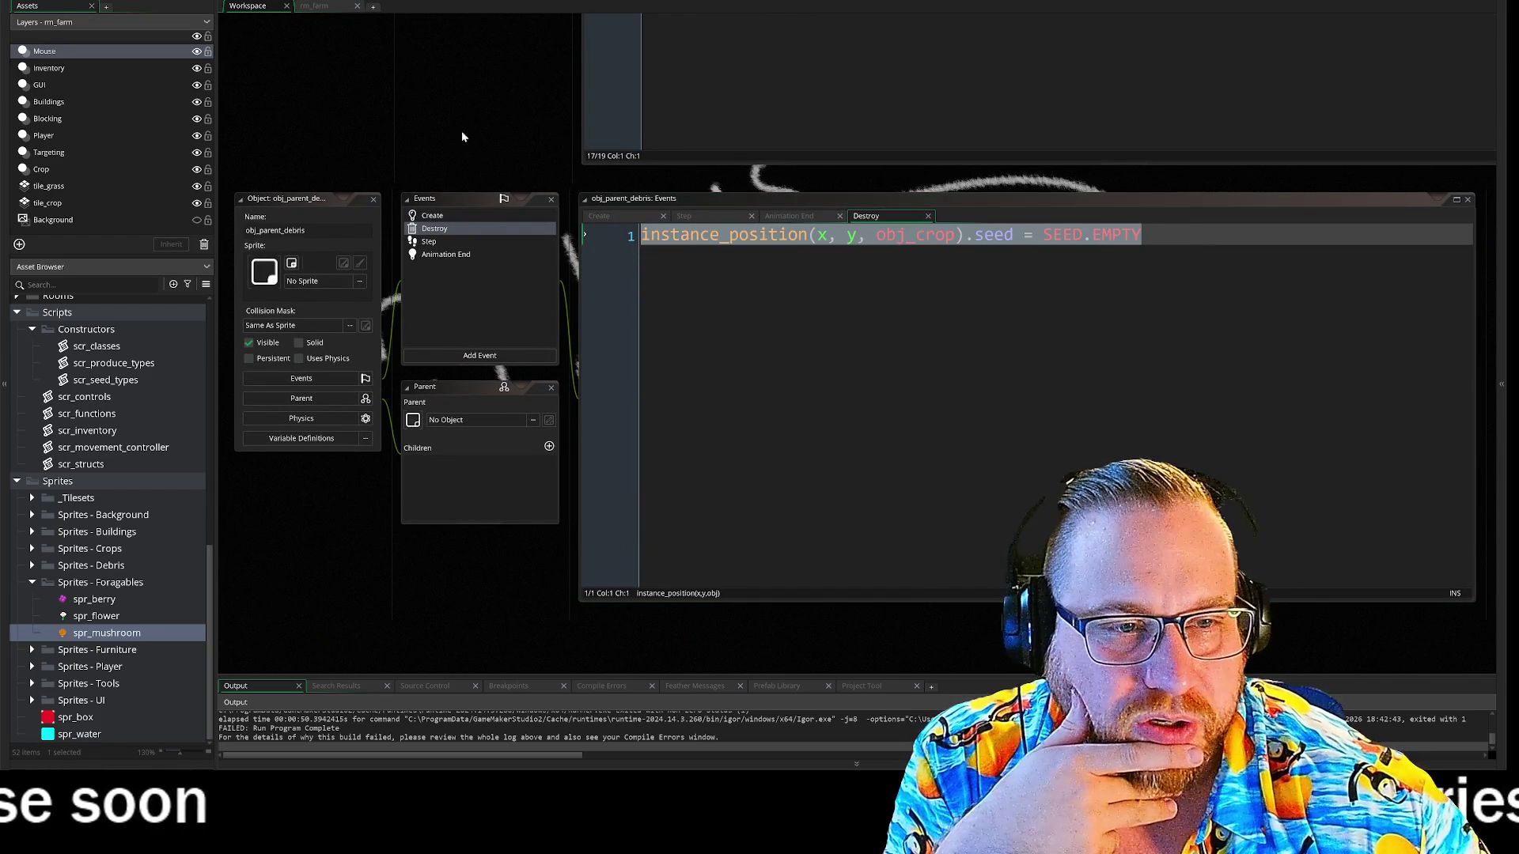
{"action": "left_click", "coordinate": [729, 234]}
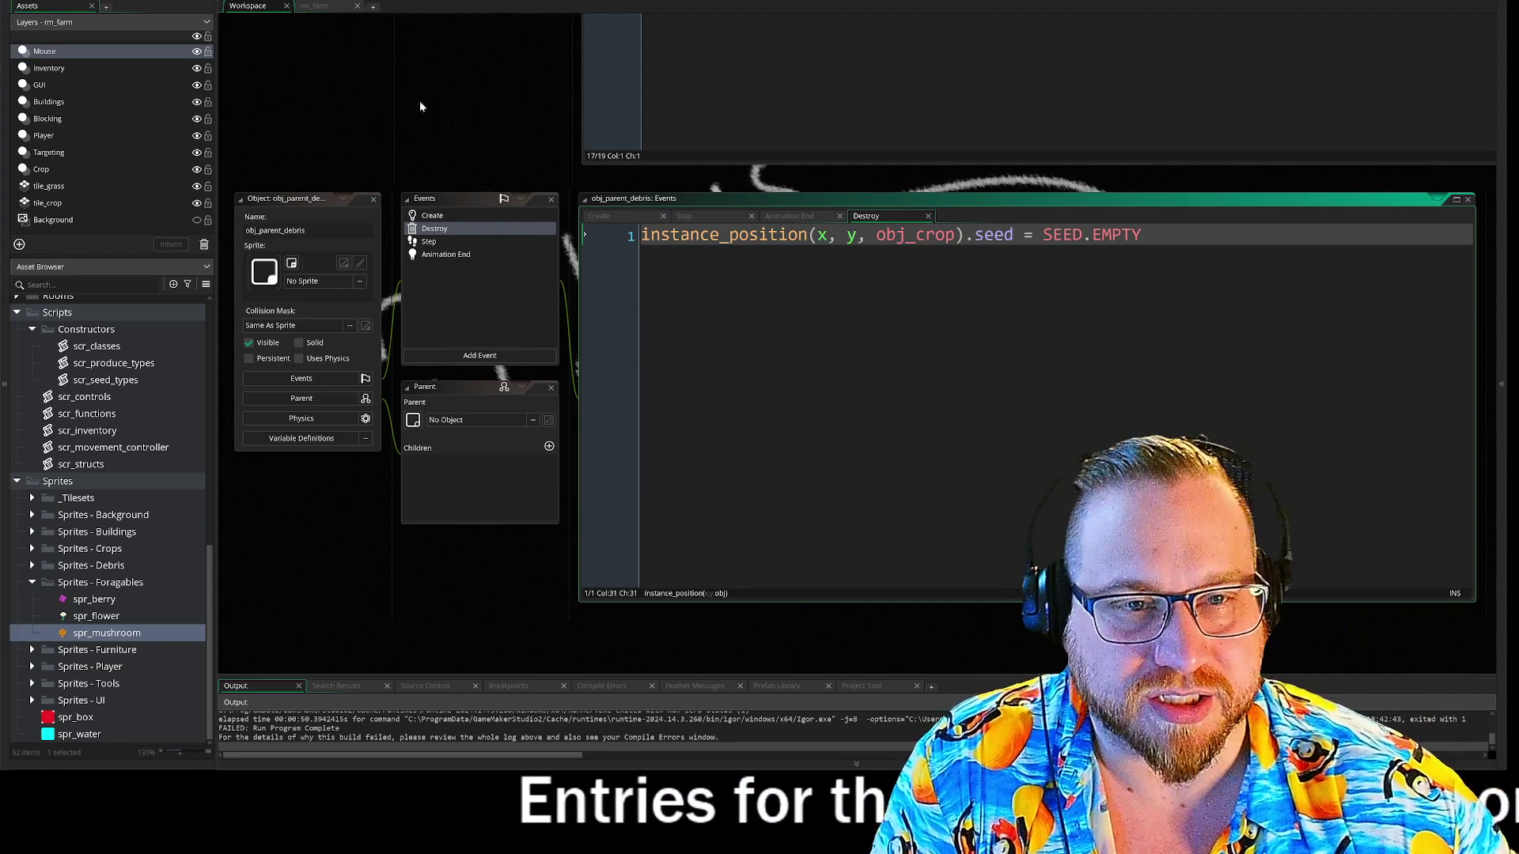
- Select all of obj_parent_forage's Create code and attempt a paste into debris Create, undoing the wrong paste
{"action": "scroll", "coordinate": [340, 103], "scroll_direction": "up", "scroll_amount": 5}
{"action": "scroll", "coordinate": [448, 371], "scroll_direction": "down", "scroll_amount": 2}
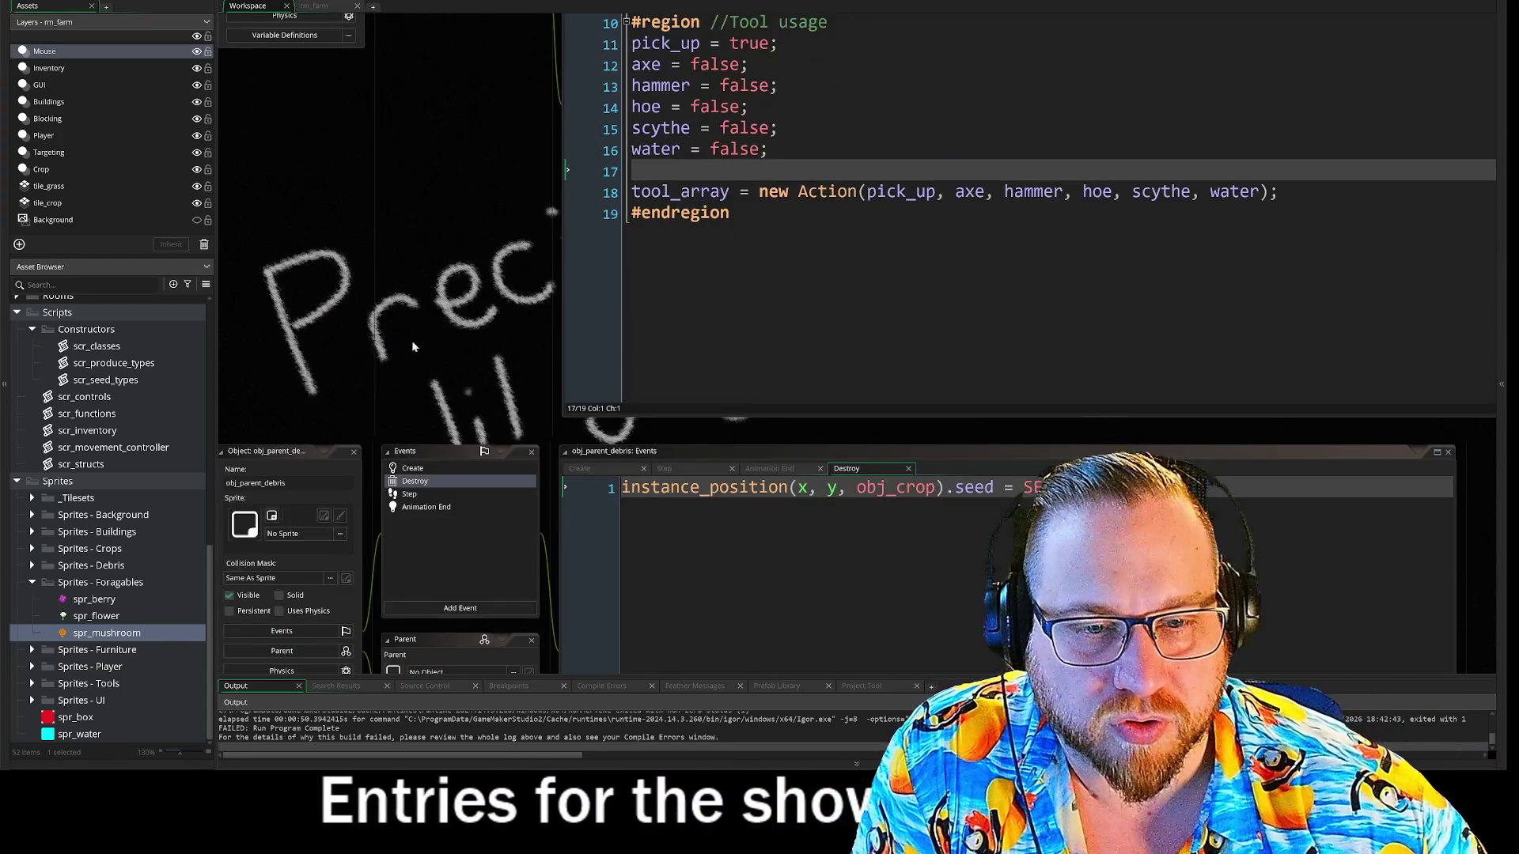
{"action": "scroll", "coordinate": [412, 377], "scroll_direction": "up", "scroll_amount": 5}
{"action": "scroll", "coordinate": [396, 407], "scroll_direction": "down", "scroll_amount": 1}
{"action": "key", "text": "ctrl+a"}
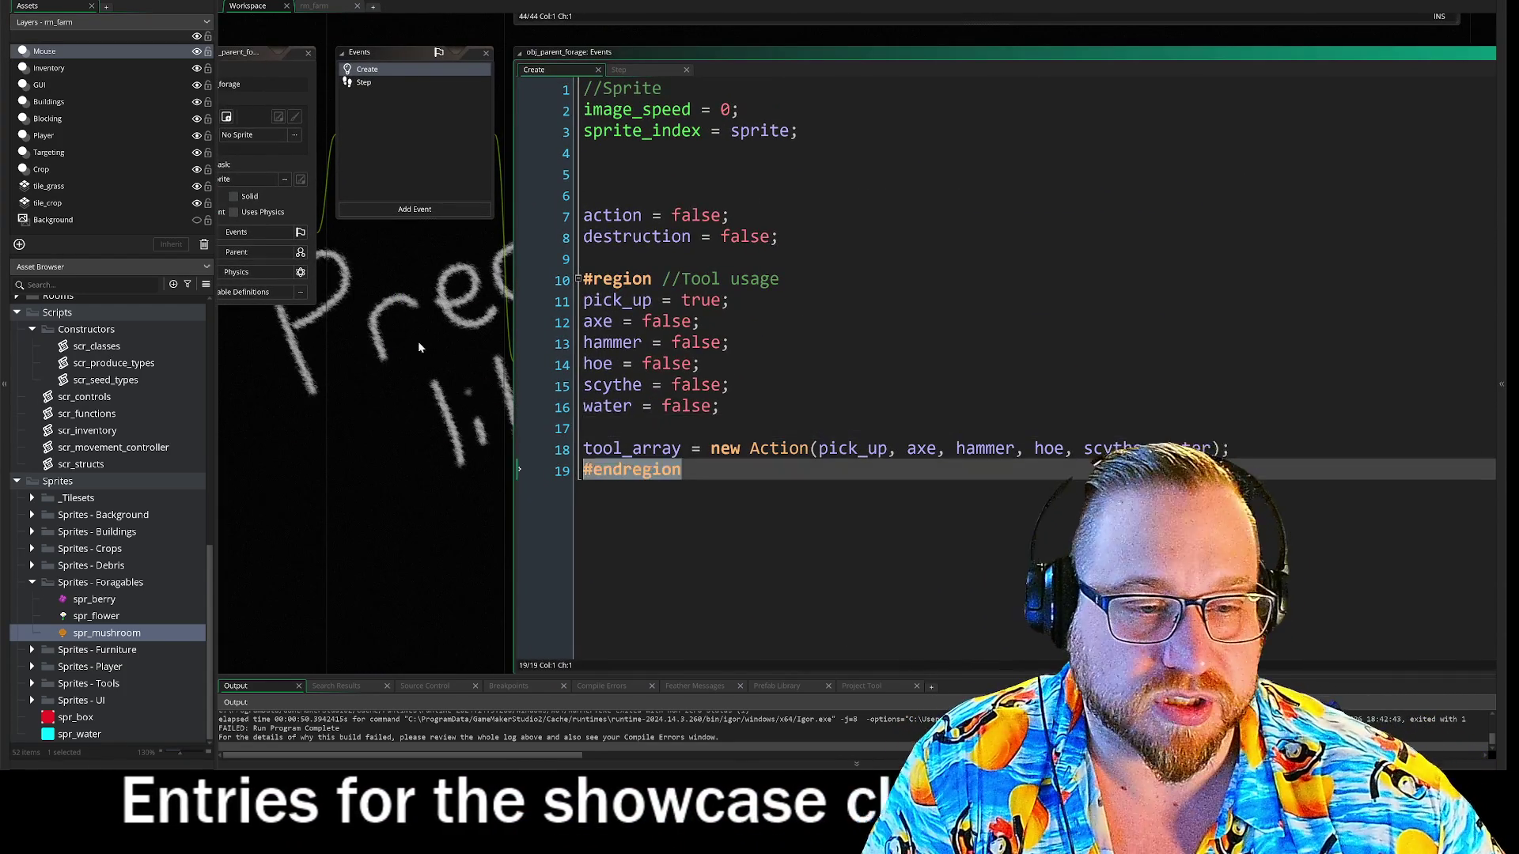
{"action": "left_click_drag", "start_coordinate": [402, 55], "coordinate": [554, 40]}
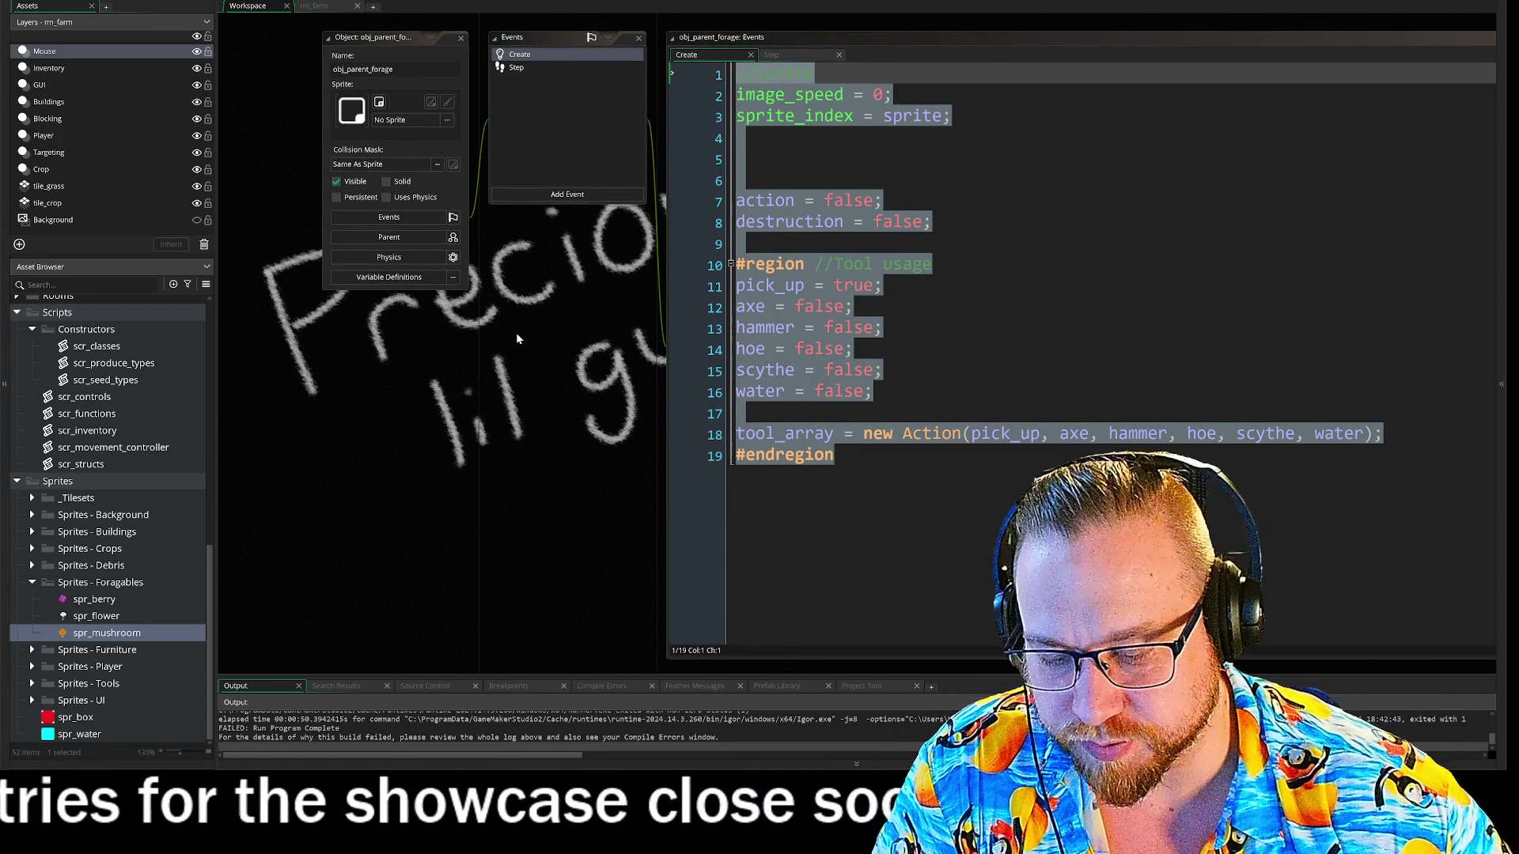
{"action": "scroll", "coordinate": [519, 455], "scroll_direction": "down", "scroll_amount": 5}
{"action": "scroll", "coordinate": [501, 479], "scroll_direction": "up", "scroll_amount": 5}
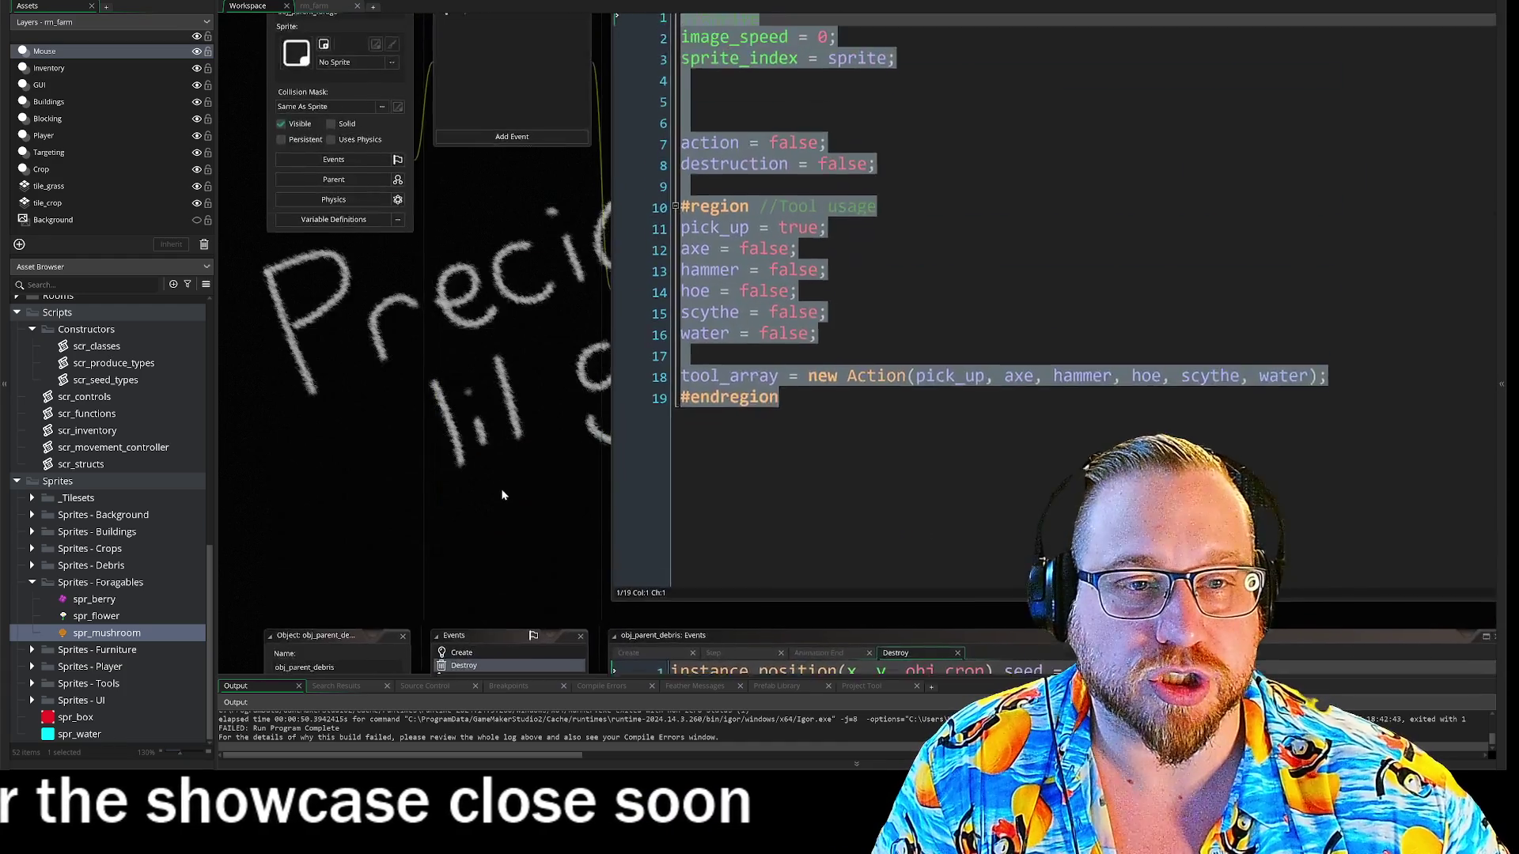
{"action": "scroll", "coordinate": [461, 535], "scroll_direction": "down", "scroll_amount": 5}
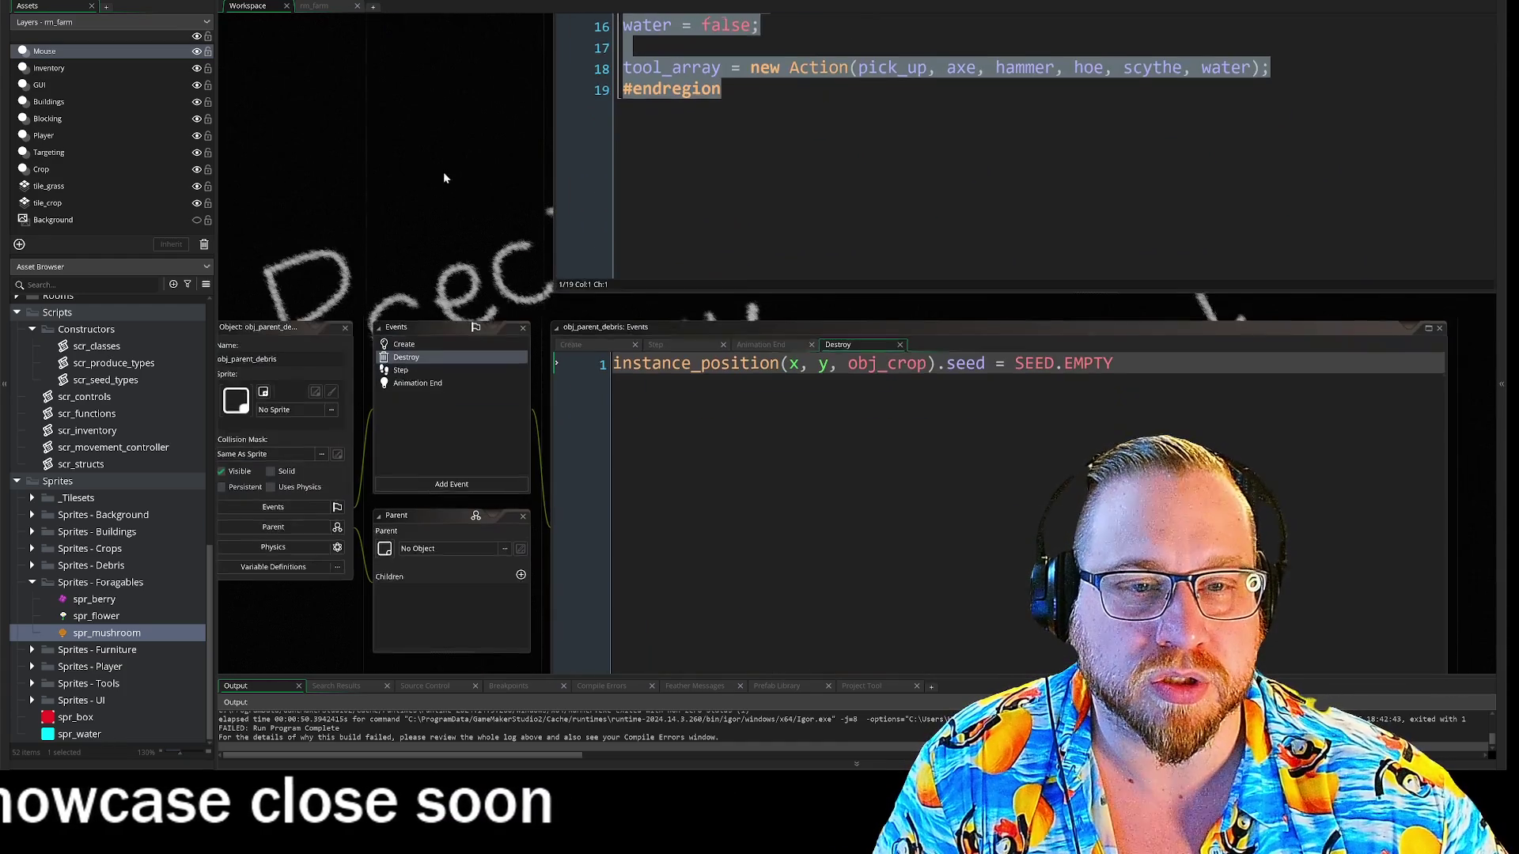
{"action": "left_click", "coordinate": [425, 340]}
{"action": "mouse_move", "coordinate": [1041, 443]}
{"action": "left_mouse_down"}
{"action": "mouse_move", "coordinate": [791, 356]}
{"action": "mouse_move", "coordinate": [421, 193]}
{"action": "mouse_move", "coordinate": [396, 2]}
{"action": "left_mouse_up"}
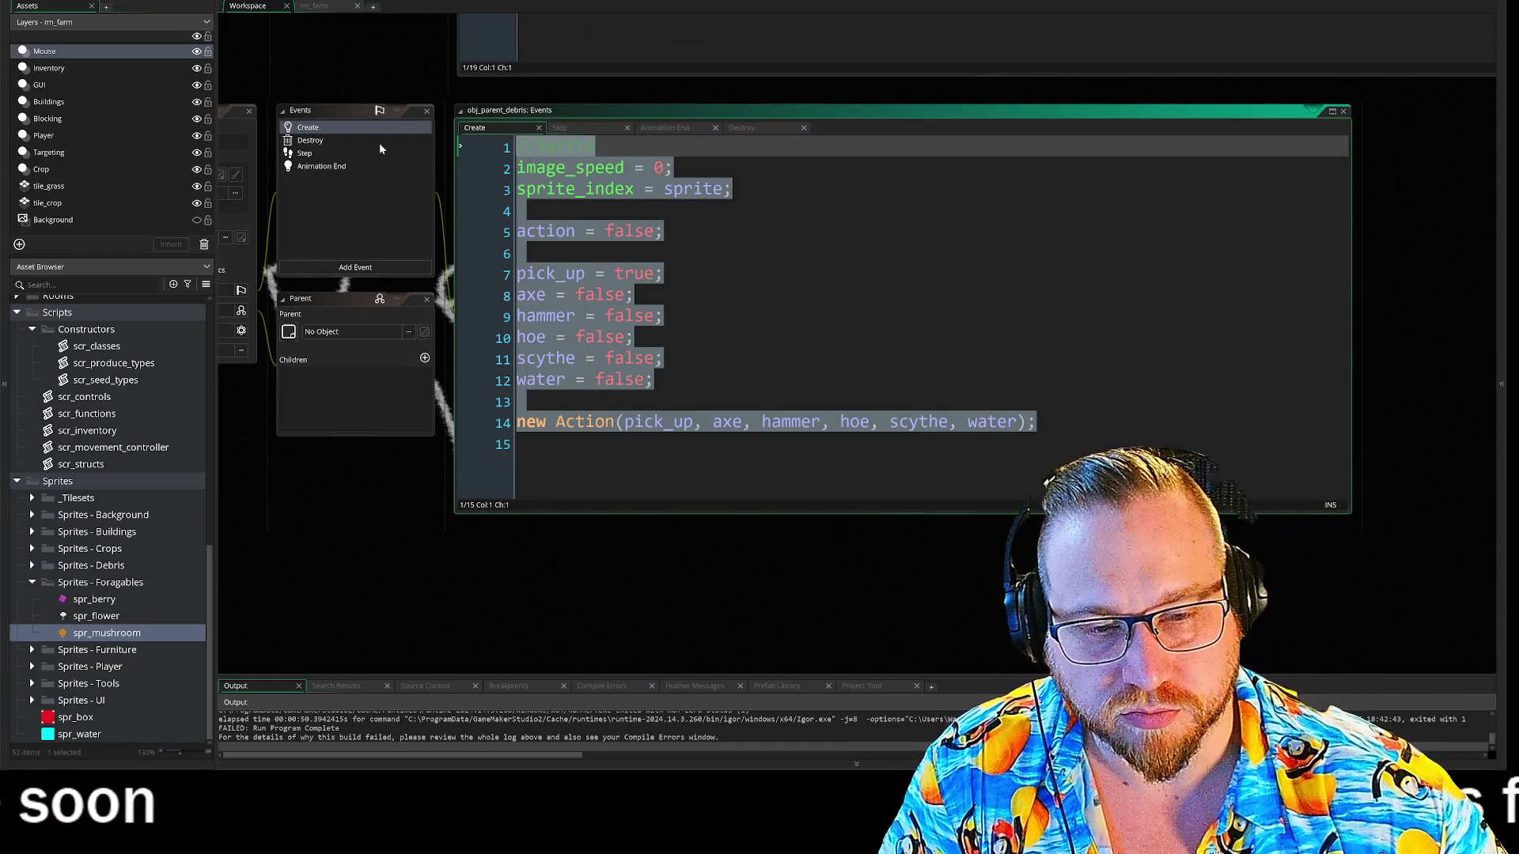
{"action": "type", "text": "https://slugsinspace.newgrounds.com"}
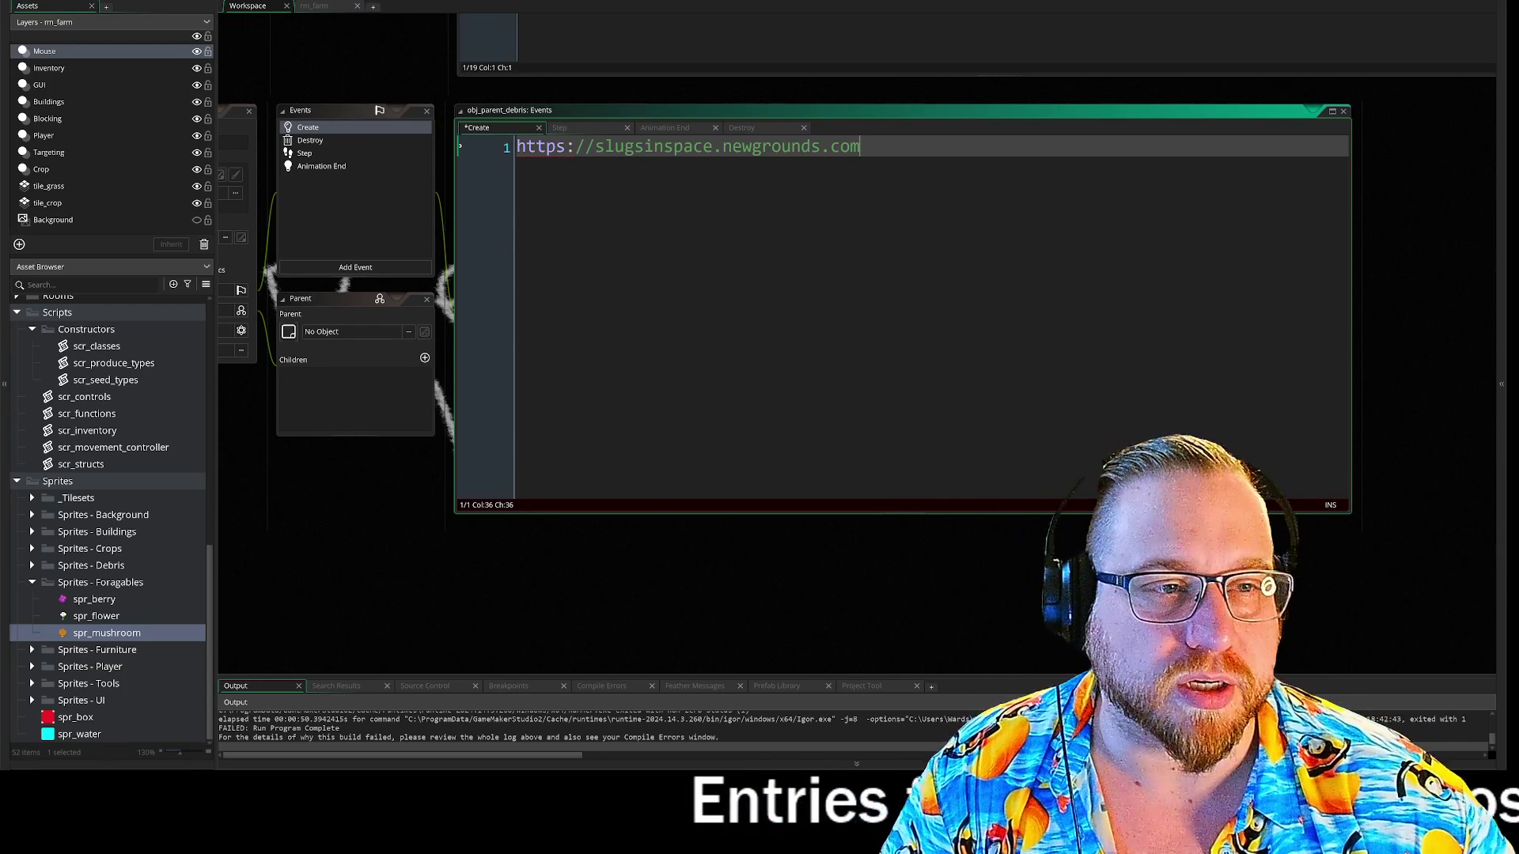
{"action": "key", "text": "ctrl+z"}
{"action": "scroll", "coordinate": [619, 196], "scroll_direction": "up", "scroll_amount": 5}
- Copy obj_parent_forage's Create code and paste it over obj_parent_debris's Create code
{"action": "right_click", "coordinate": [769, 264]}
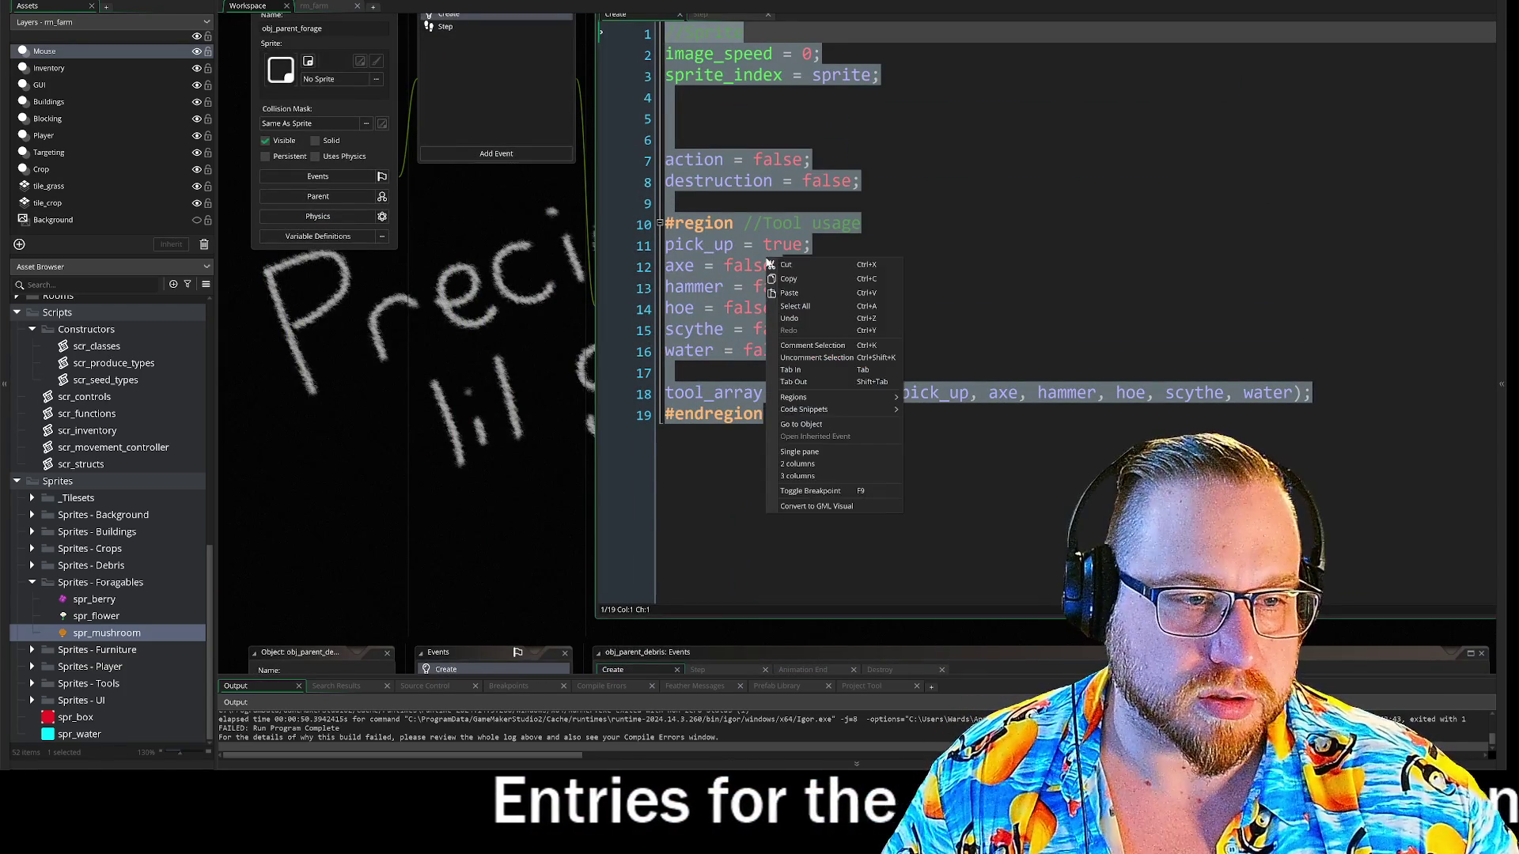
{"action": "left_click", "coordinate": [796, 285]}
{"action": "scroll", "coordinate": [795, 285], "scroll_direction": "down", "scroll_amount": 5}
{"action": "right_click", "coordinate": [680, 495]}
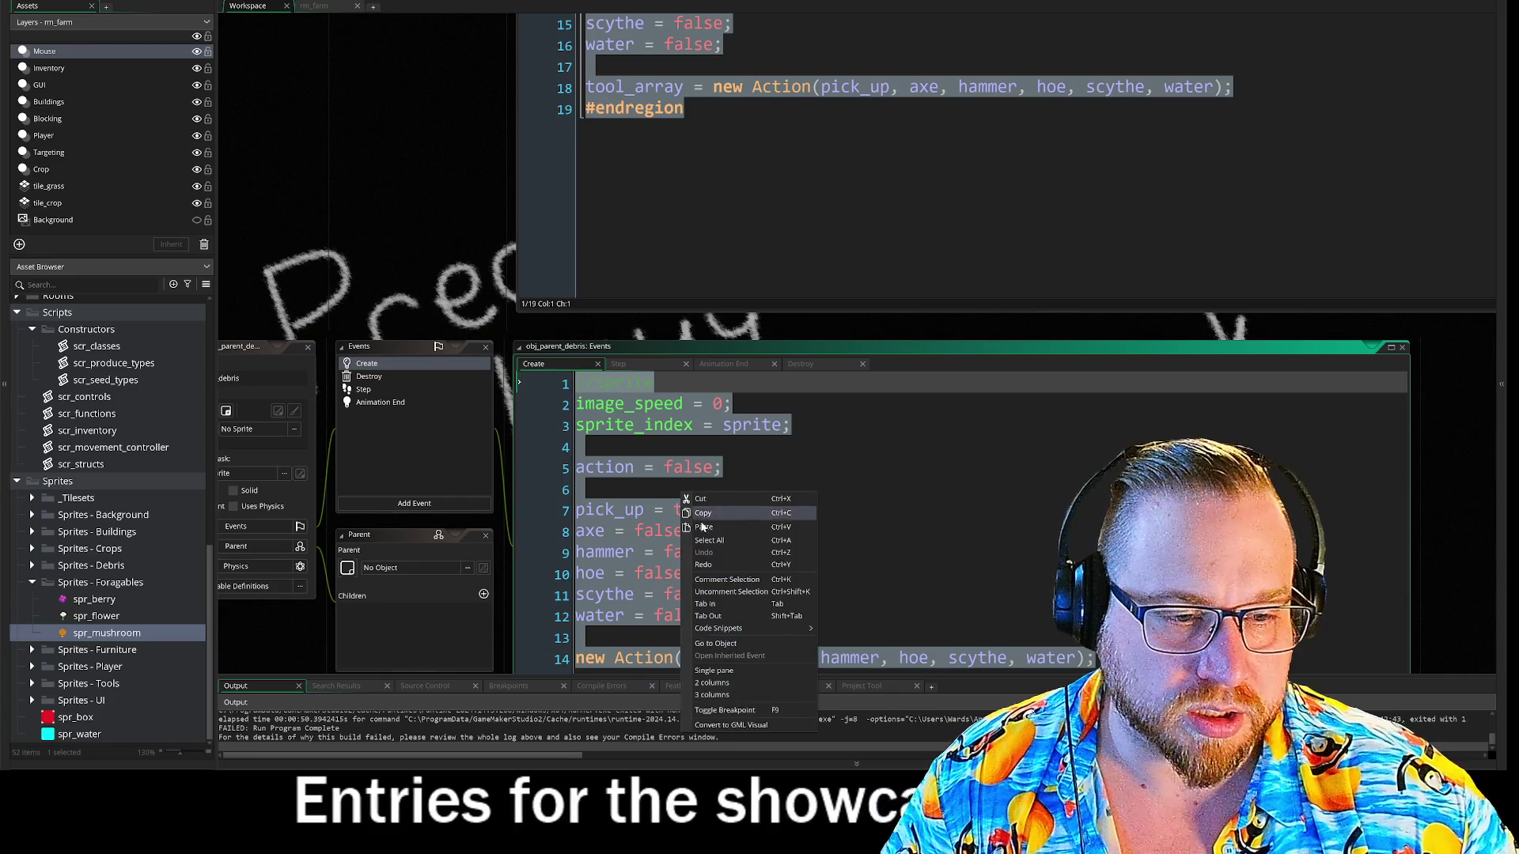
{"action": "left_click", "coordinate": [700, 522]}
{"action": "scroll", "coordinate": [476, 286], "scroll_direction": "down", "scroll_amount": 3}
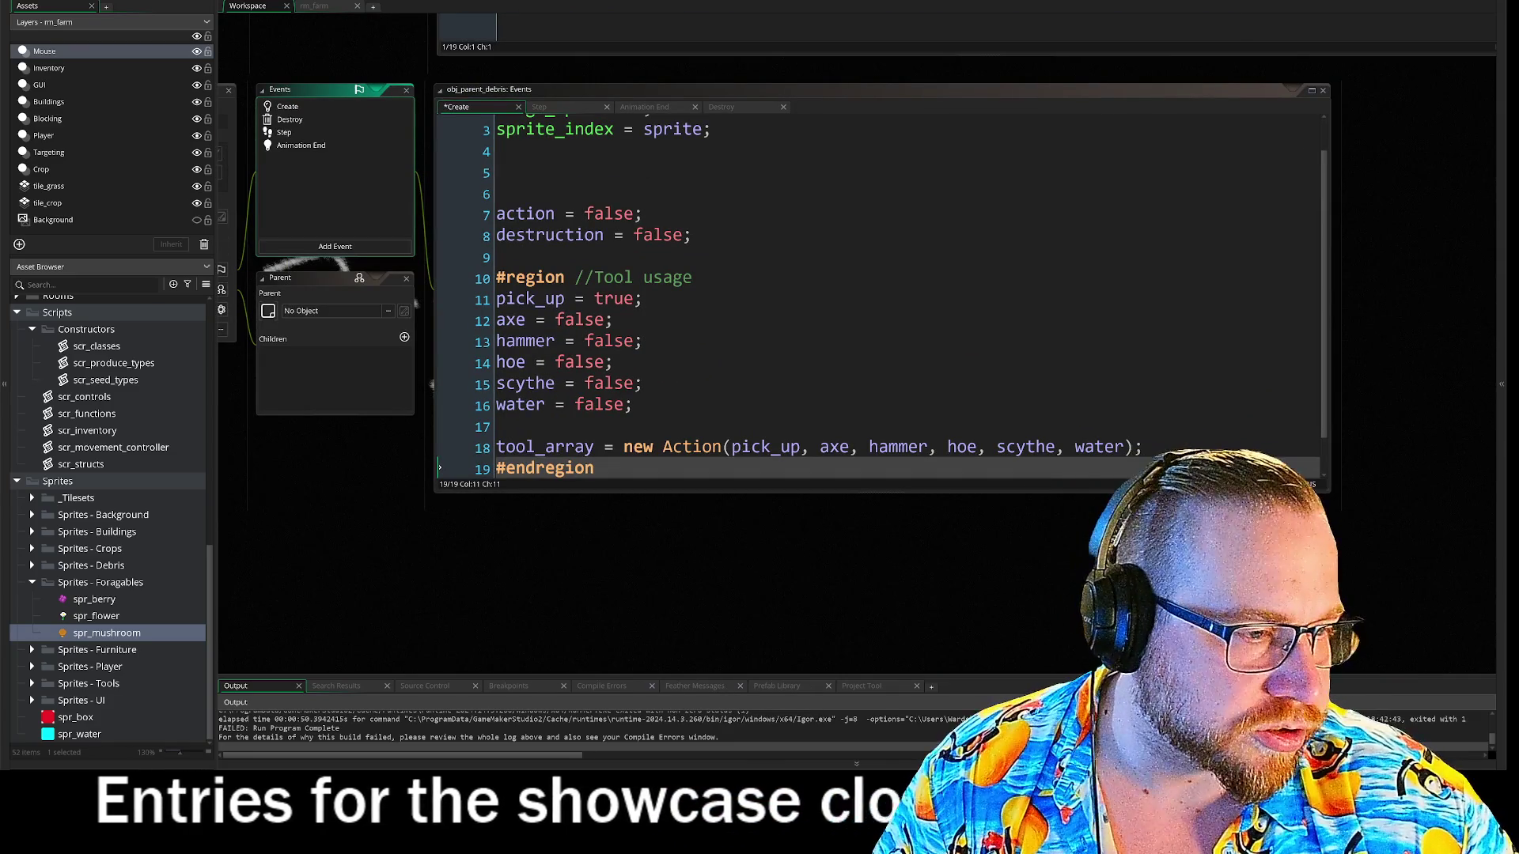
- Select and review the six tool flag lines in the pasted debris Create code
{"action": "left_click", "coordinate": [669, 384]}
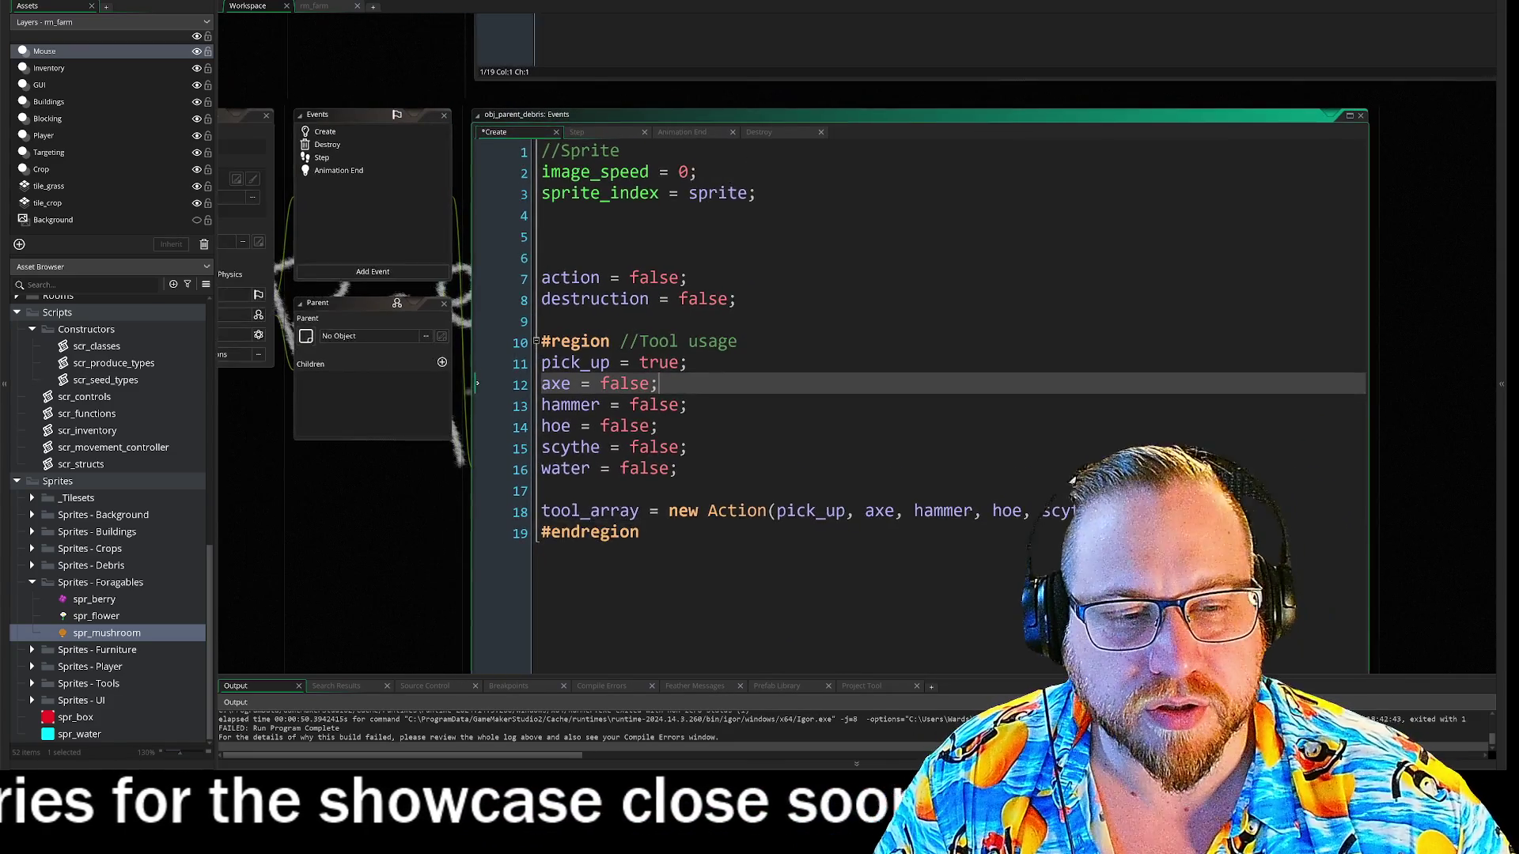
{"action": "scroll", "coordinate": [435, 348], "scroll_direction": "down", "scroll_amount": 3}
{"action": "scroll", "coordinate": [435, 349], "scroll_direction": "up", "scroll_amount": 1}
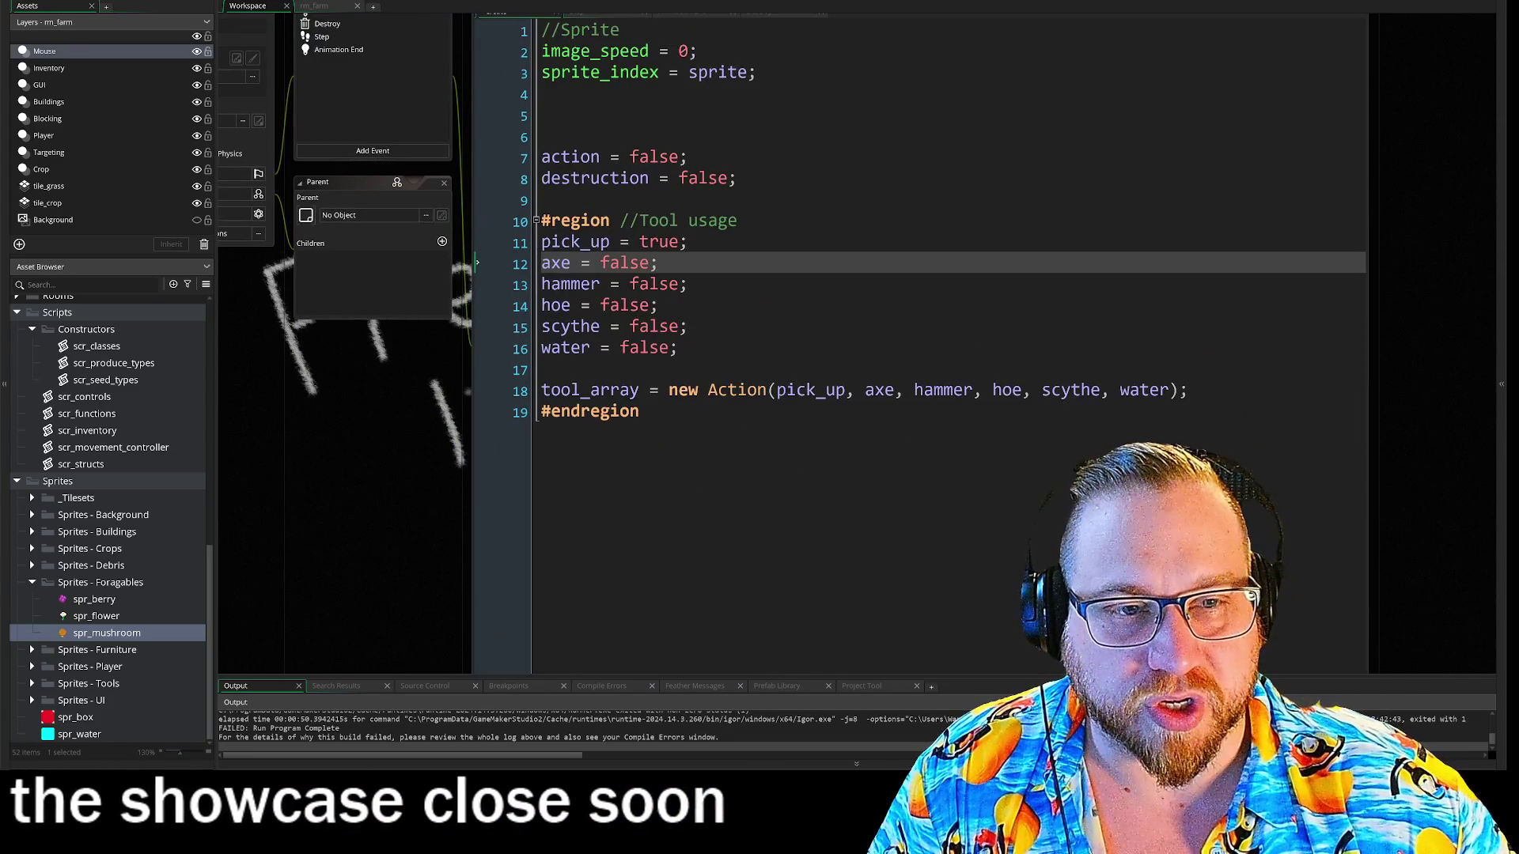
{"action": "left_click", "coordinate": [560, 241]}
{"action": "left_click_drag", "start_coordinate": [560, 241], "coordinate": [679, 348]}
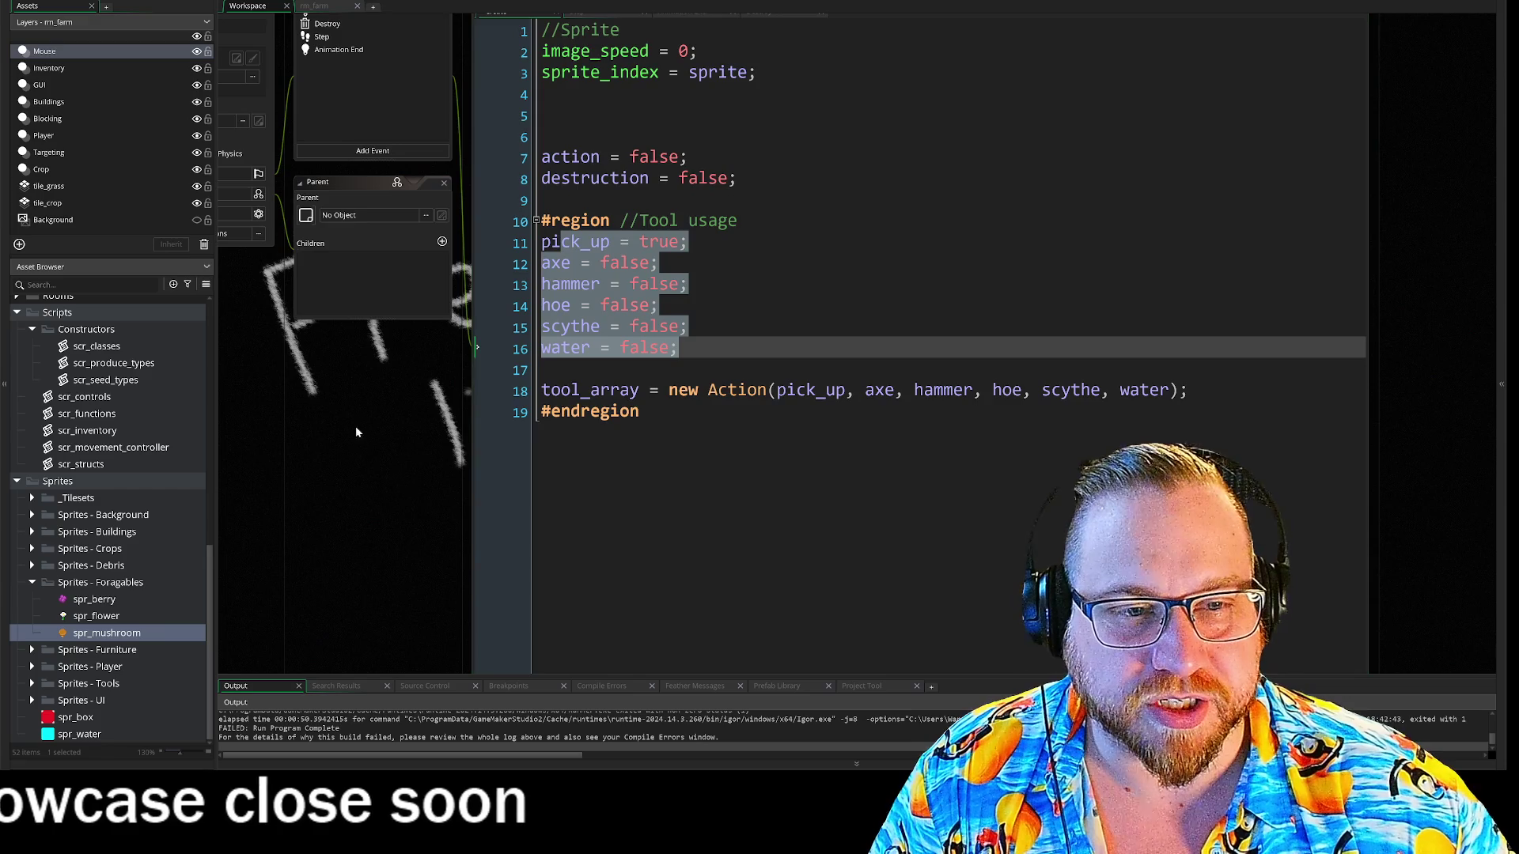
{"action": "scroll", "coordinate": [337, 368], "scroll_direction": "down", "scroll_amount": 1}
{"action": "left_click", "coordinate": [633, 340]}
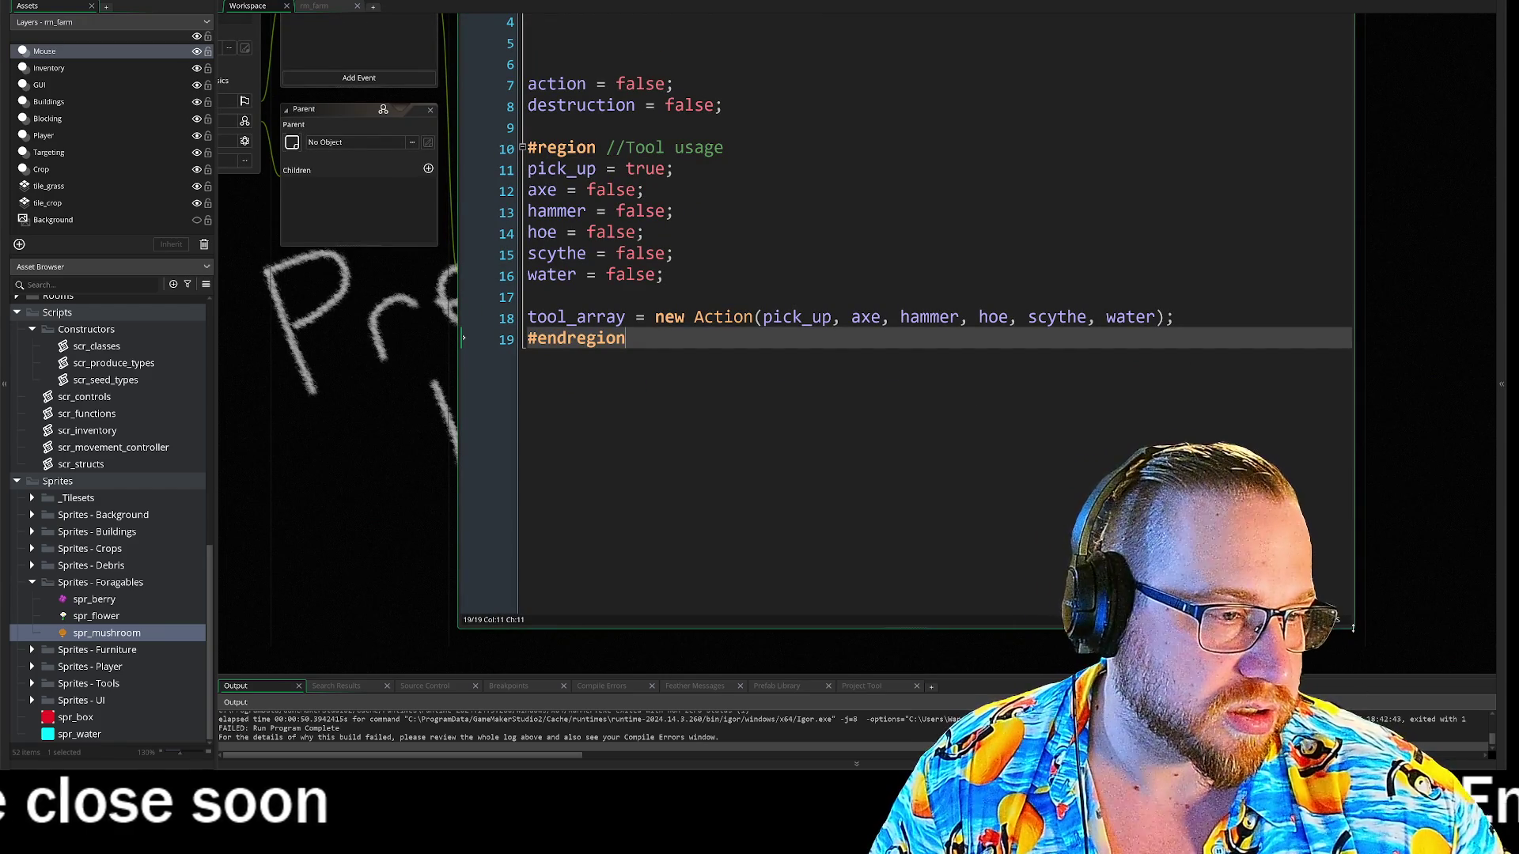
- Shrink the debris code editor, narrow the asset browser and reposition the workspace
{"action": "left_click_drag", "start_coordinate": [1347, 625], "coordinate": [1344, 423]}
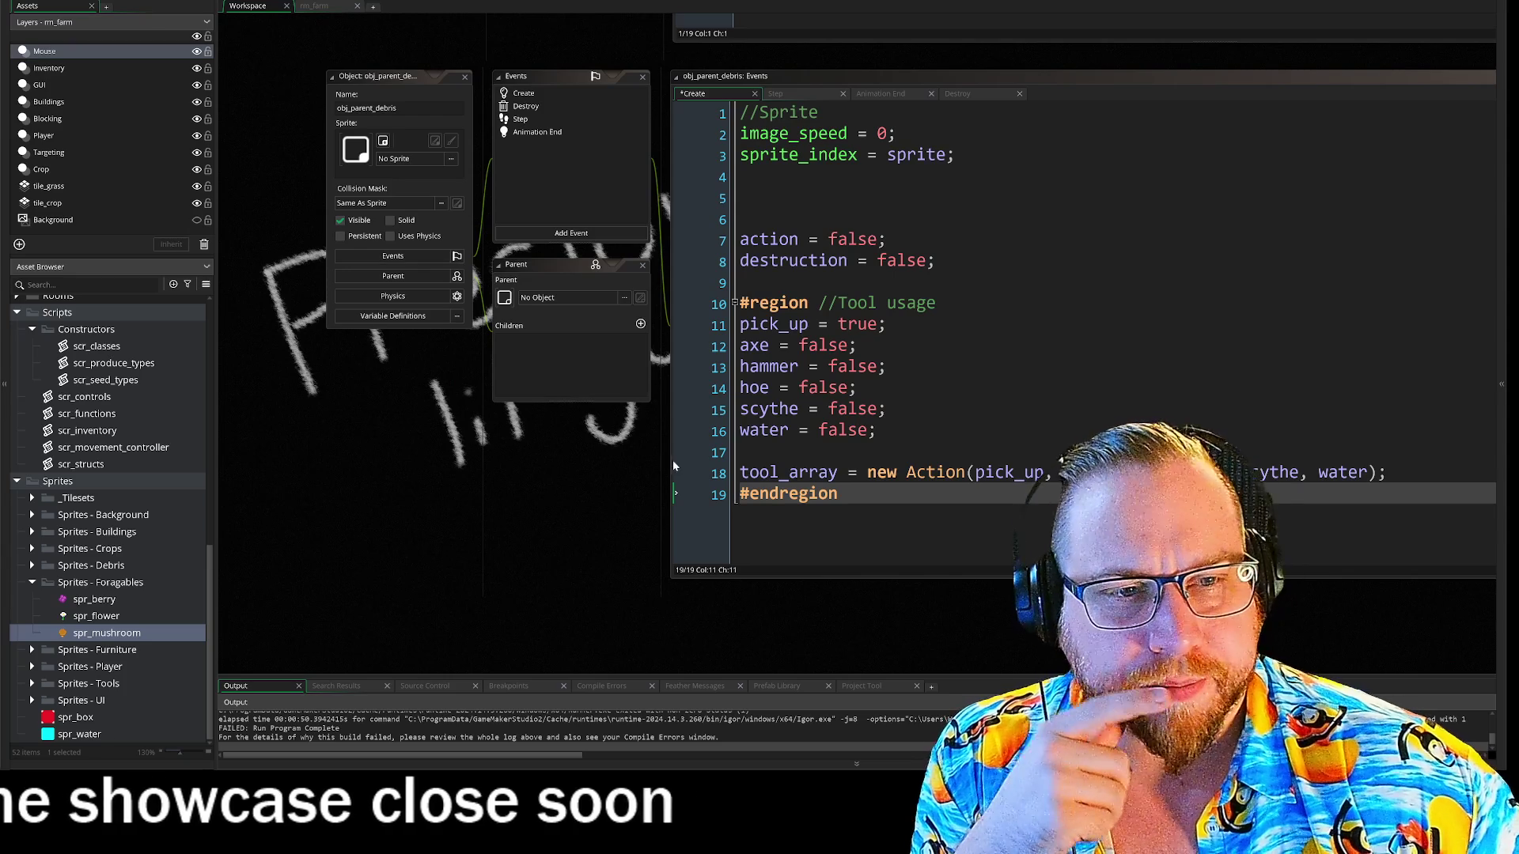
{"action": "left_click_drag", "start_coordinate": [218, 477], "coordinate": [204, 478]}
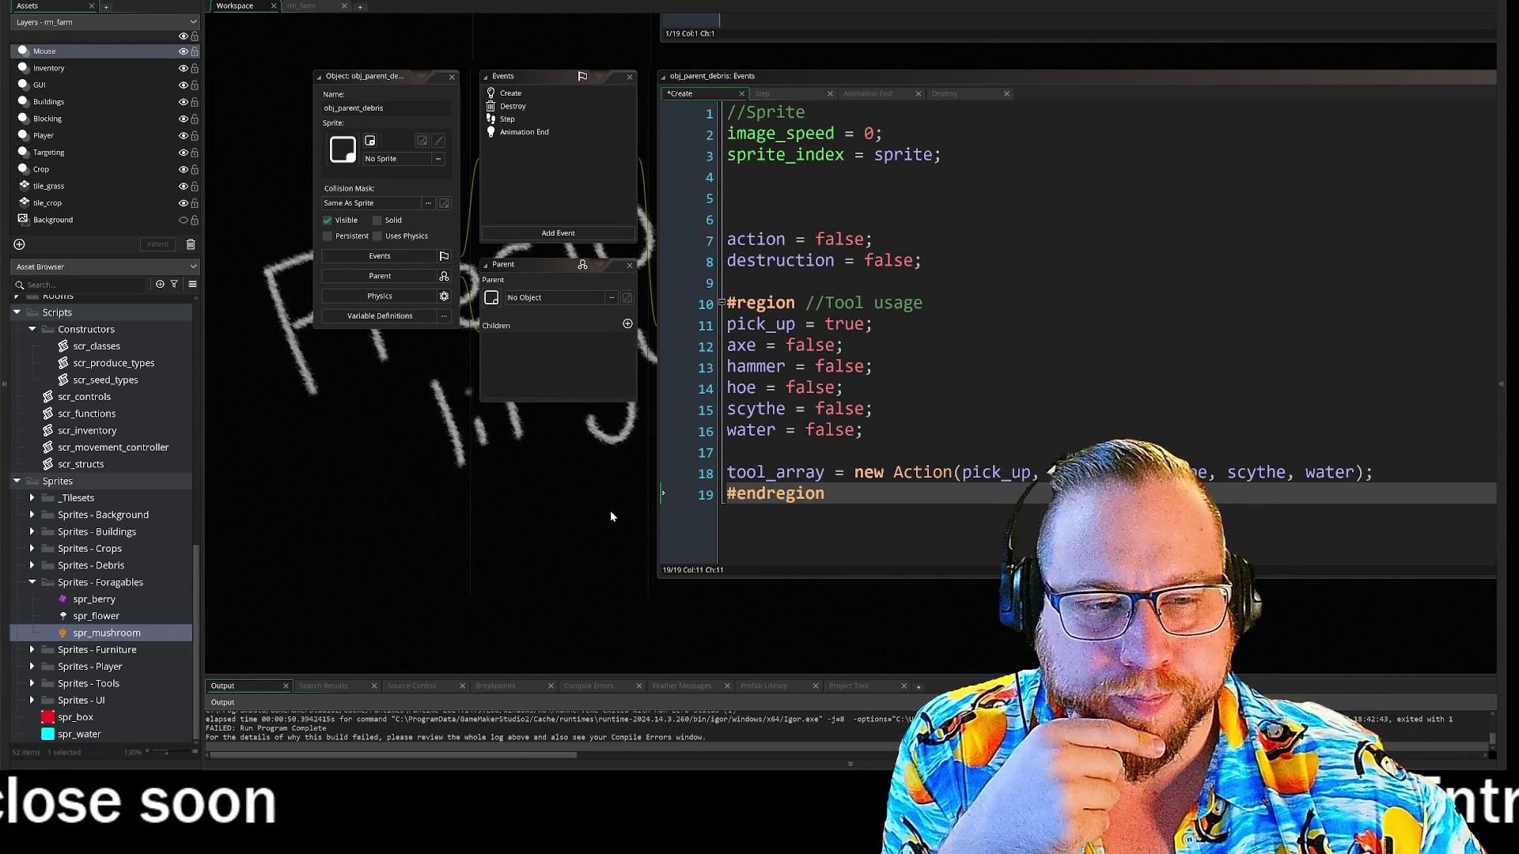
{"action": "left_click_drag", "start_coordinate": [608, 519], "coordinate": [506, 468]}
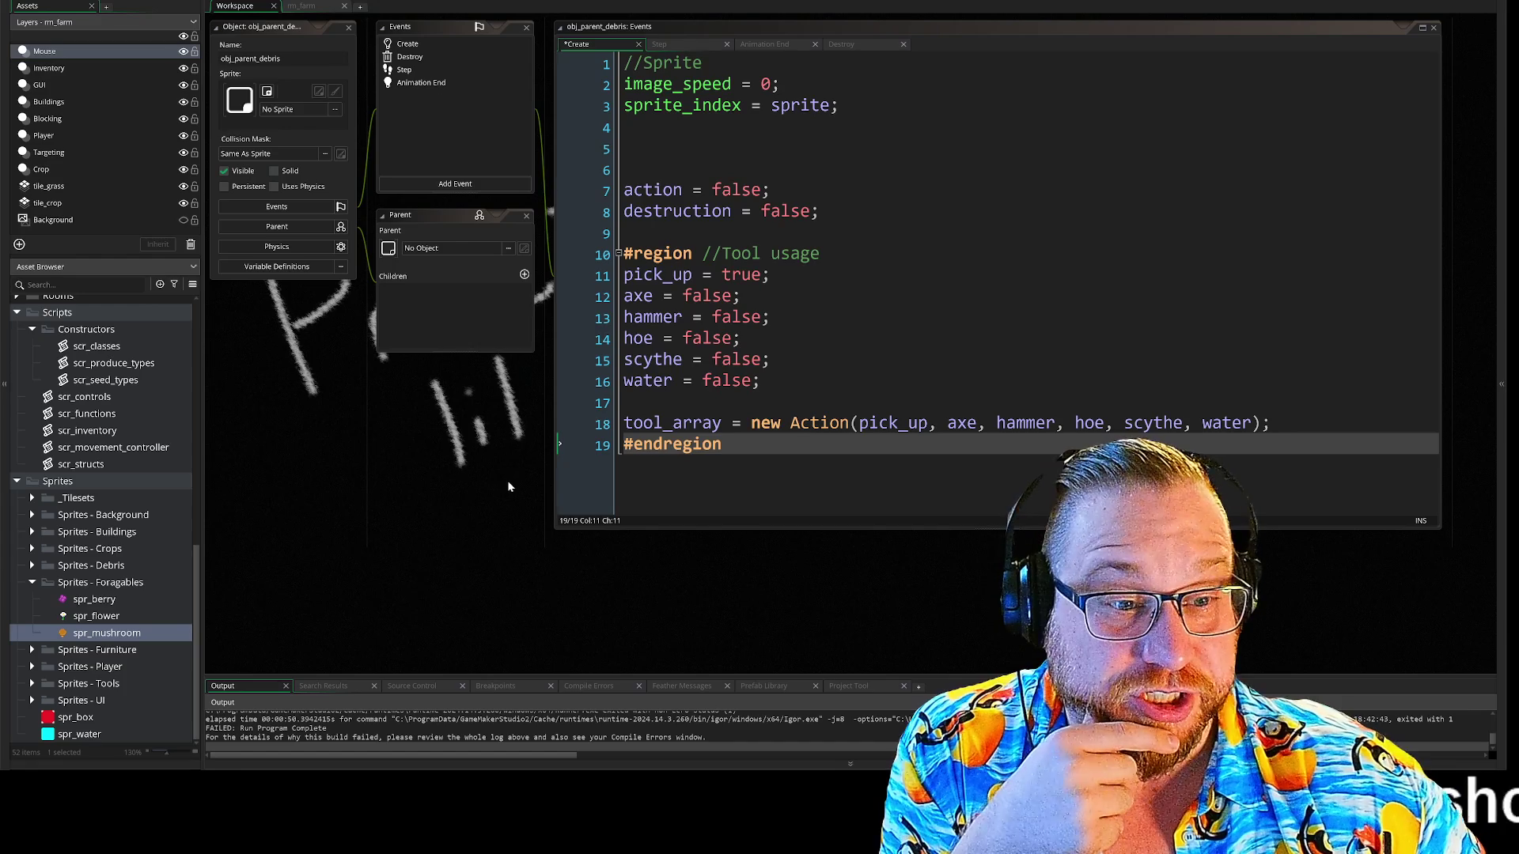
{"action": "left_click", "coordinate": [625, 402]}
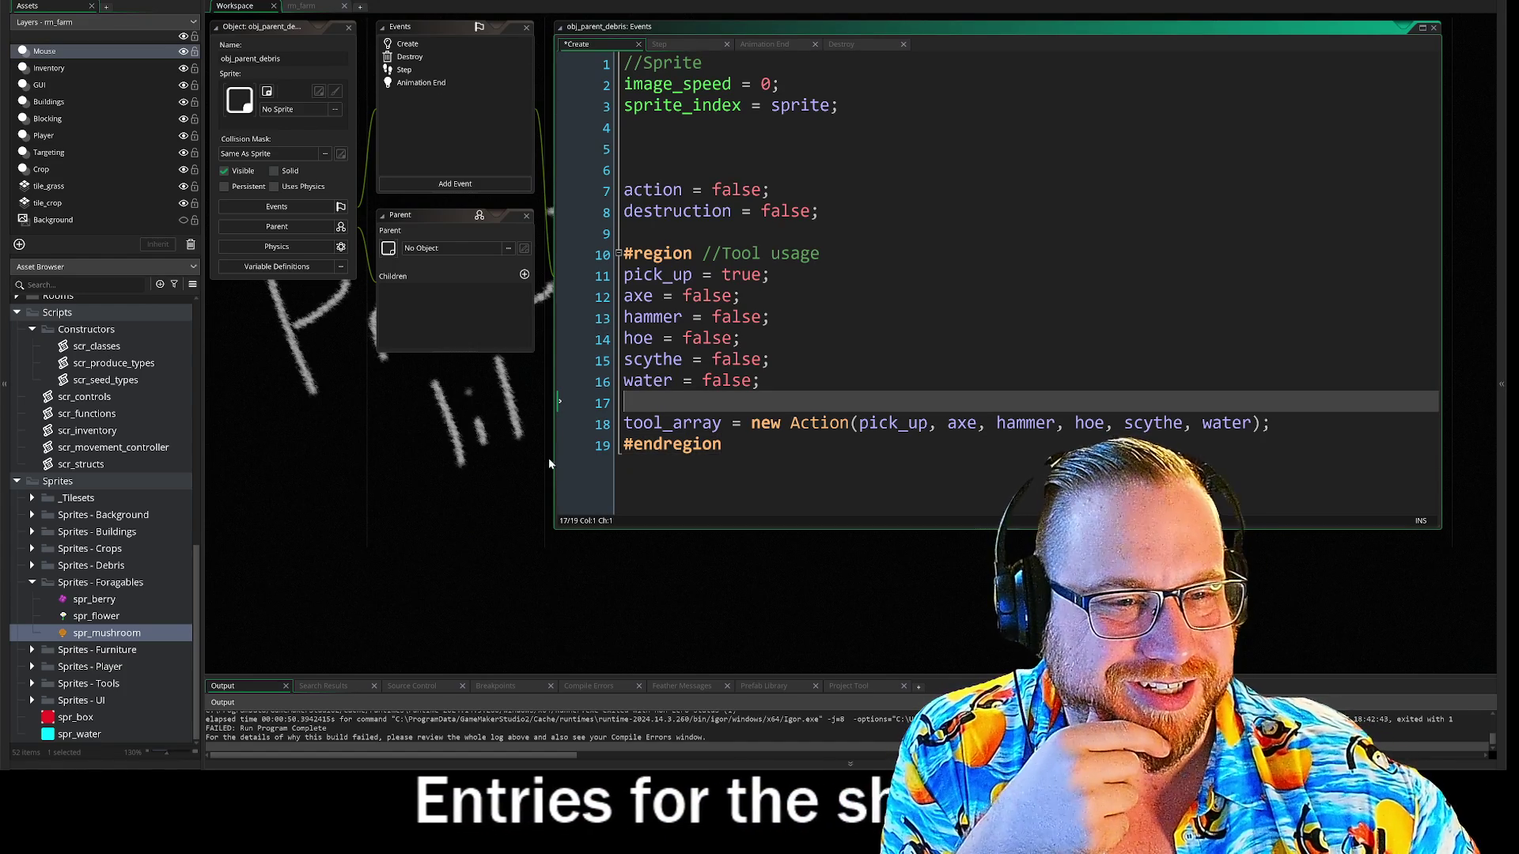
{"action": "left_click_drag", "start_coordinate": [549, 443], "coordinate": [567, 486]}
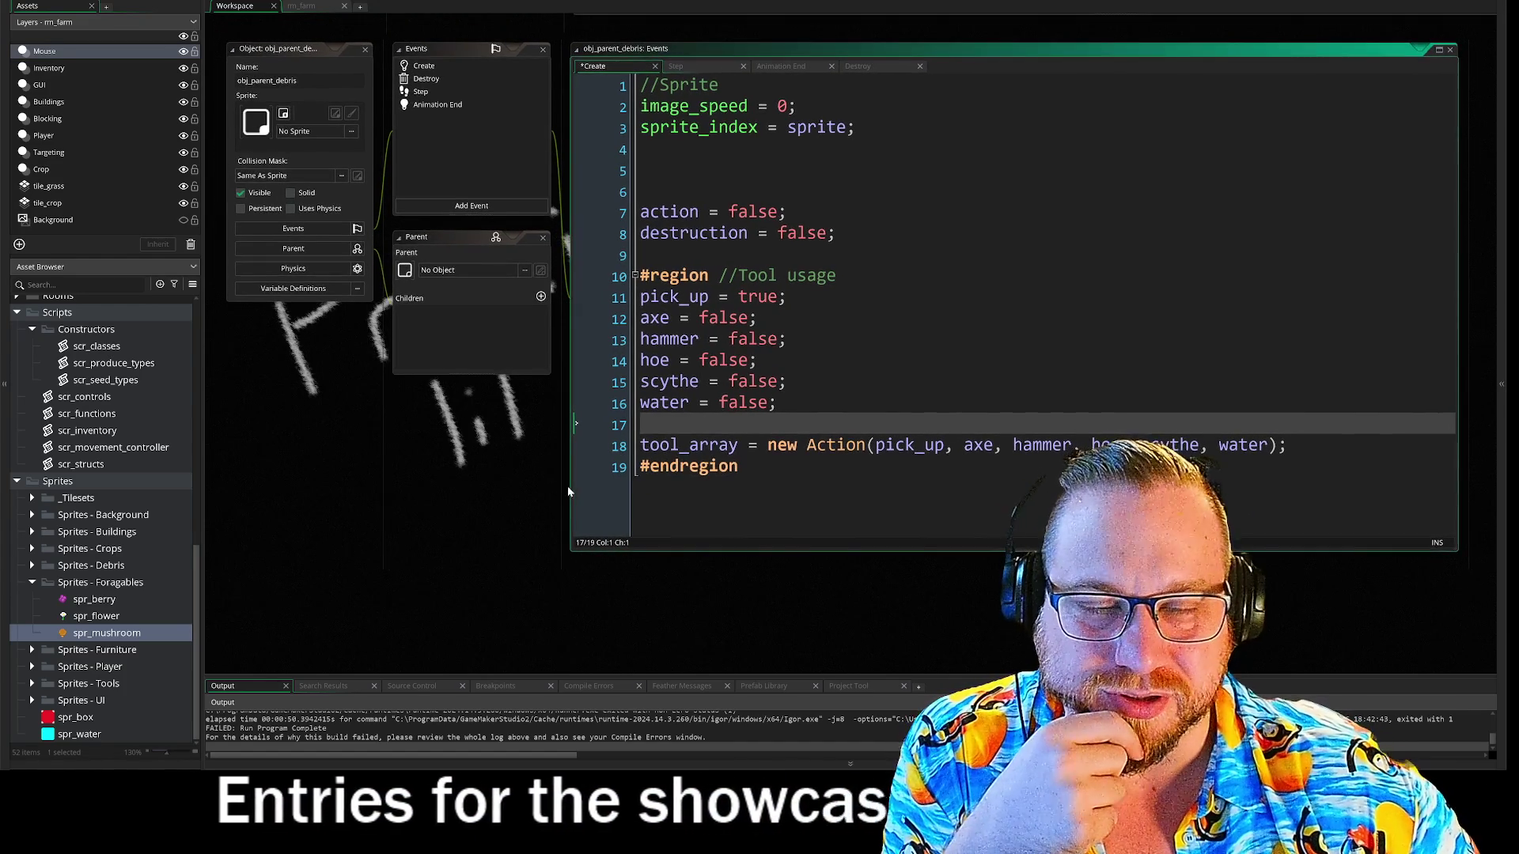
- Review obj_parent_debris's Animation End, Step and Destroy code, ending on the Step event
{"action": "left_click", "coordinate": [426, 105]}
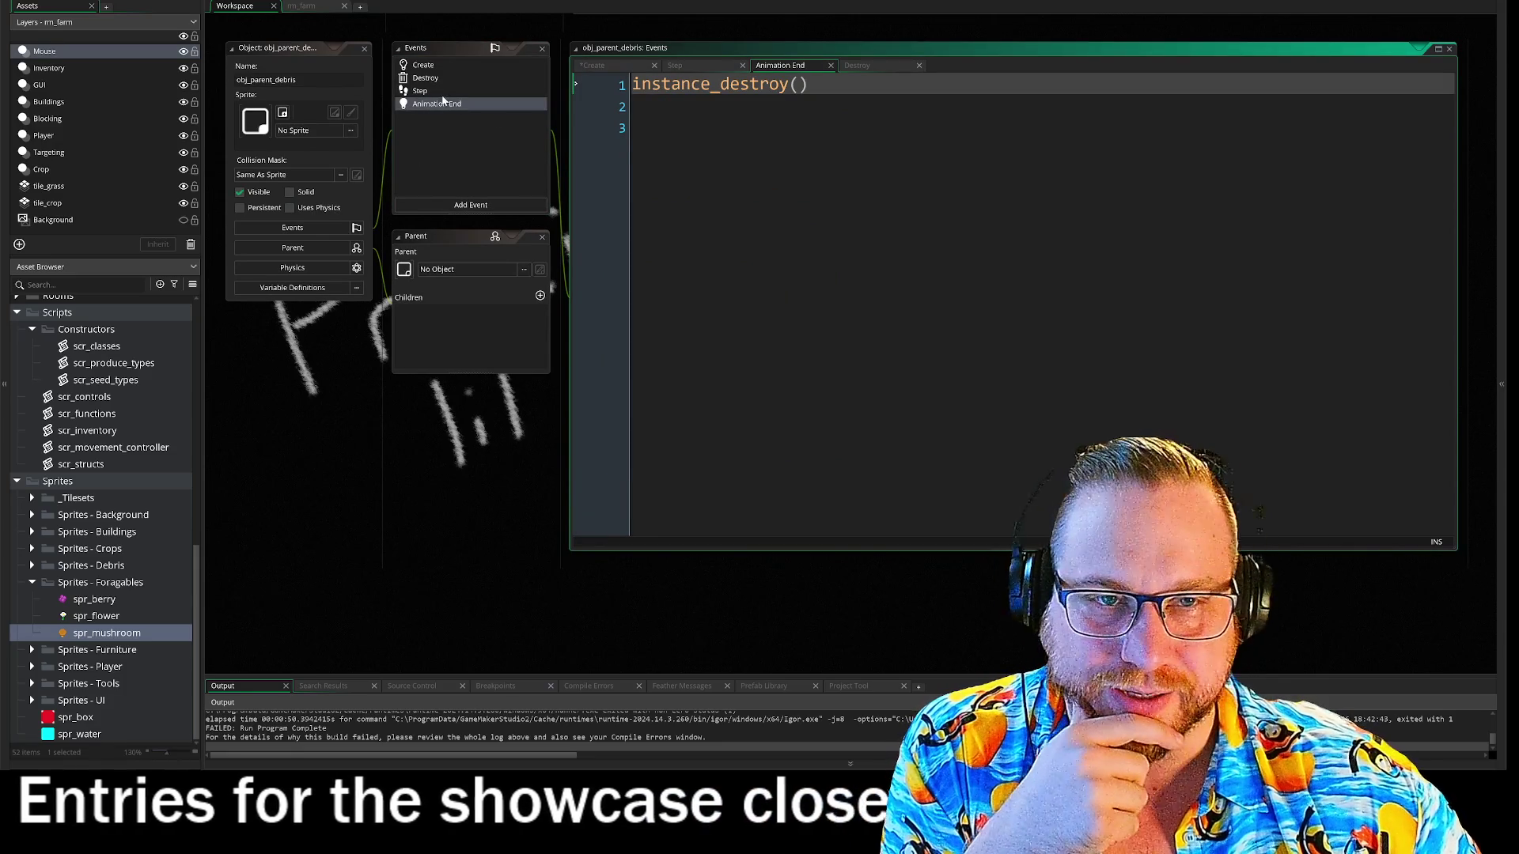
{"action": "left_click", "coordinate": [443, 90]}
{"action": "left_click", "coordinate": [443, 79]}
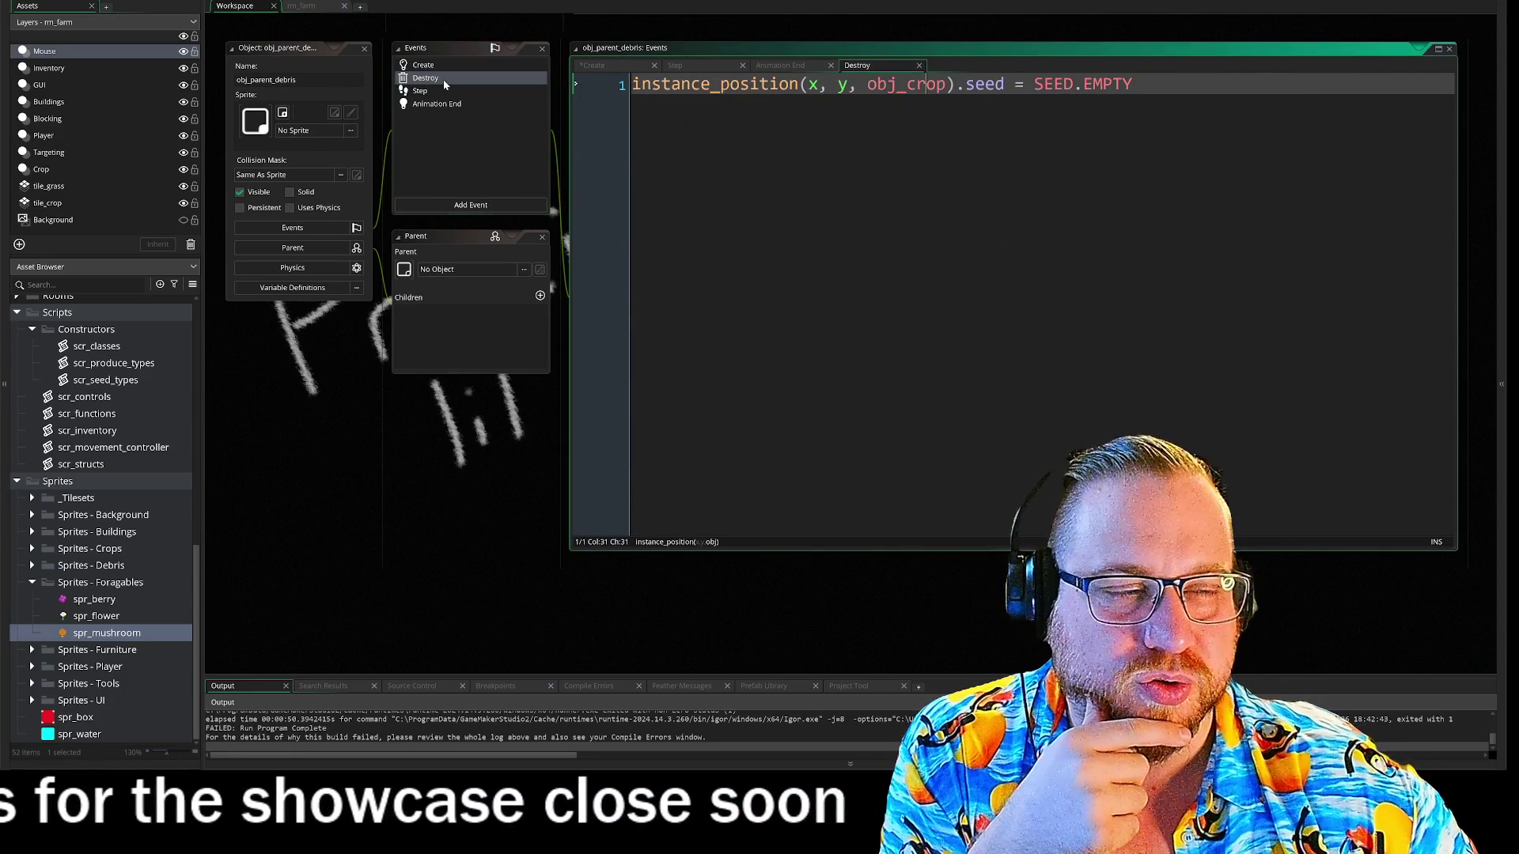
{"action": "left_click", "coordinate": [1133, 84]}
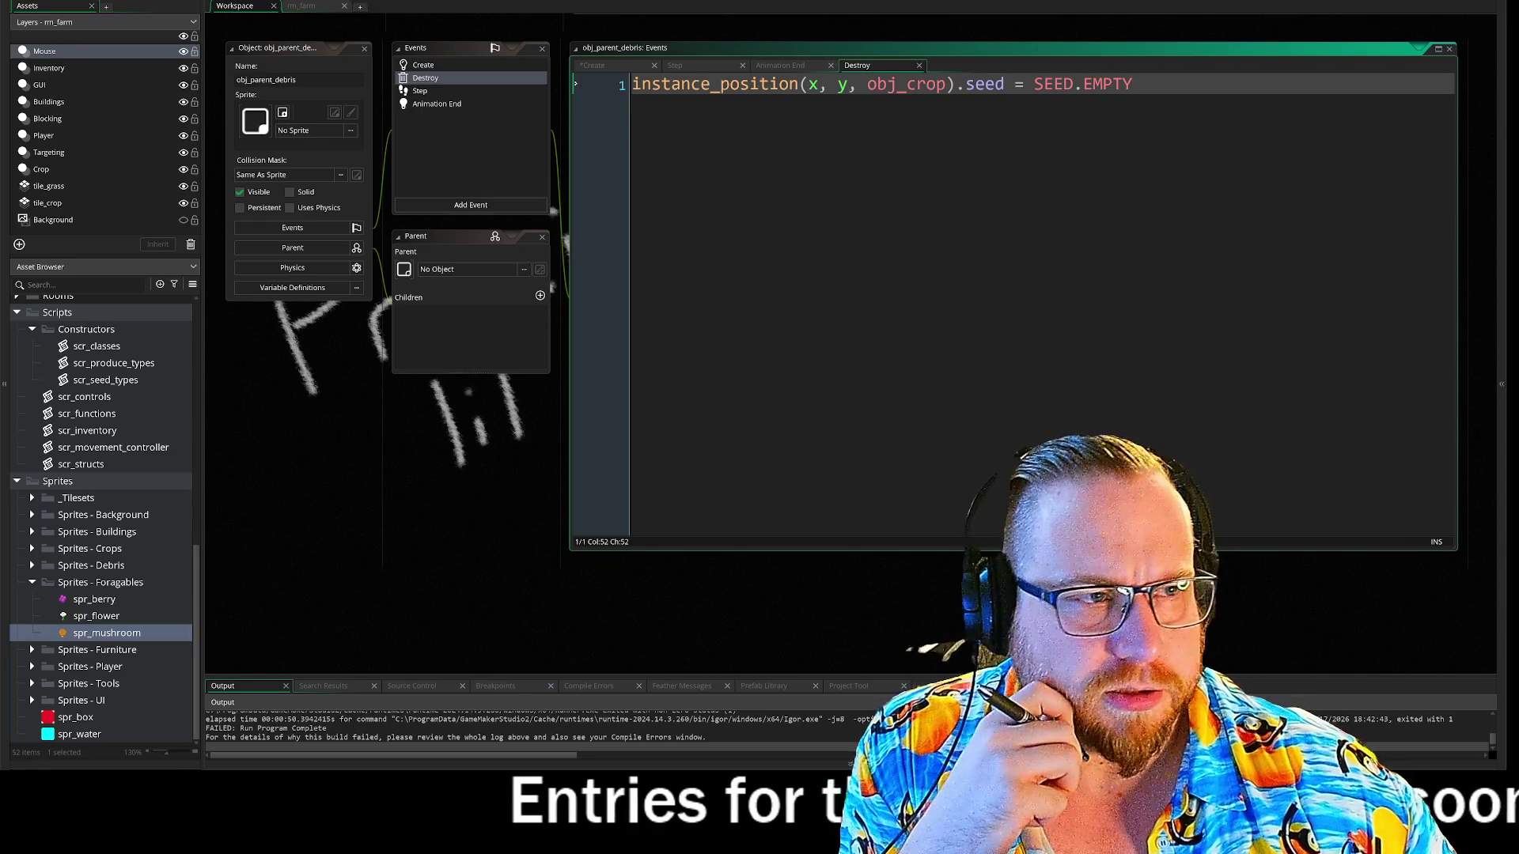
{"action": "left_click", "coordinate": [418, 91]}
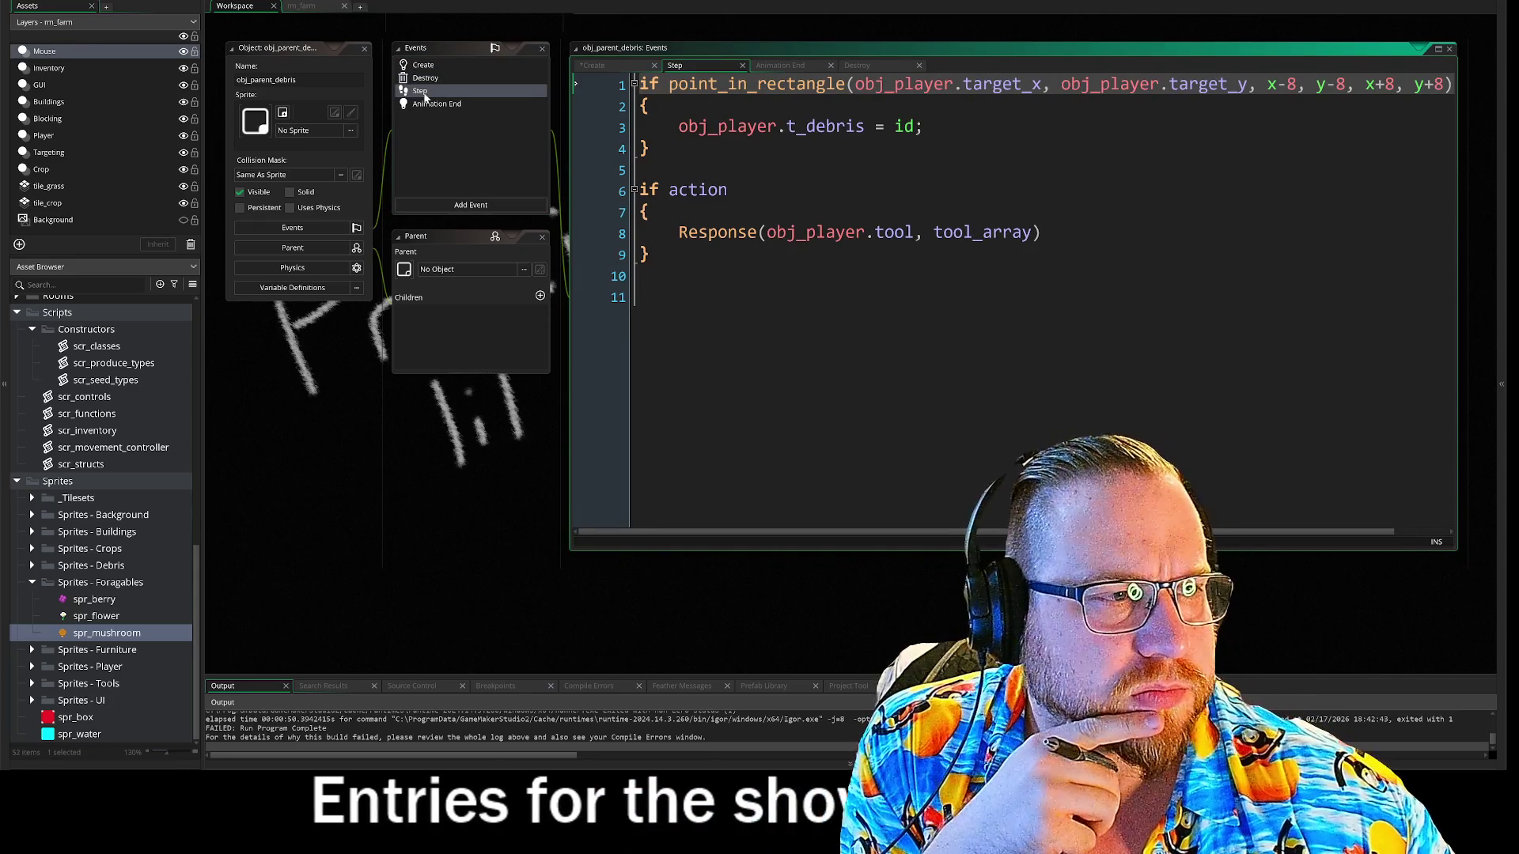
- Cycle through obj_parent_debris's Animation End, Step and Destroy code, then return to its Create code
{"action": "left_click", "coordinate": [433, 104]}
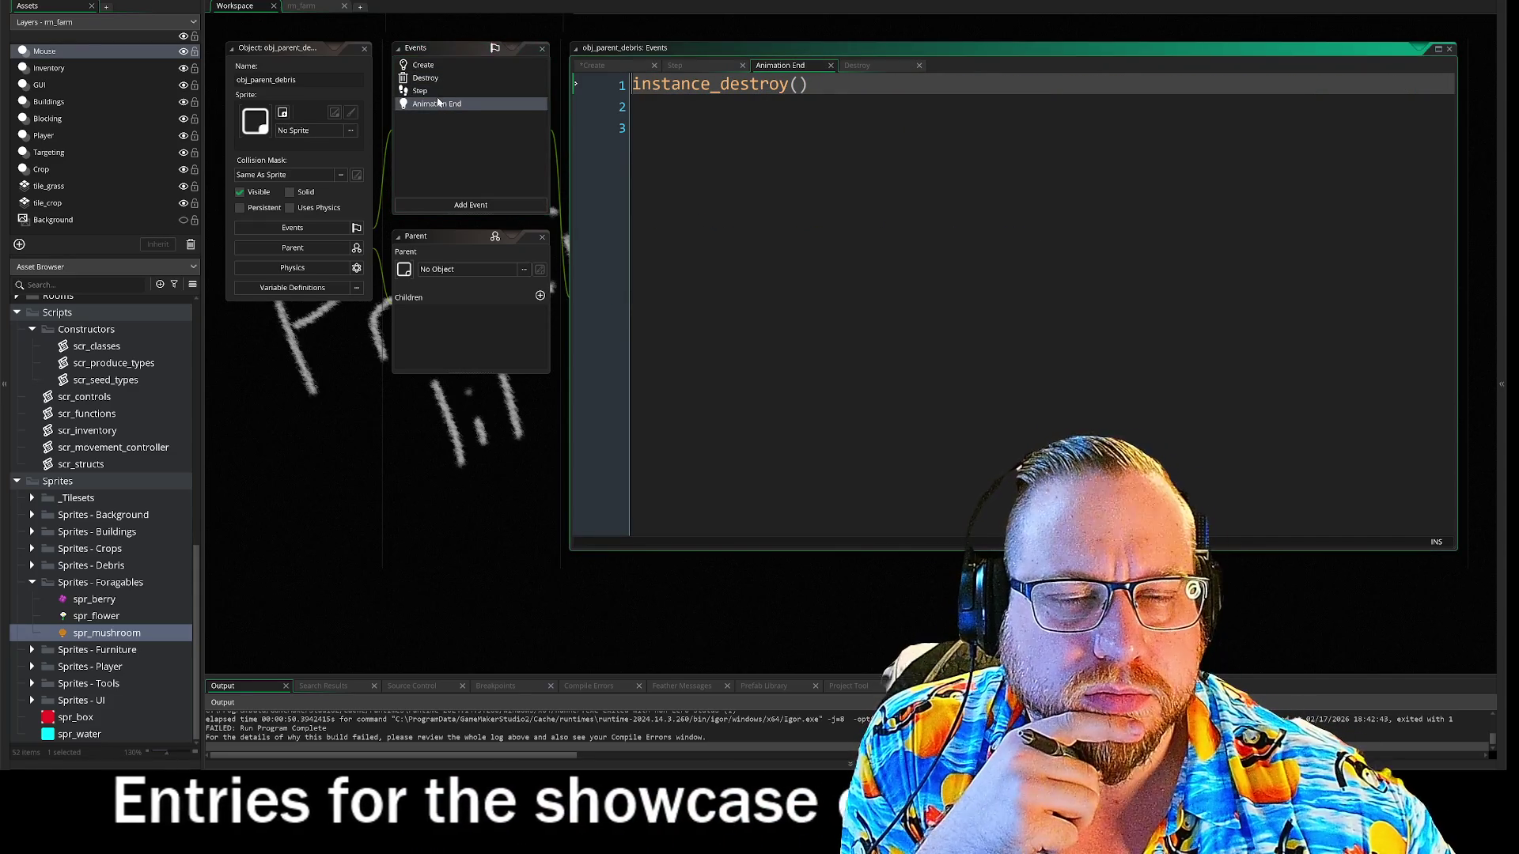
{"action": "left_click", "coordinate": [435, 93]}
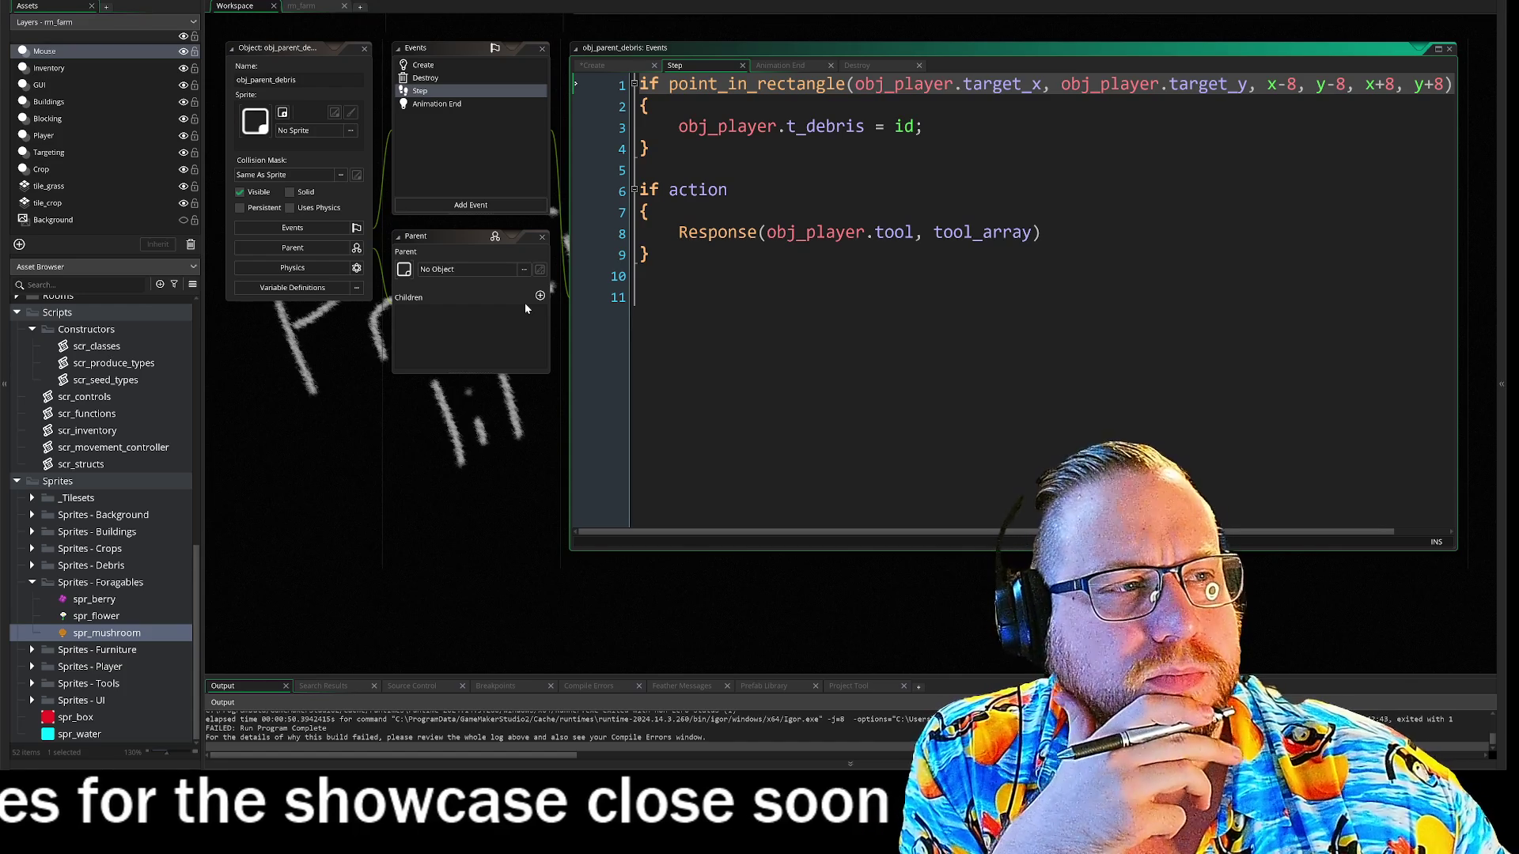
{"action": "left_click", "coordinate": [451, 78]}
{"action": "left_click", "coordinate": [447, 67]}
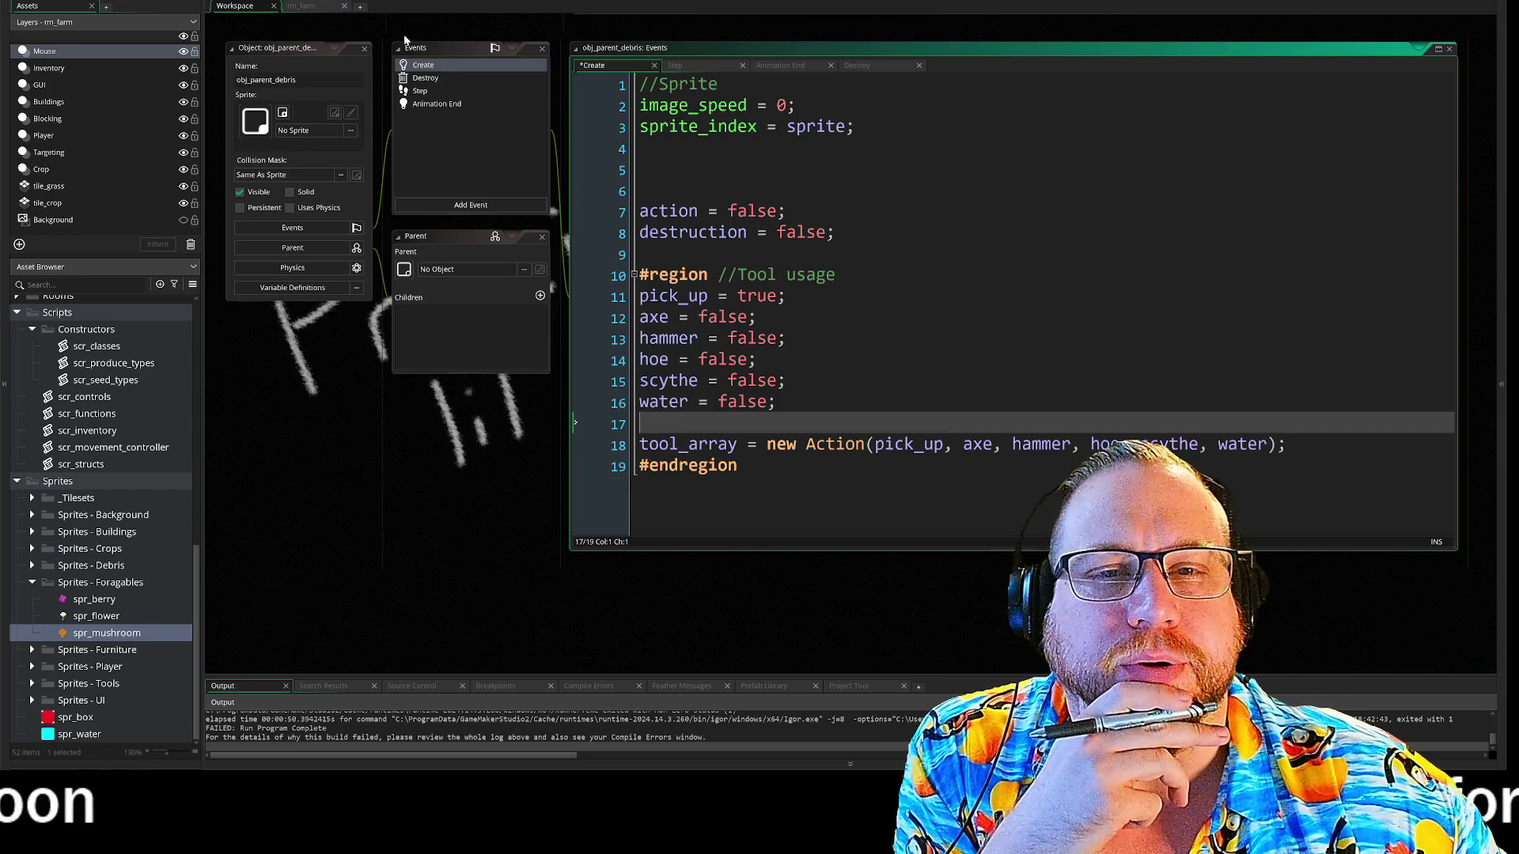
- Rename the debris parent object from obj_parent_debris to obj_spawnables
{"action": "scroll", "coordinate": [404, 41], "scroll_direction": "up", "scroll_amount": 2}
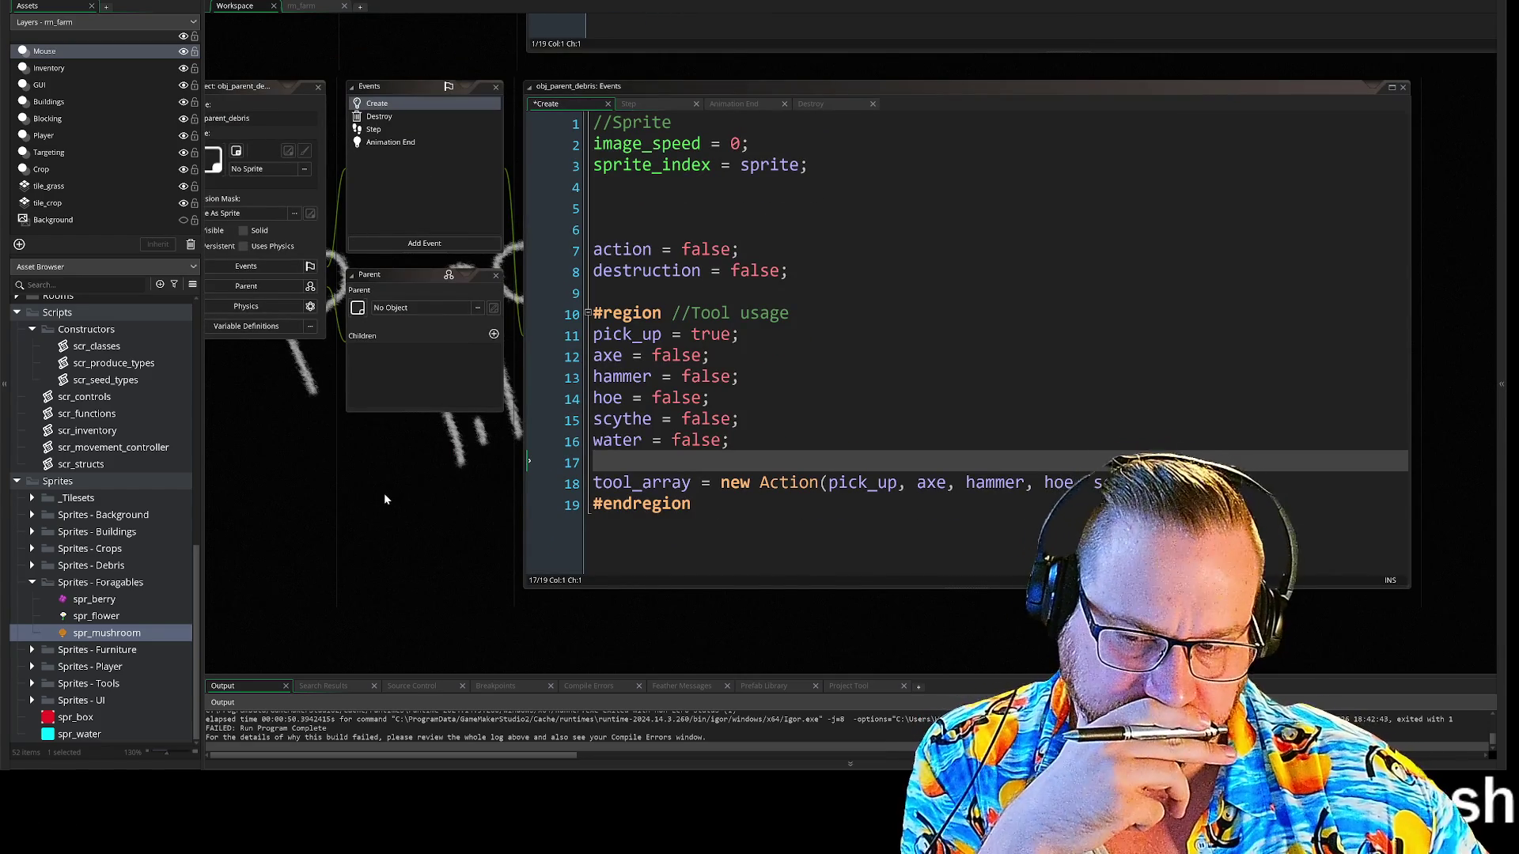
{"action": "mouse_move", "coordinate": [384, 498]}
{"action": "left_mouse_down"}
{"action": "mouse_move", "coordinate": [524, 552]}
{"action": "mouse_move", "coordinate": [424, 436]}
{"action": "left_mouse_up"}
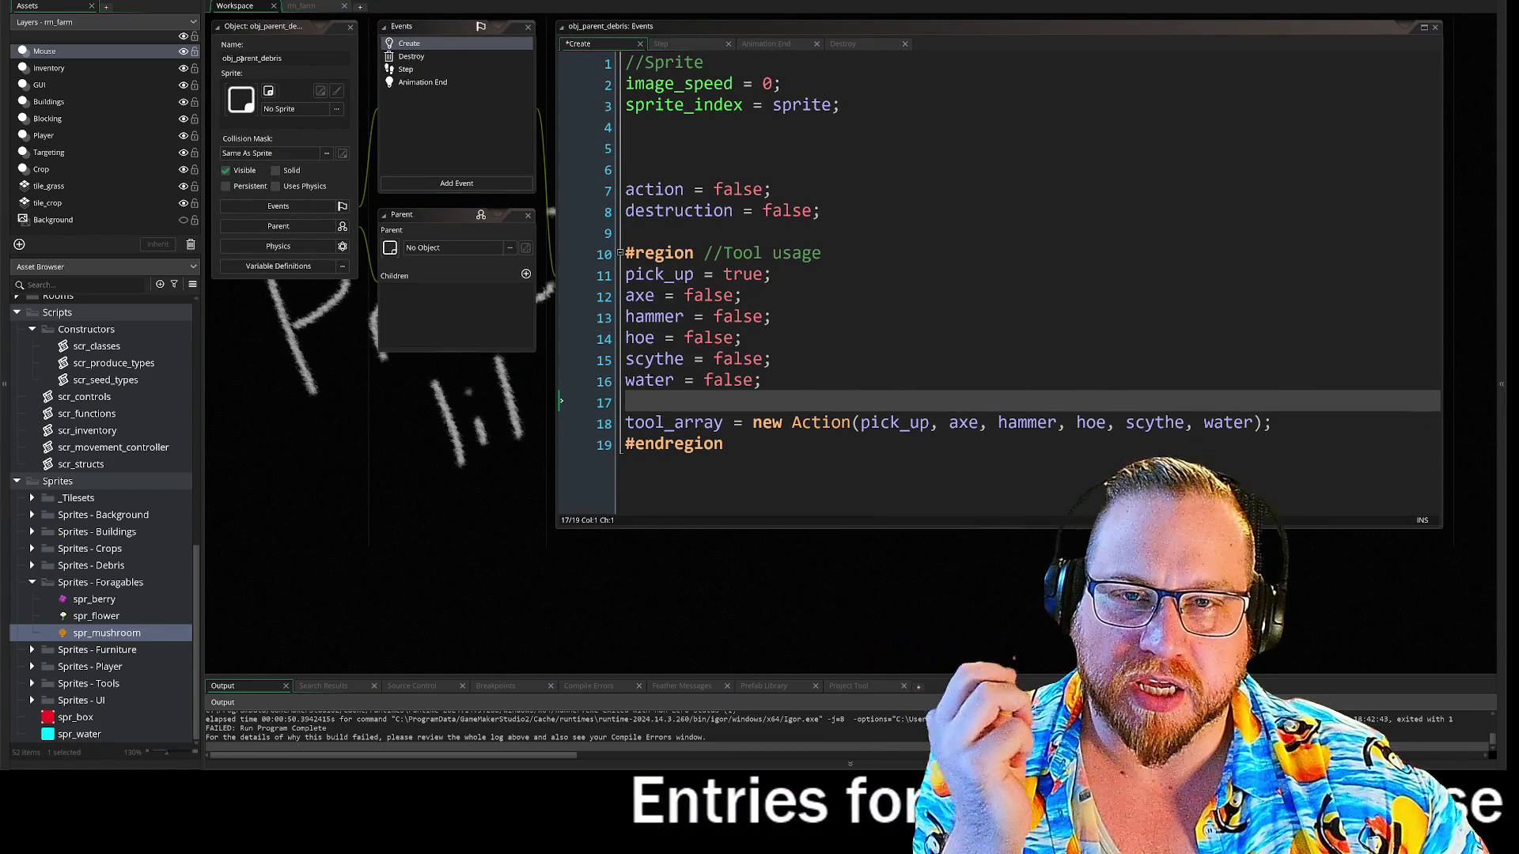
{"action": "left_click", "coordinate": [273, 158]}
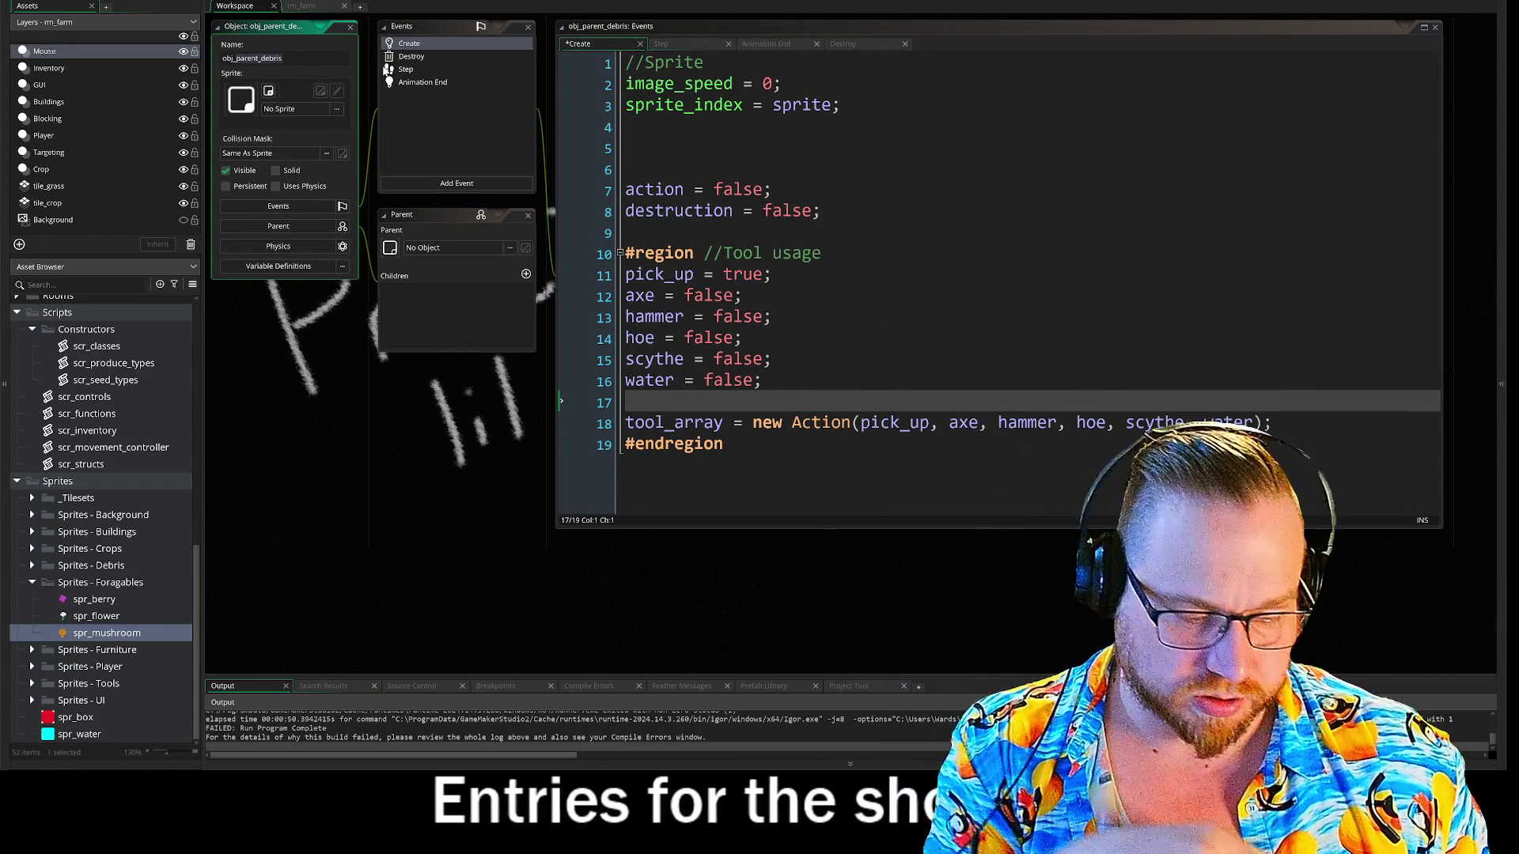
{"action": "key", "text": "BackSpace"}
{"action": "key", "text": "BackSpace"}
{"action": "key", "text": "BackSpace"}
{"action": "type", "text": "spawnables"}
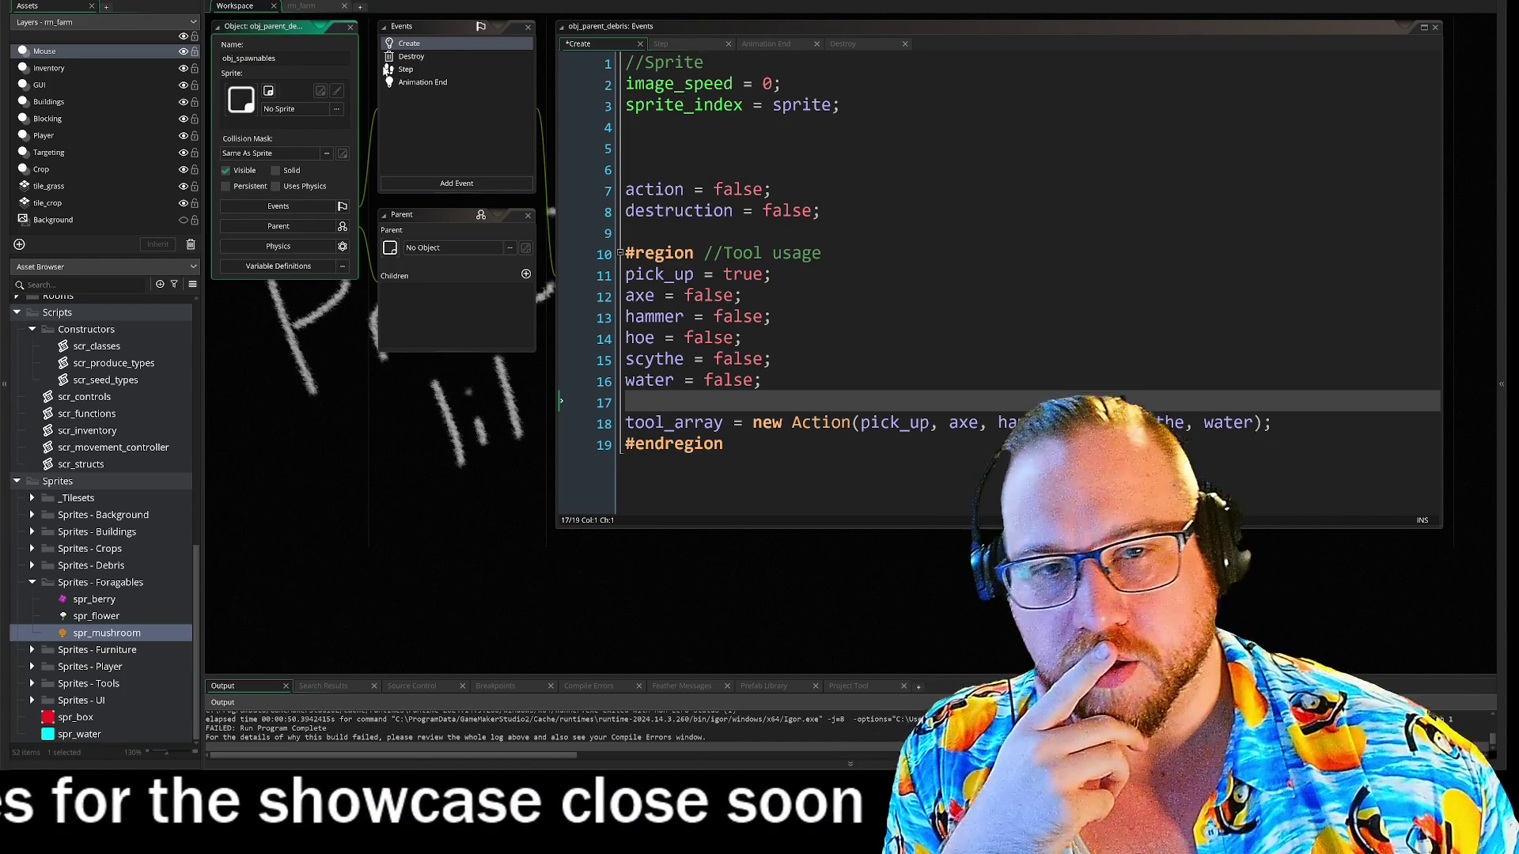
{"action": "left_click", "coordinate": [368, 423]}
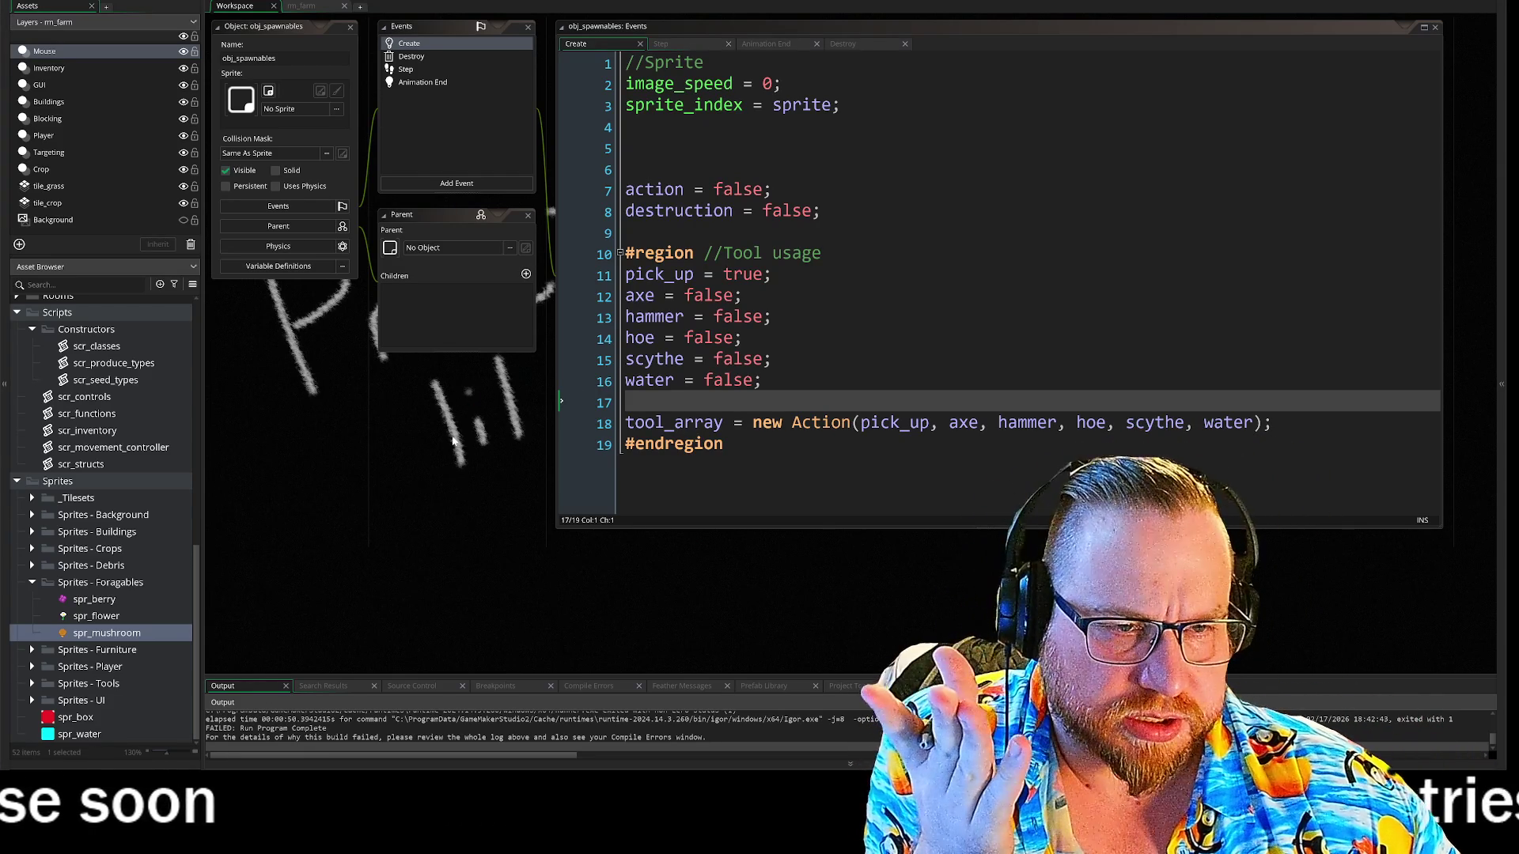
- Close obj_parent_forage's editor windows in the workspace
{"action": "scroll", "coordinate": [486, 516], "scroll_direction": "up", "scroll_amount": 5}
{"action": "scroll", "coordinate": [510, 346], "scroll_direction": "up", "scroll_amount": 4}
{"action": "left_click", "coordinate": [381, 90]}
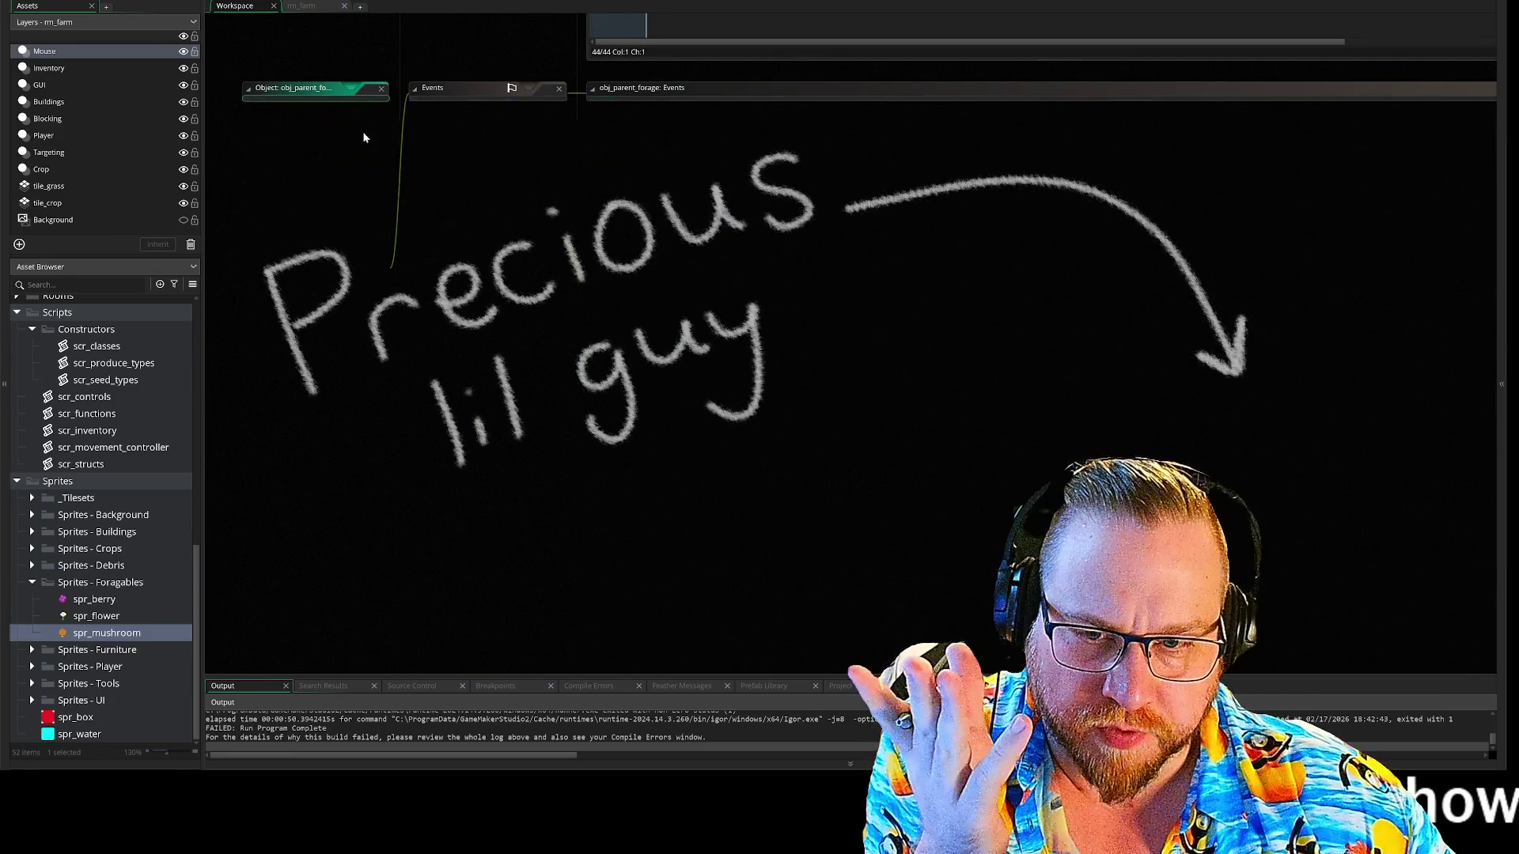
- Delete obj_parent_forage from the Asset Browser and confirm the deletion
{"action": "scroll", "coordinate": [22, 567], "scroll_direction": "up", "scroll_amount": 10}
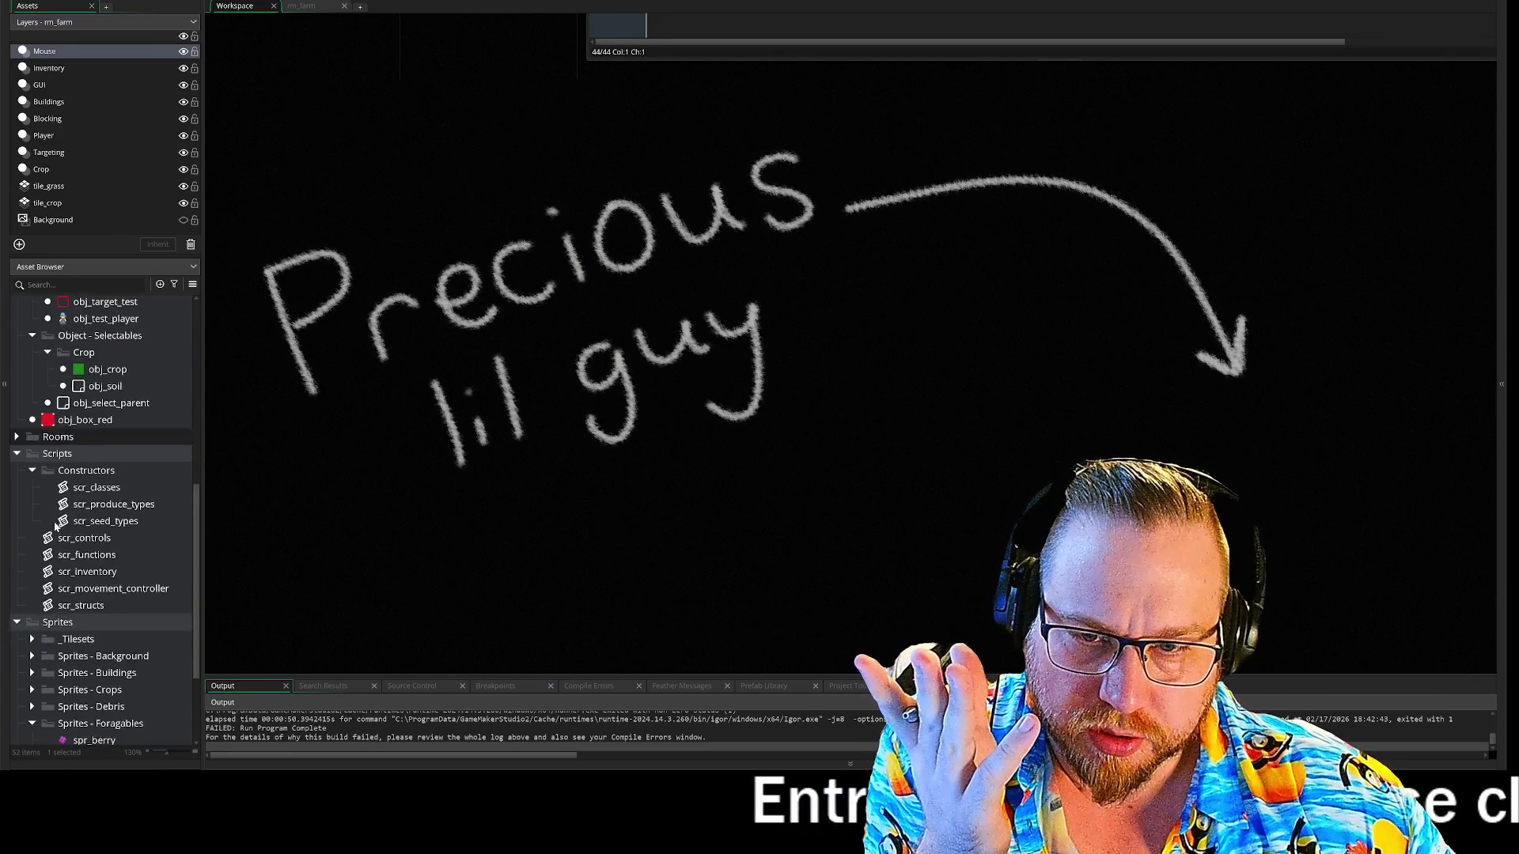
{"action": "scroll", "coordinate": [98, 466], "scroll_direction": "down", "scroll_amount": 2}
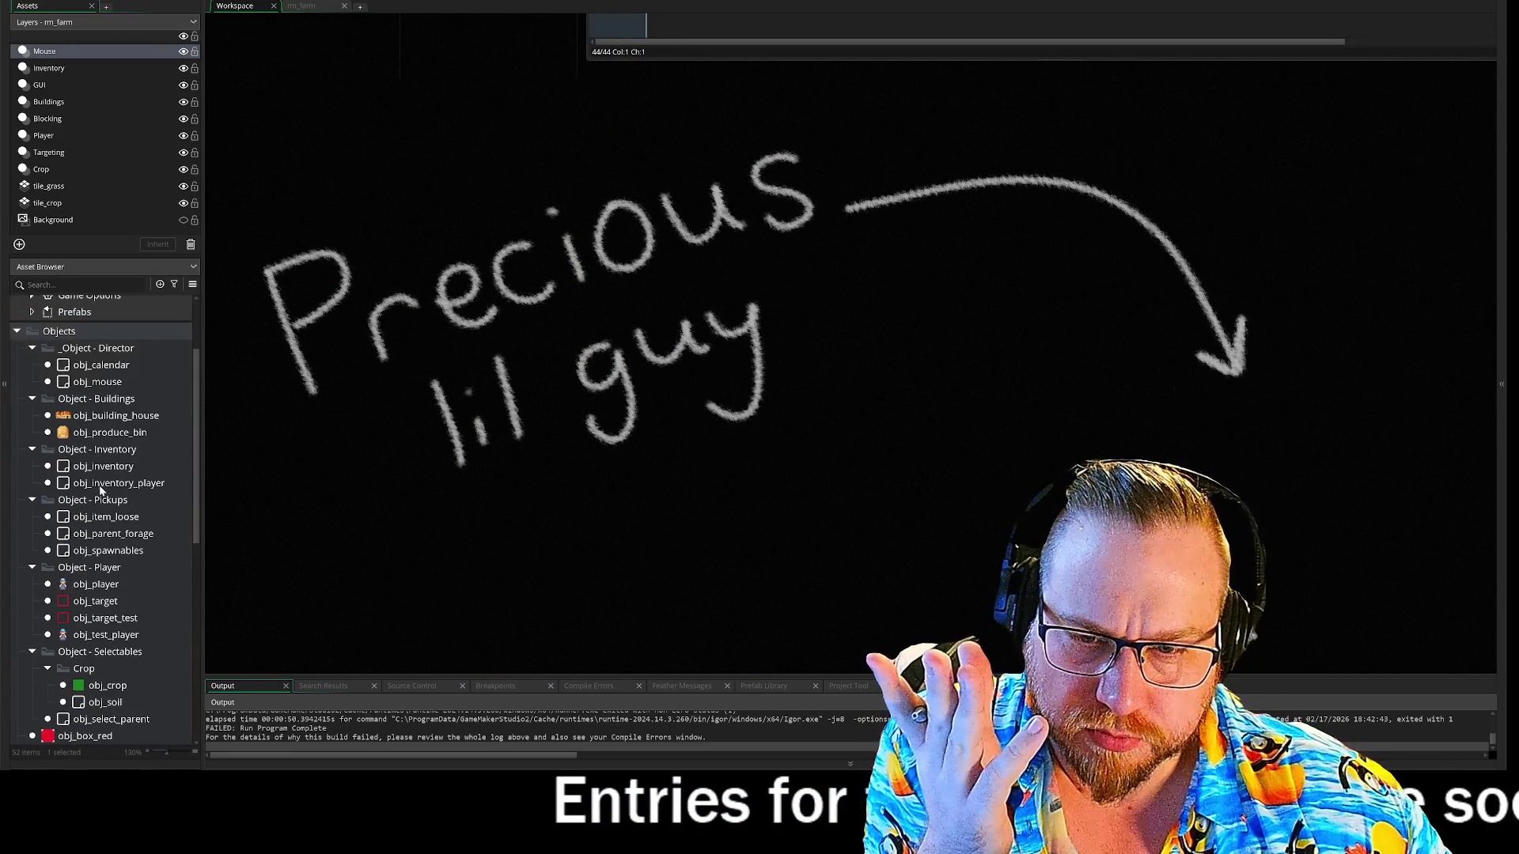
{"action": "right_click", "coordinate": [106, 535]}
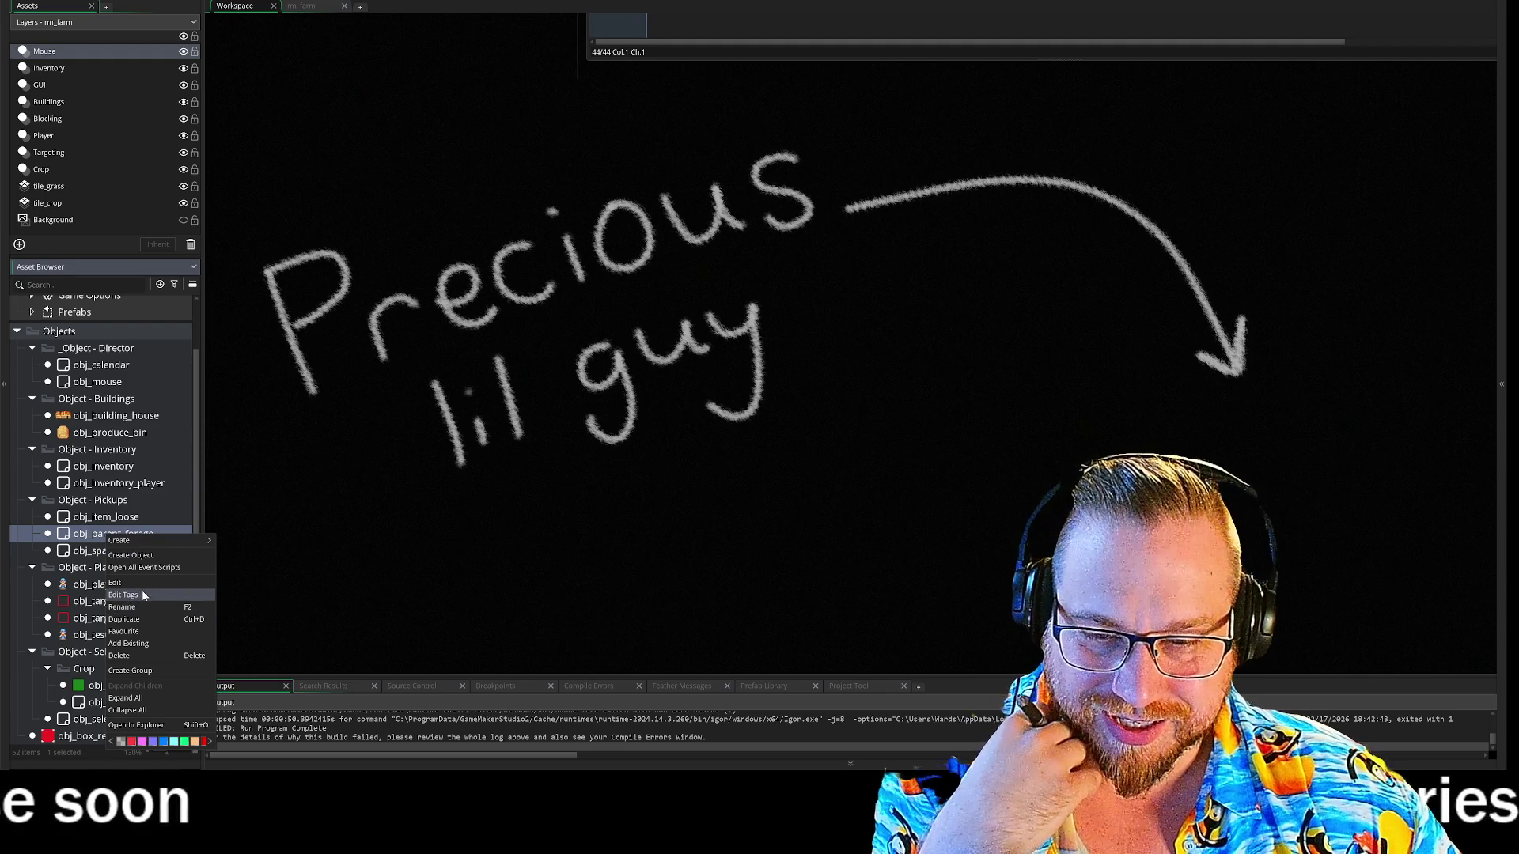
{"action": "left_click", "coordinate": [119, 655]}
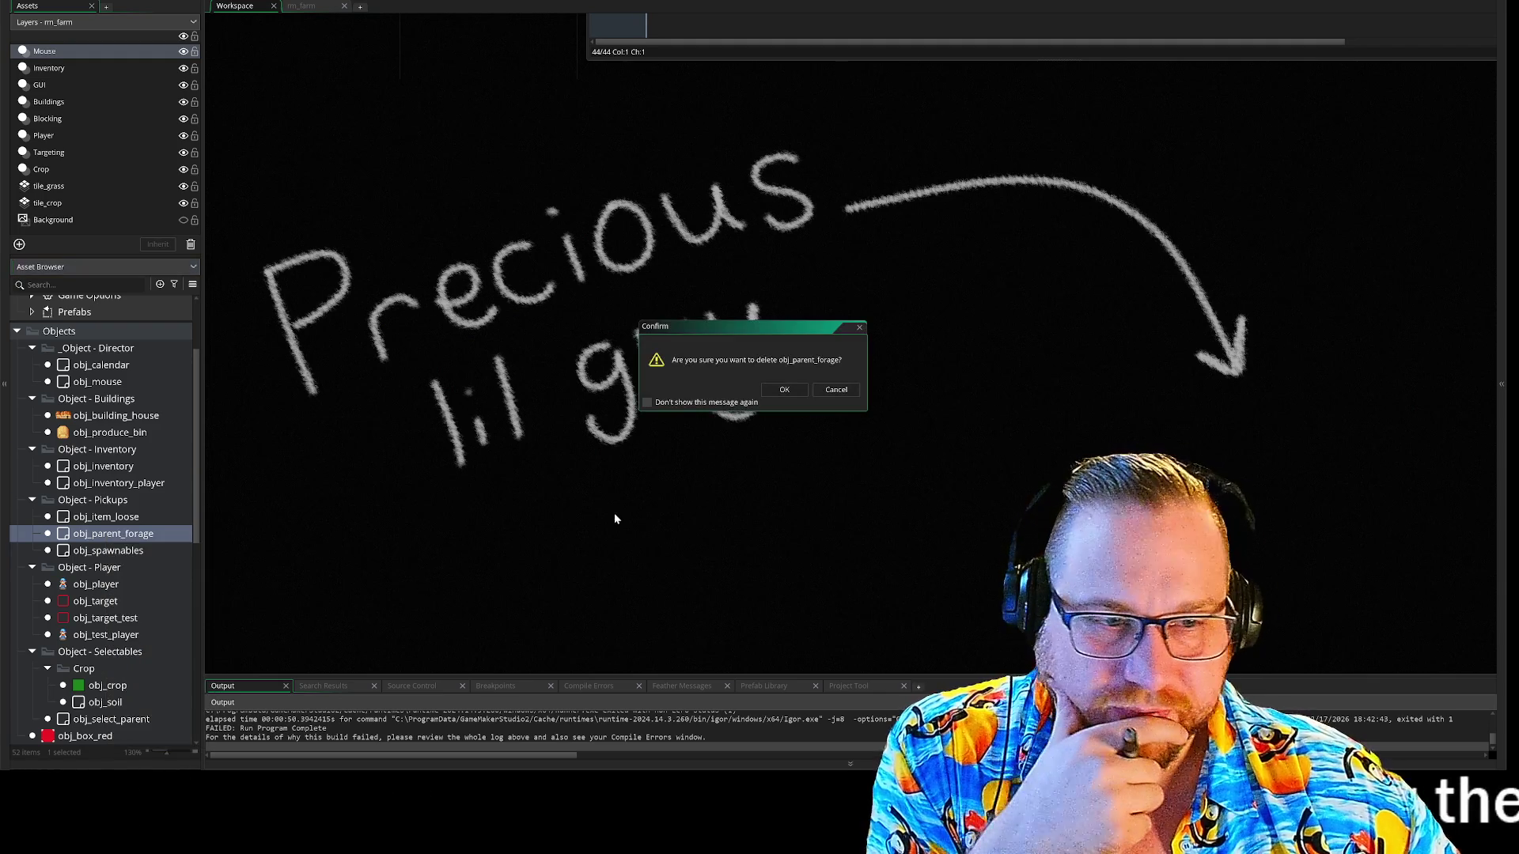
{"action": "left_click", "coordinate": [788, 391]}
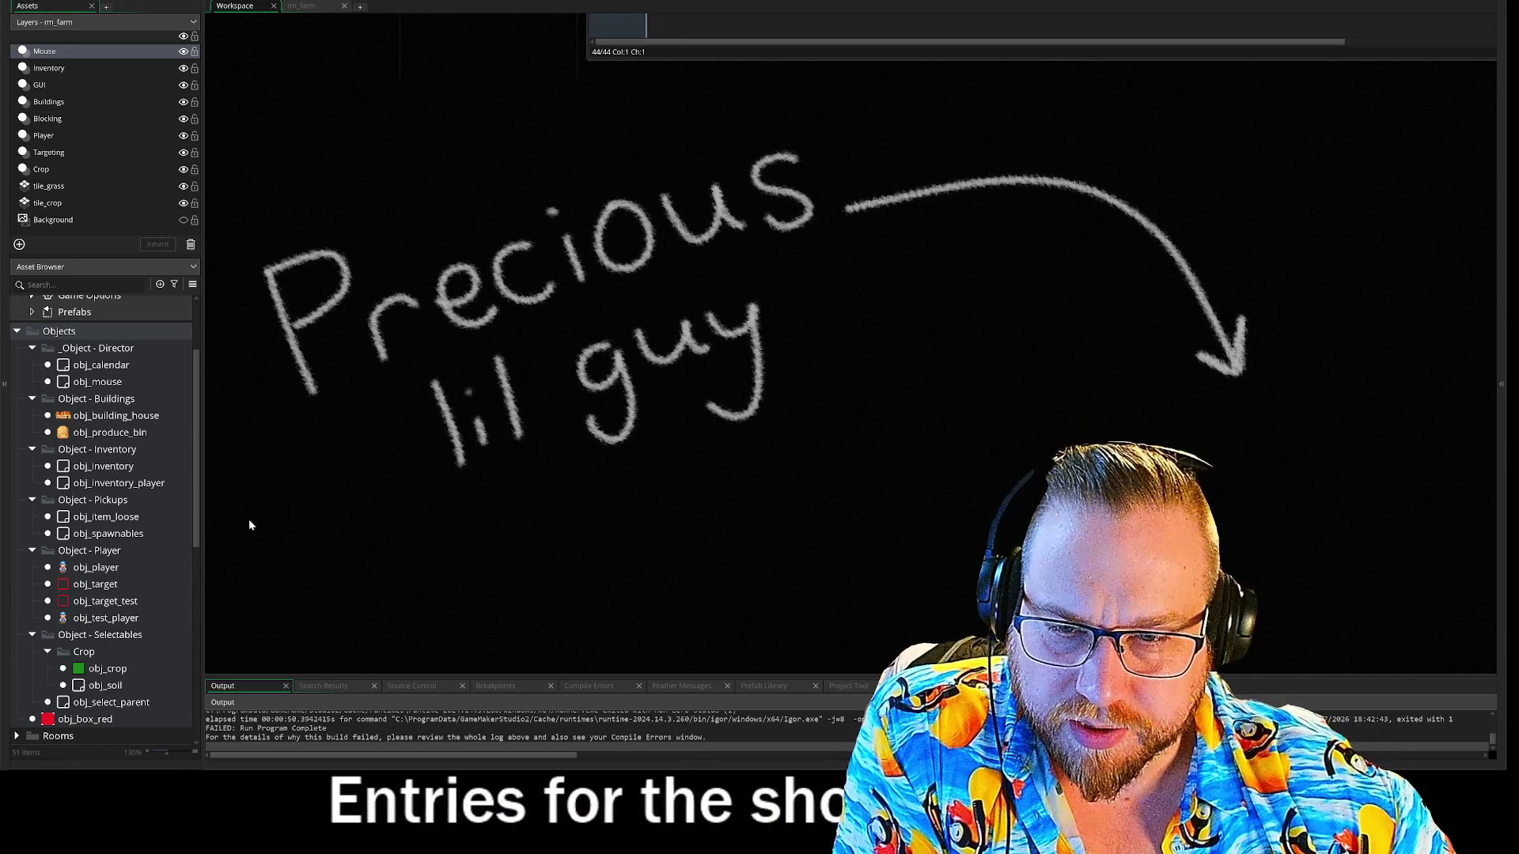
- Dismiss the Prefabs section options and slightly enlarge the Asset Browser panel
{"action": "scroll", "coordinate": [93, 530], "scroll_direction": "up", "scroll_amount": 3}
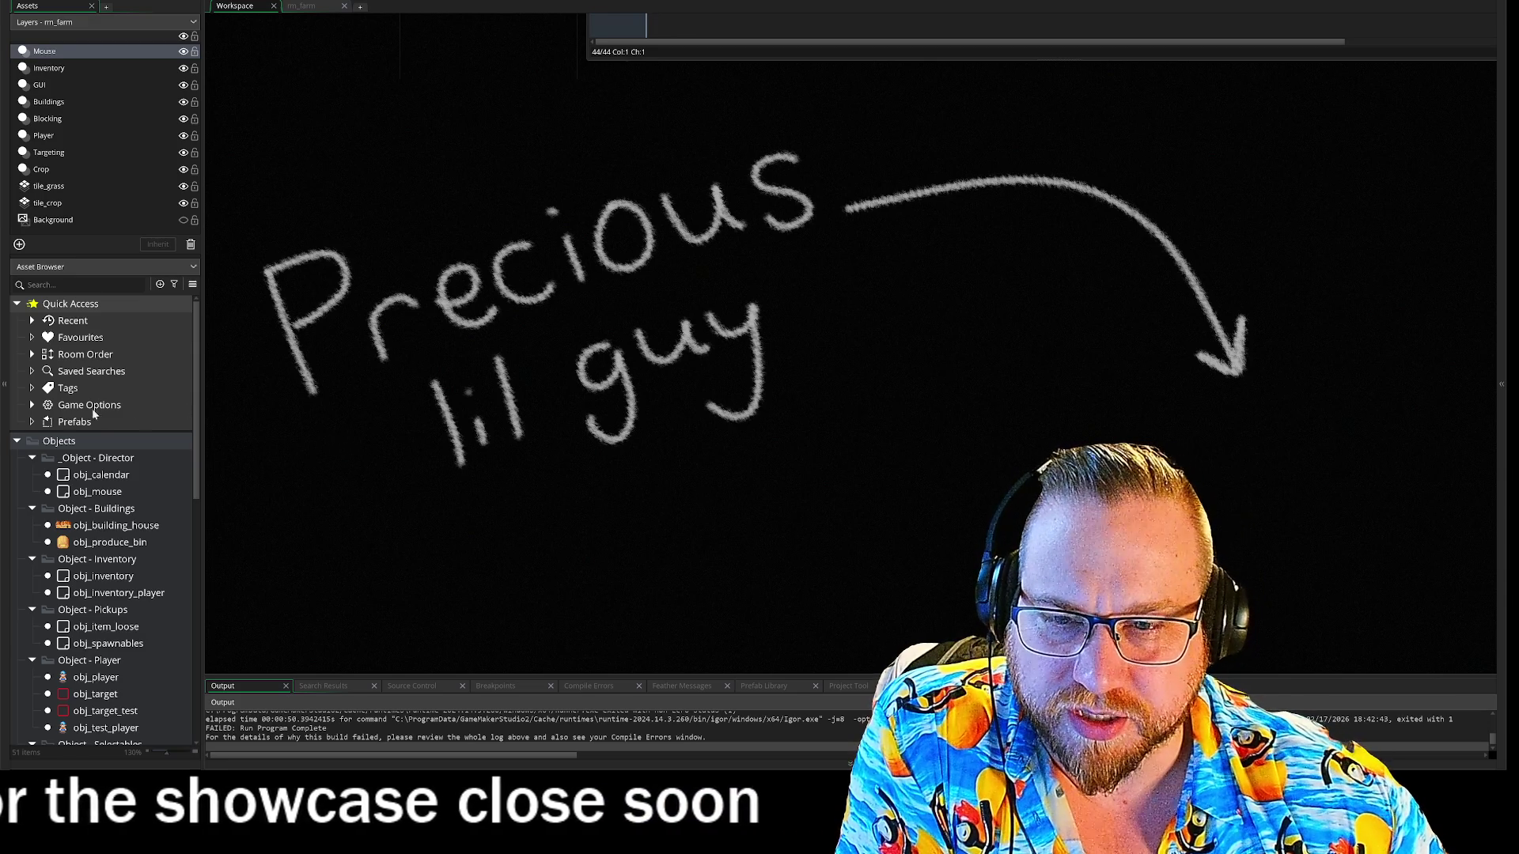
{"action": "right_click", "coordinate": [61, 425]}
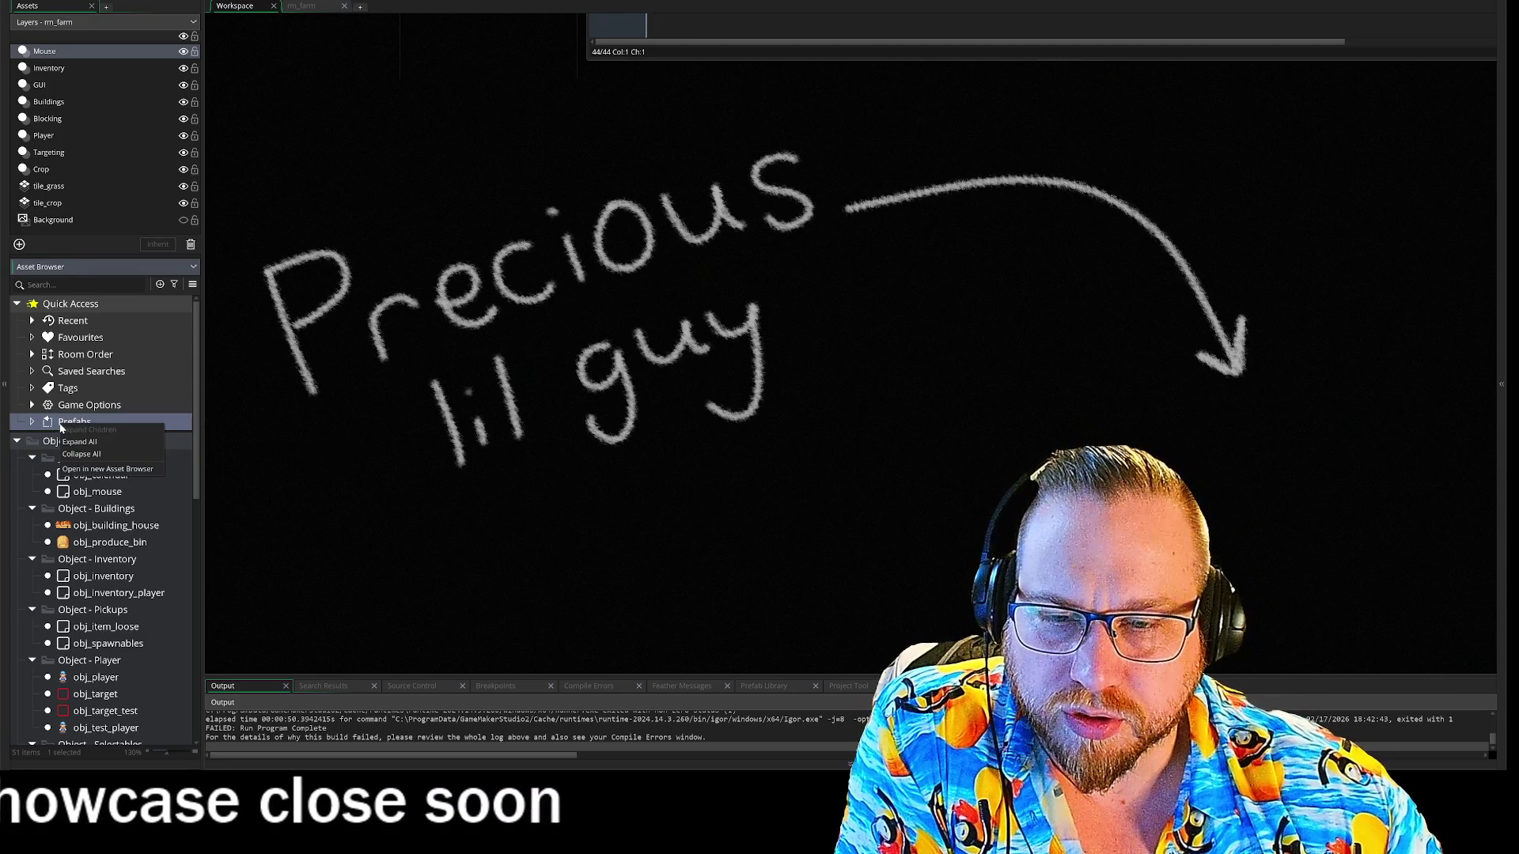
{"action": "left_click", "coordinate": [316, 419]}
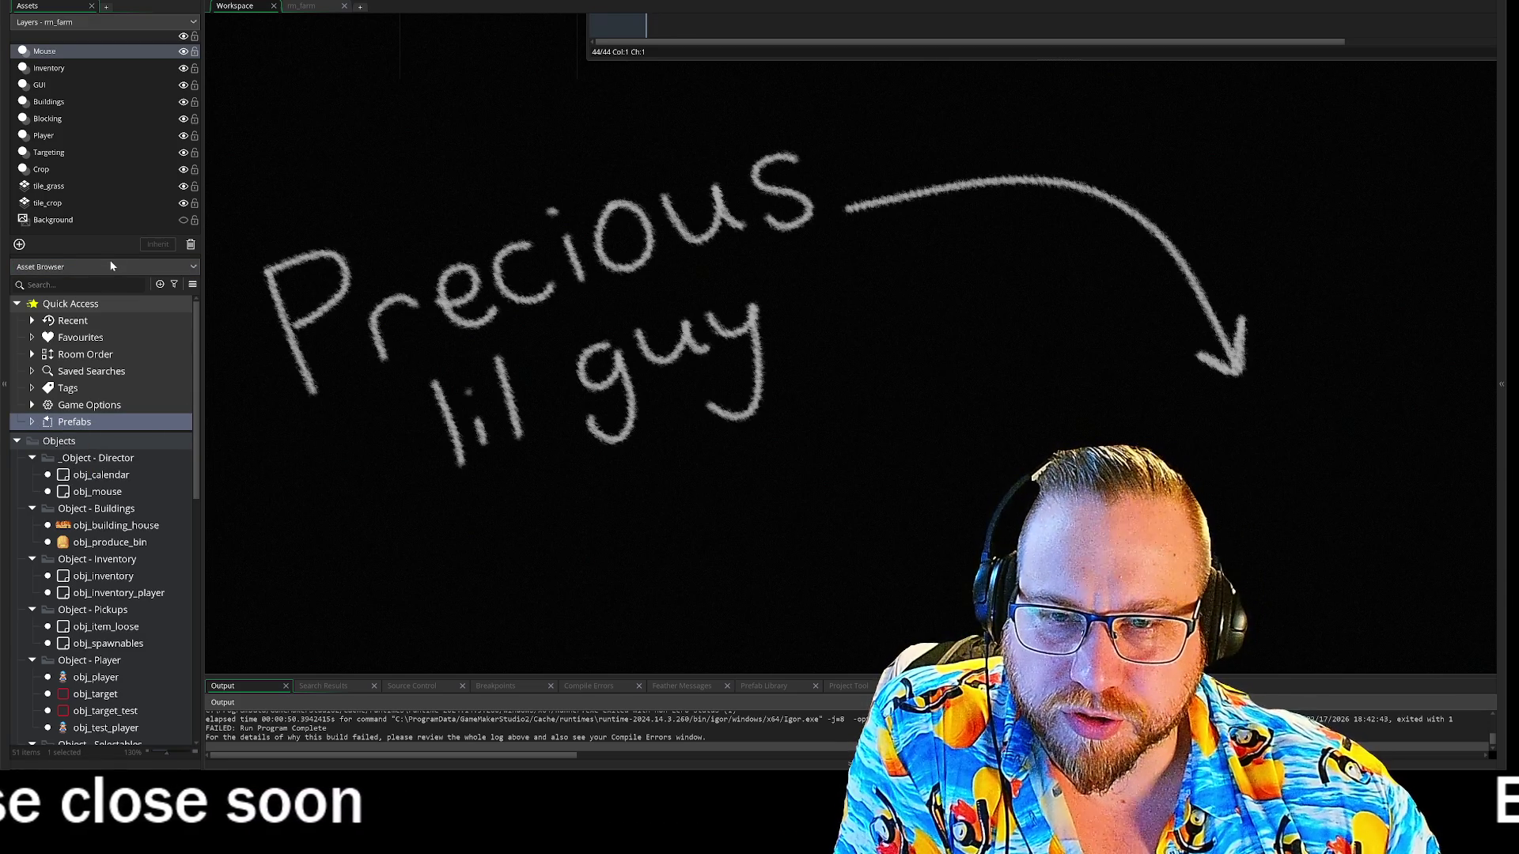
{"action": "left_click_drag", "start_coordinate": [111, 255], "coordinate": [112, 251]}
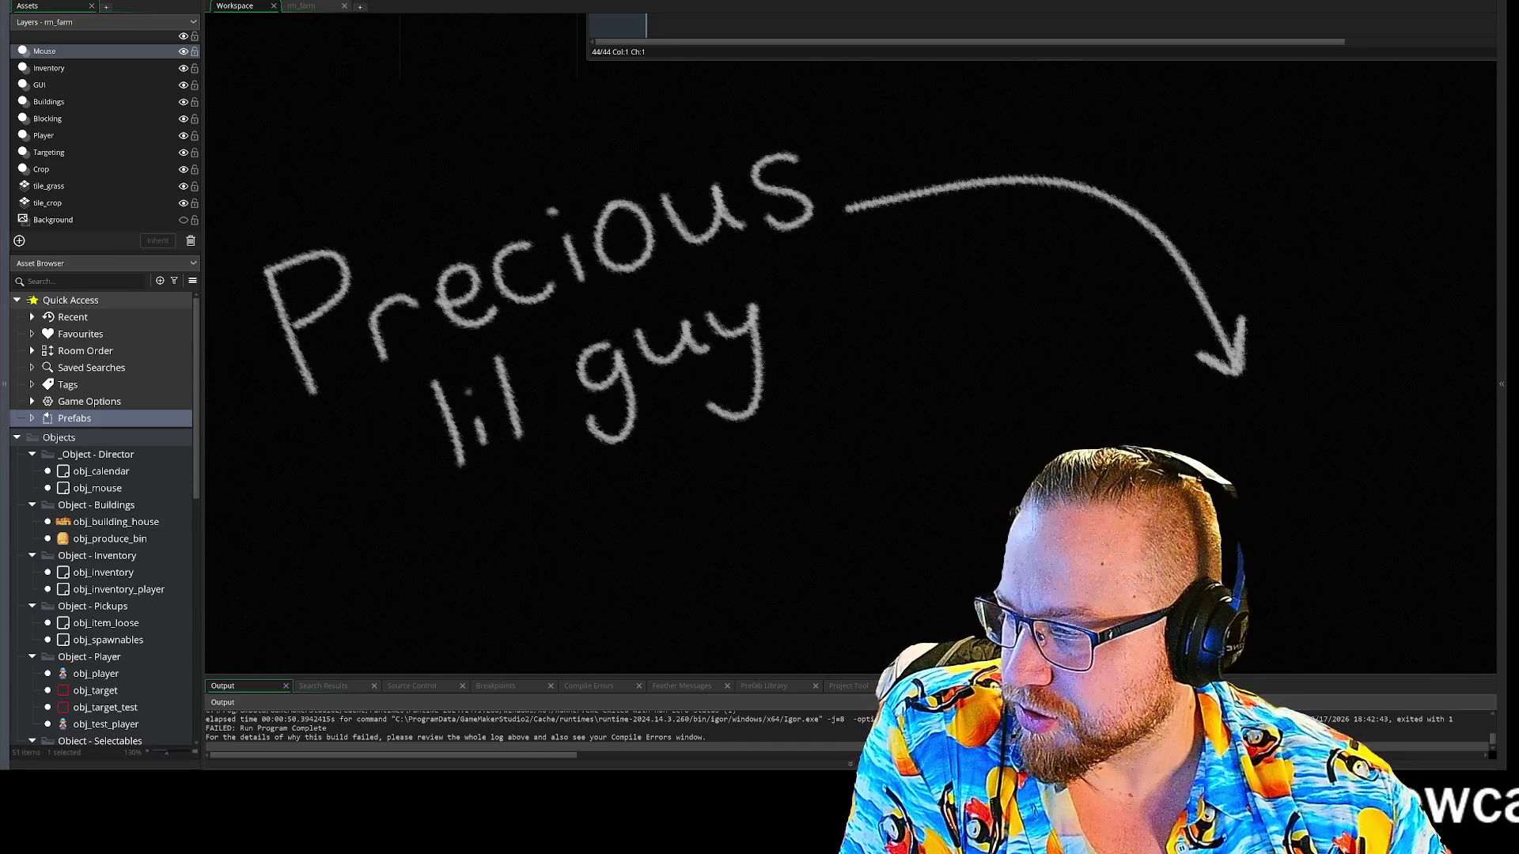
- Make the code editor slightly taller and scroll down to obj_test_player's Create code
{"action": "left_click_drag", "start_coordinate": [888, 241], "coordinate": [888, 242]}
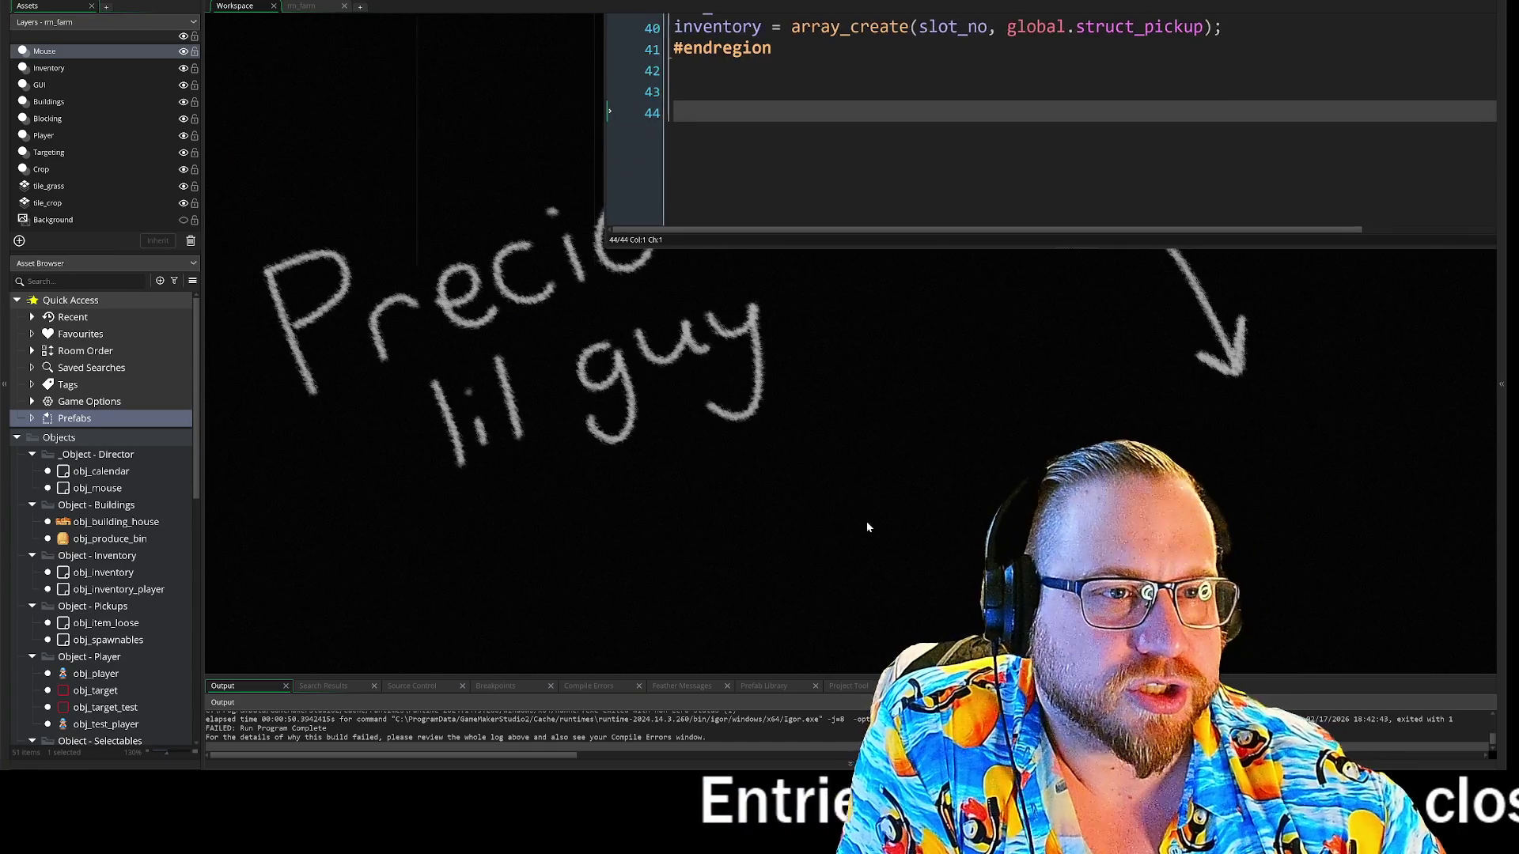
{"action": "scroll", "coordinate": [530, 310], "scroll_direction": "up", "scroll_amount": 5}
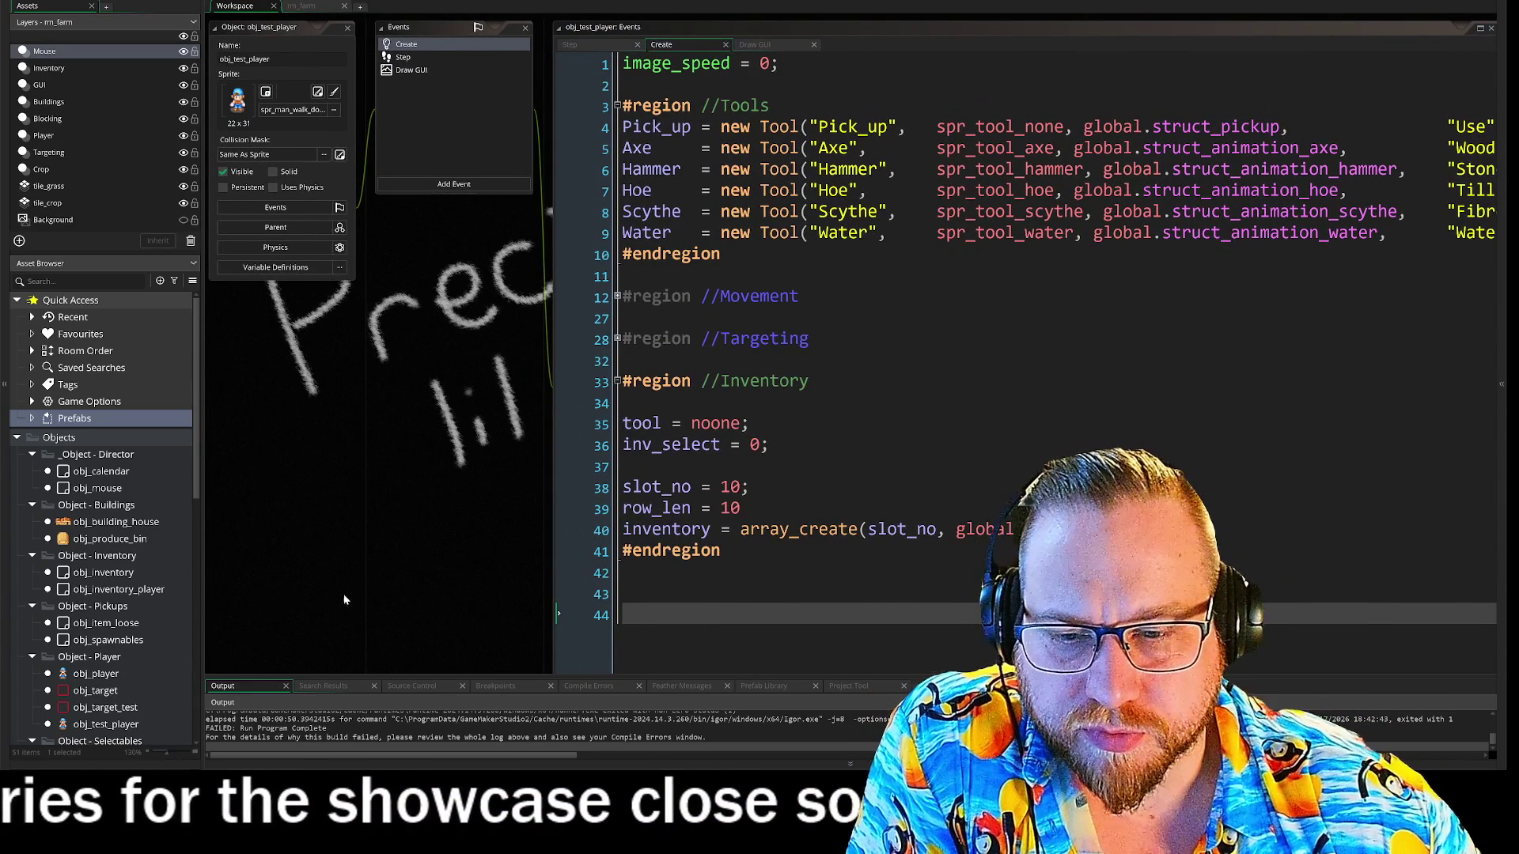
{"action": "scroll", "coordinate": [140, 537], "scroll_direction": "down", "scroll_amount": 4}
{"action": "scroll", "coordinate": [140, 536], "scroll_direction": "down", "scroll_amount": 3}
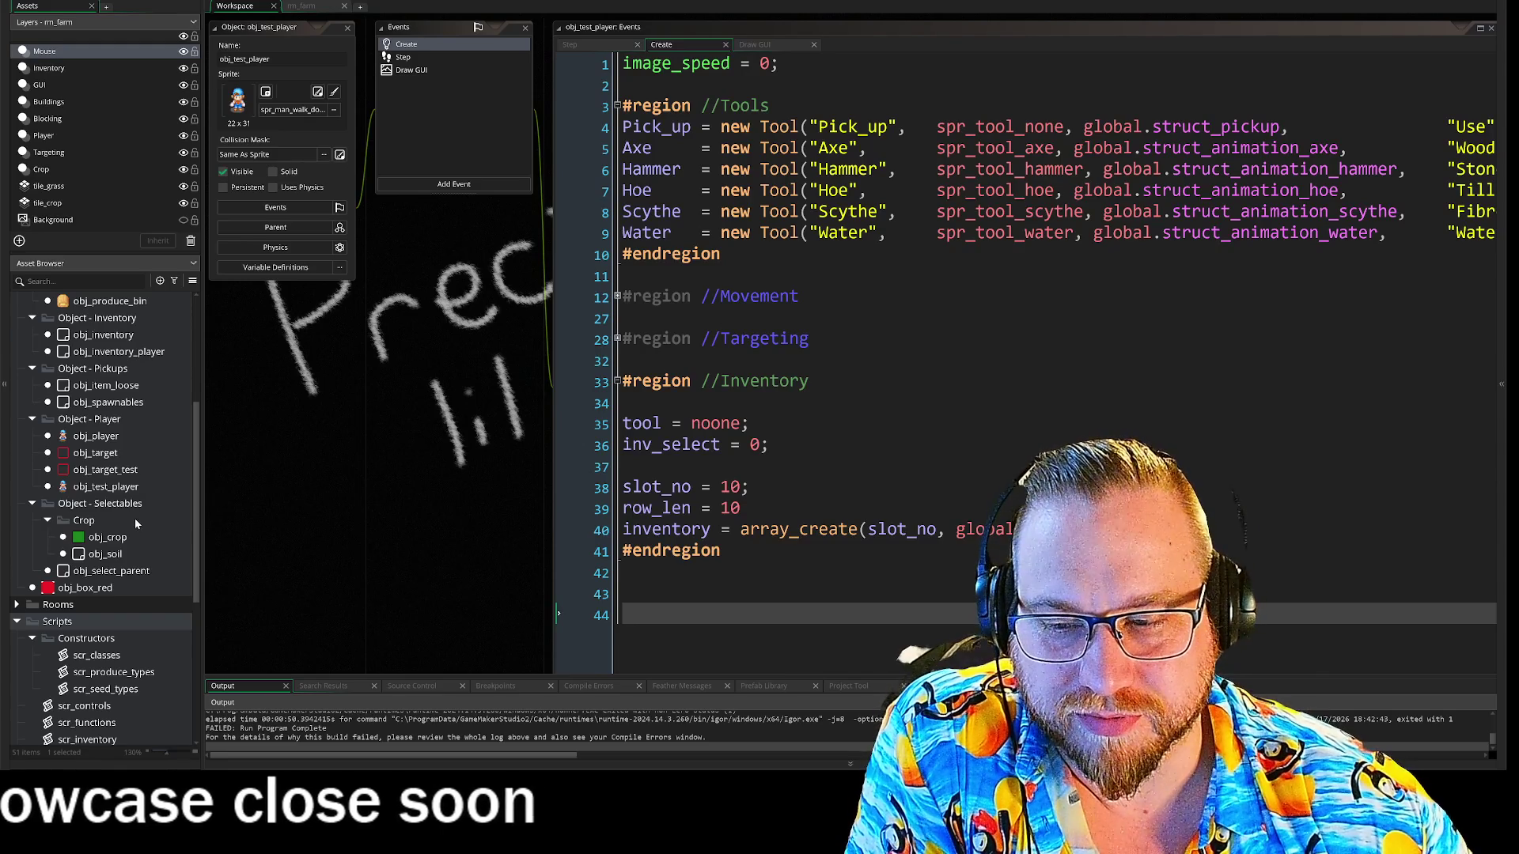
{"action": "scroll", "coordinate": [261, 526], "scroll_direction": "down", "scroll_amount": 2}
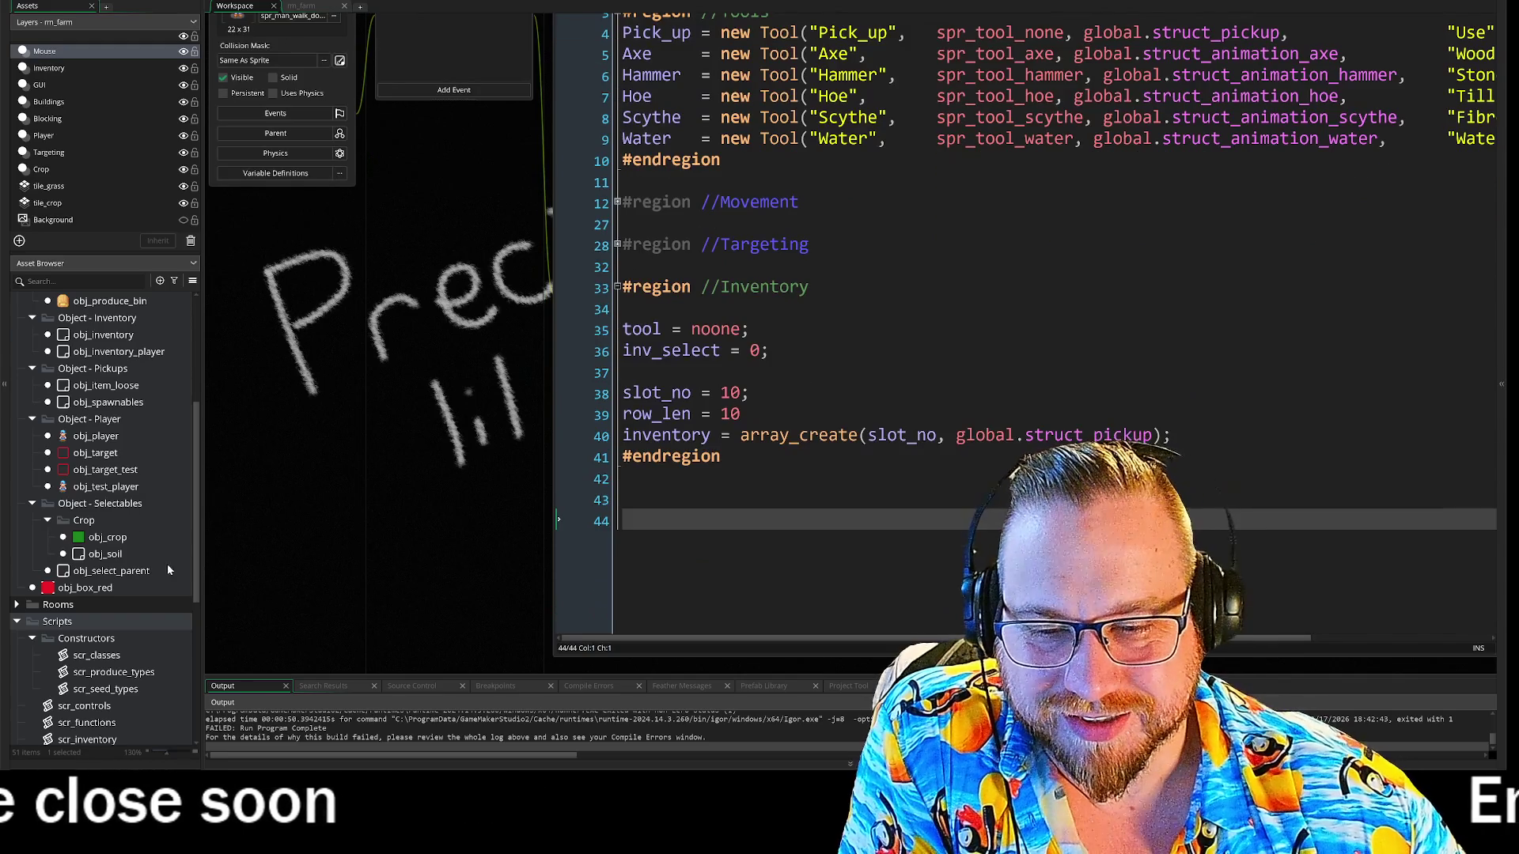
{"action": "scroll", "coordinate": [168, 564], "scroll_direction": "down", "scroll_amount": 2}
{"action": "scroll", "coordinate": [340, 555], "scroll_direction": "down", "scroll_amount": 3}
{"action": "scroll", "coordinate": [340, 552], "scroll_direction": "down", "scroll_amount": 4}
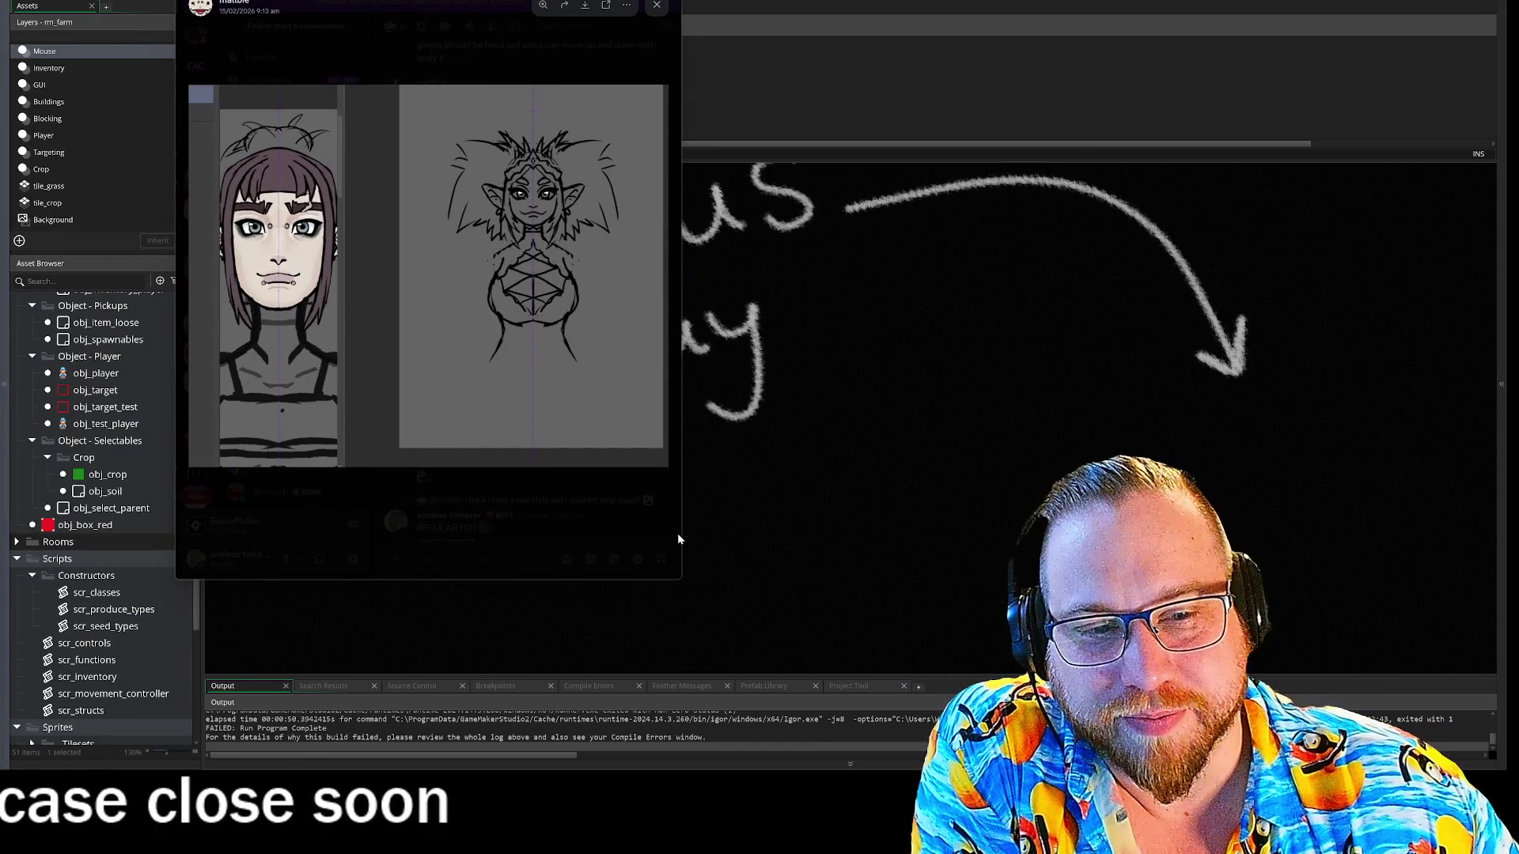
- Enlarge and zoom the shared character sketch in Discord, then leave the viewer for GameMaker
{"action": "mouse_move", "coordinate": [680, 582]}
{"action": "left_mouse_down"}
{"action": "mouse_move", "coordinate": [857, 651]}
{"action": "mouse_move", "coordinate": [986, 672]}
{"action": "mouse_move", "coordinate": [1069, 728]}
{"action": "left_mouse_up"}
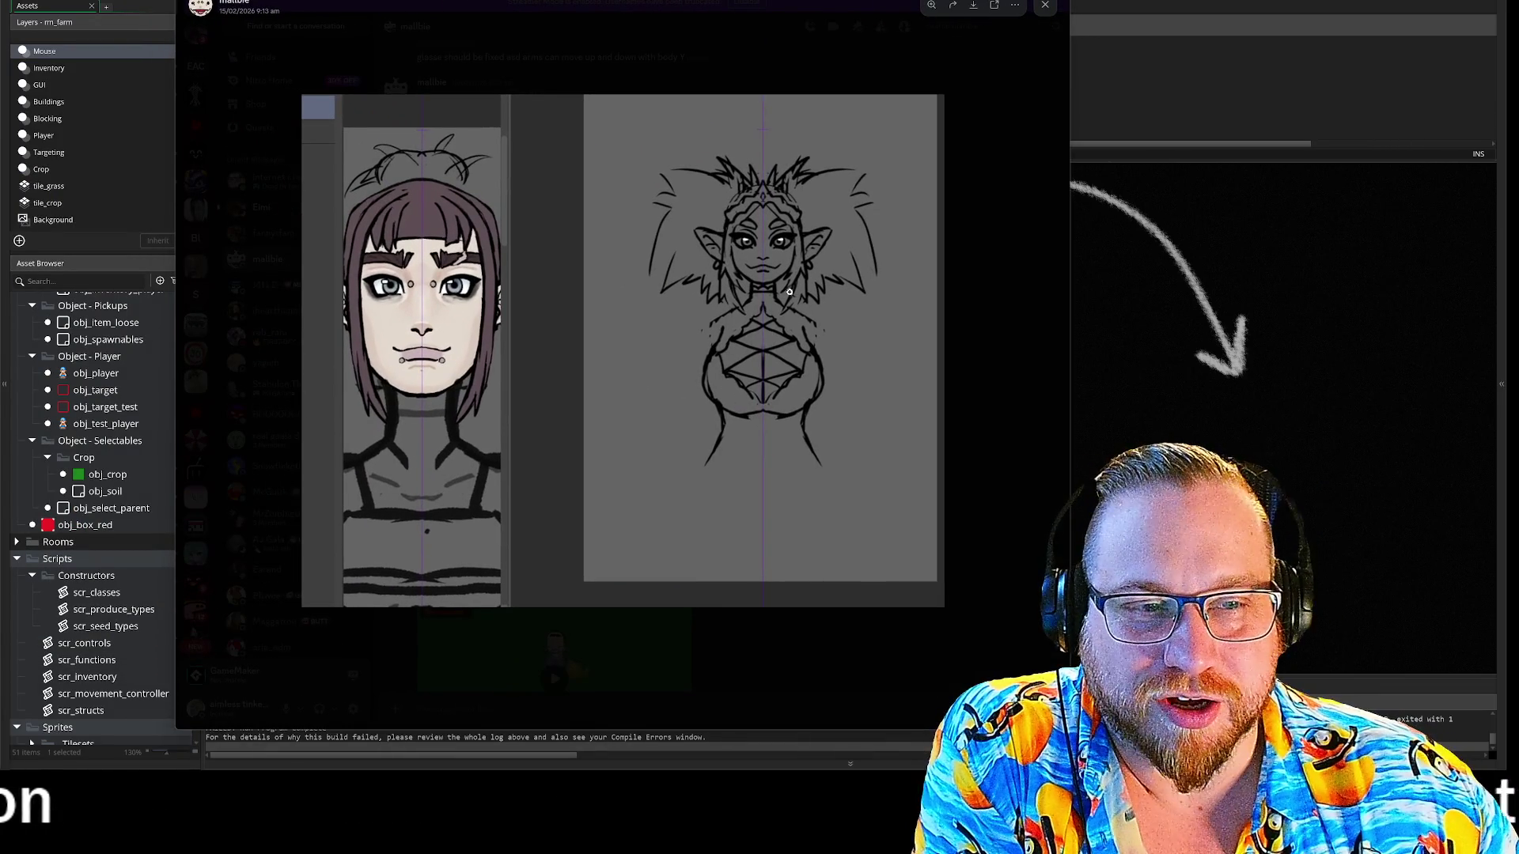
{"action": "left_click", "coordinate": [796, 286]}
{"action": "scroll", "coordinate": [815, 304], "scroll_direction": "up", "scroll_amount": 2}
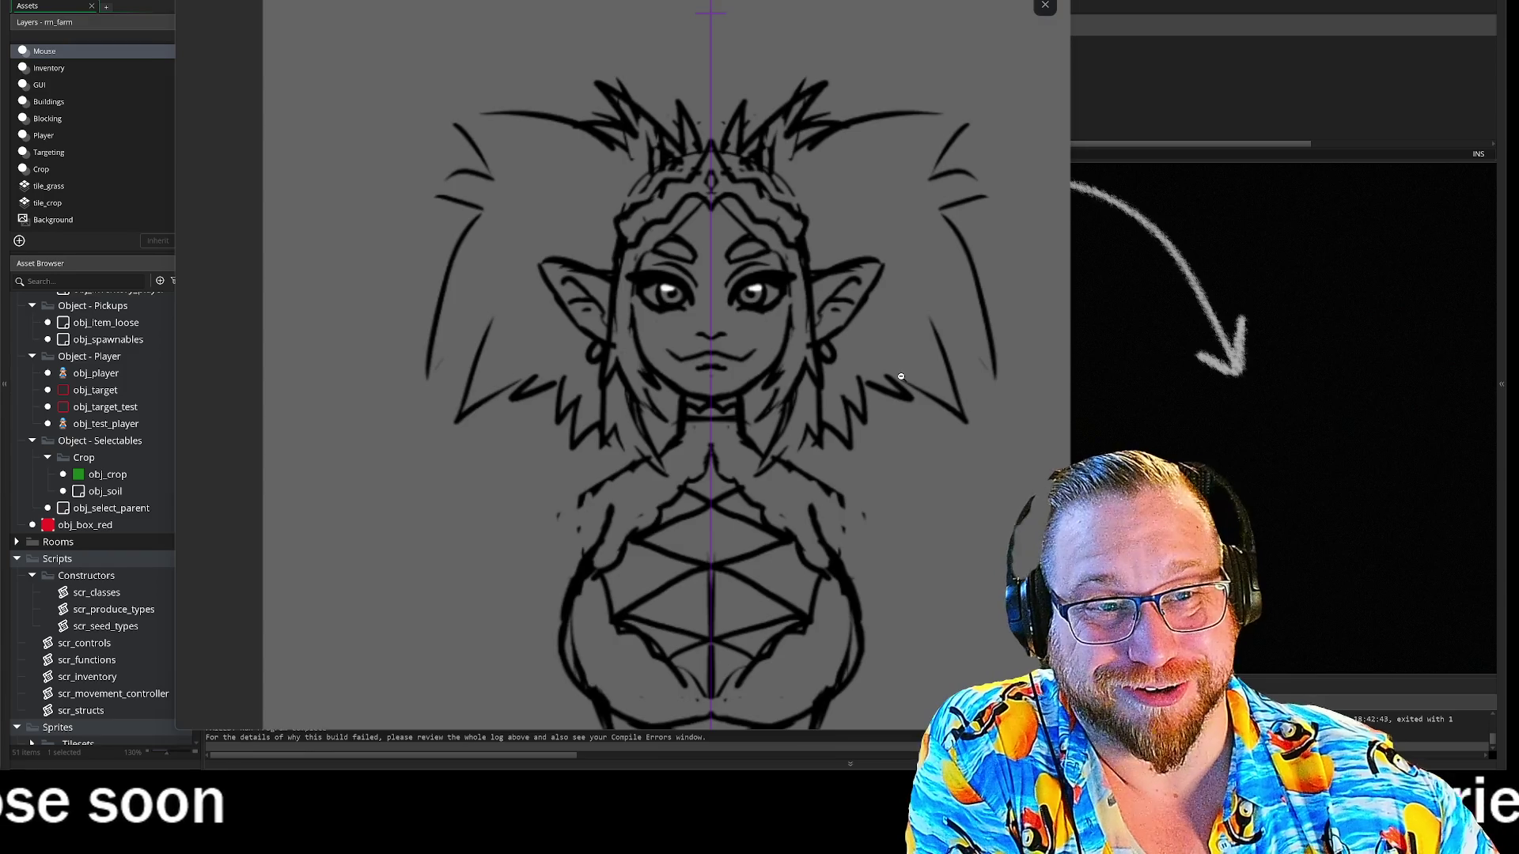
{"action": "left_click", "coordinate": [901, 376]}
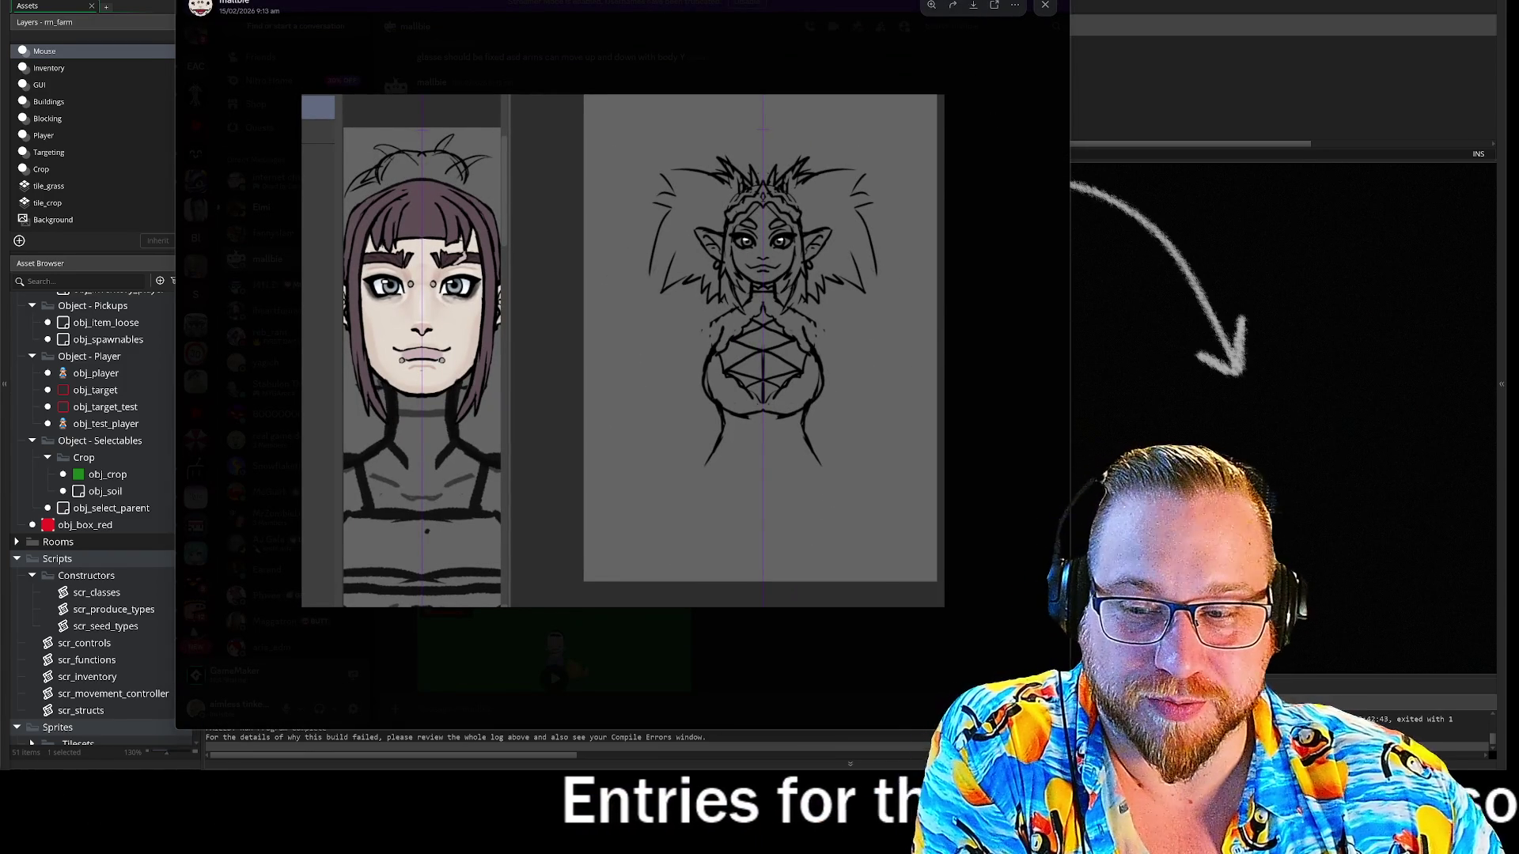
{"action": "key", "text": "alt+Tab"}
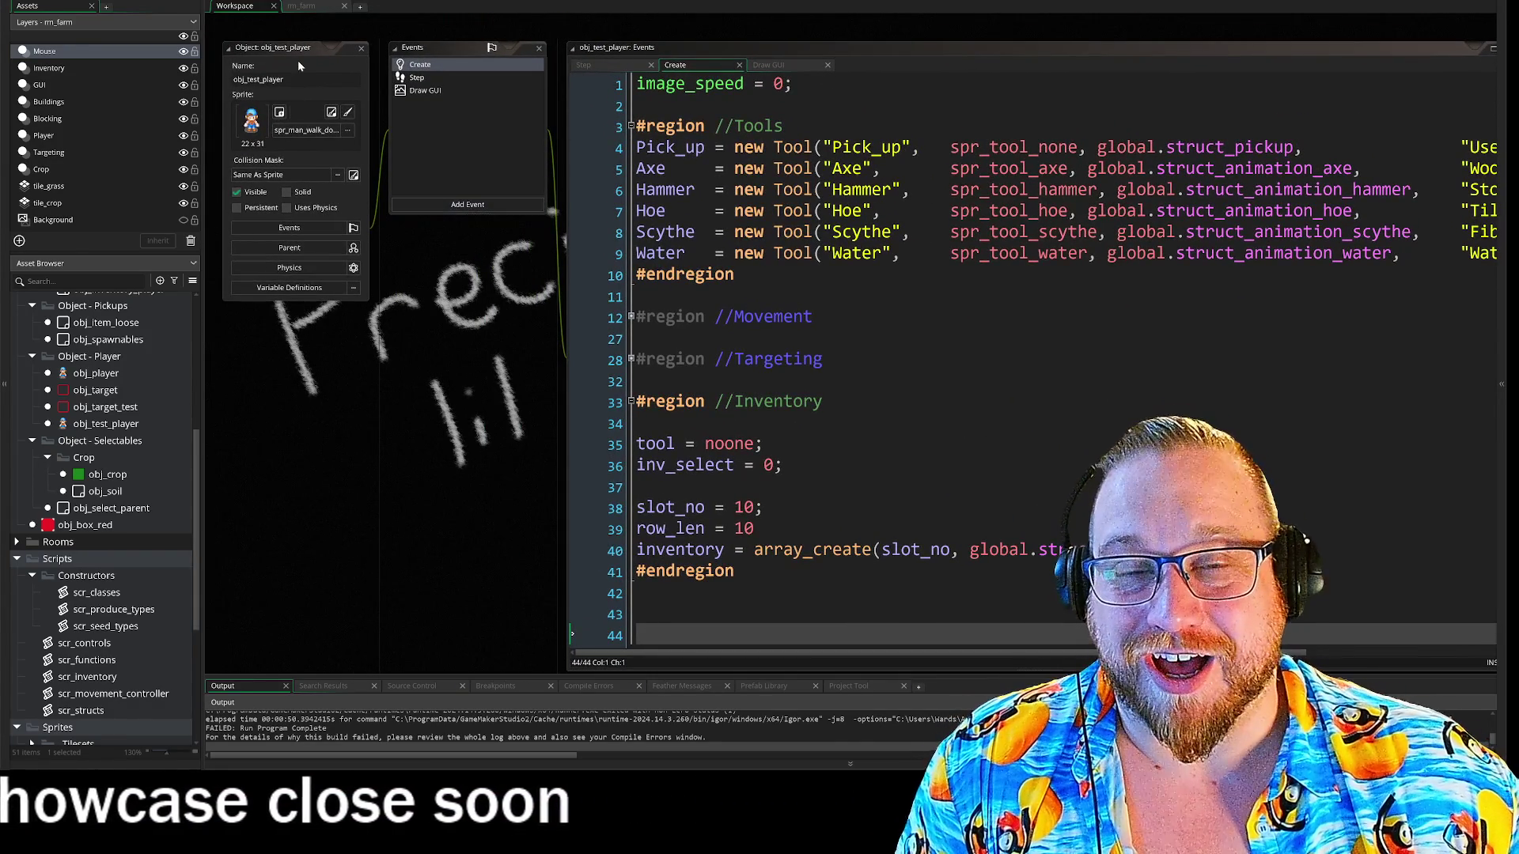
- Look over the rm_farm room around the red box, then return to the workspace
{"action": "left_click", "coordinate": [304, 8]}
{"action": "mouse_move", "coordinate": [655, 276]}
{"action": "left_mouse_down"}
{"action": "mouse_move", "coordinate": [982, 327]}
{"action": "mouse_move", "coordinate": [1009, 249]}
{"action": "mouse_move", "coordinate": [909, 204]}
{"action": "left_mouse_up"}
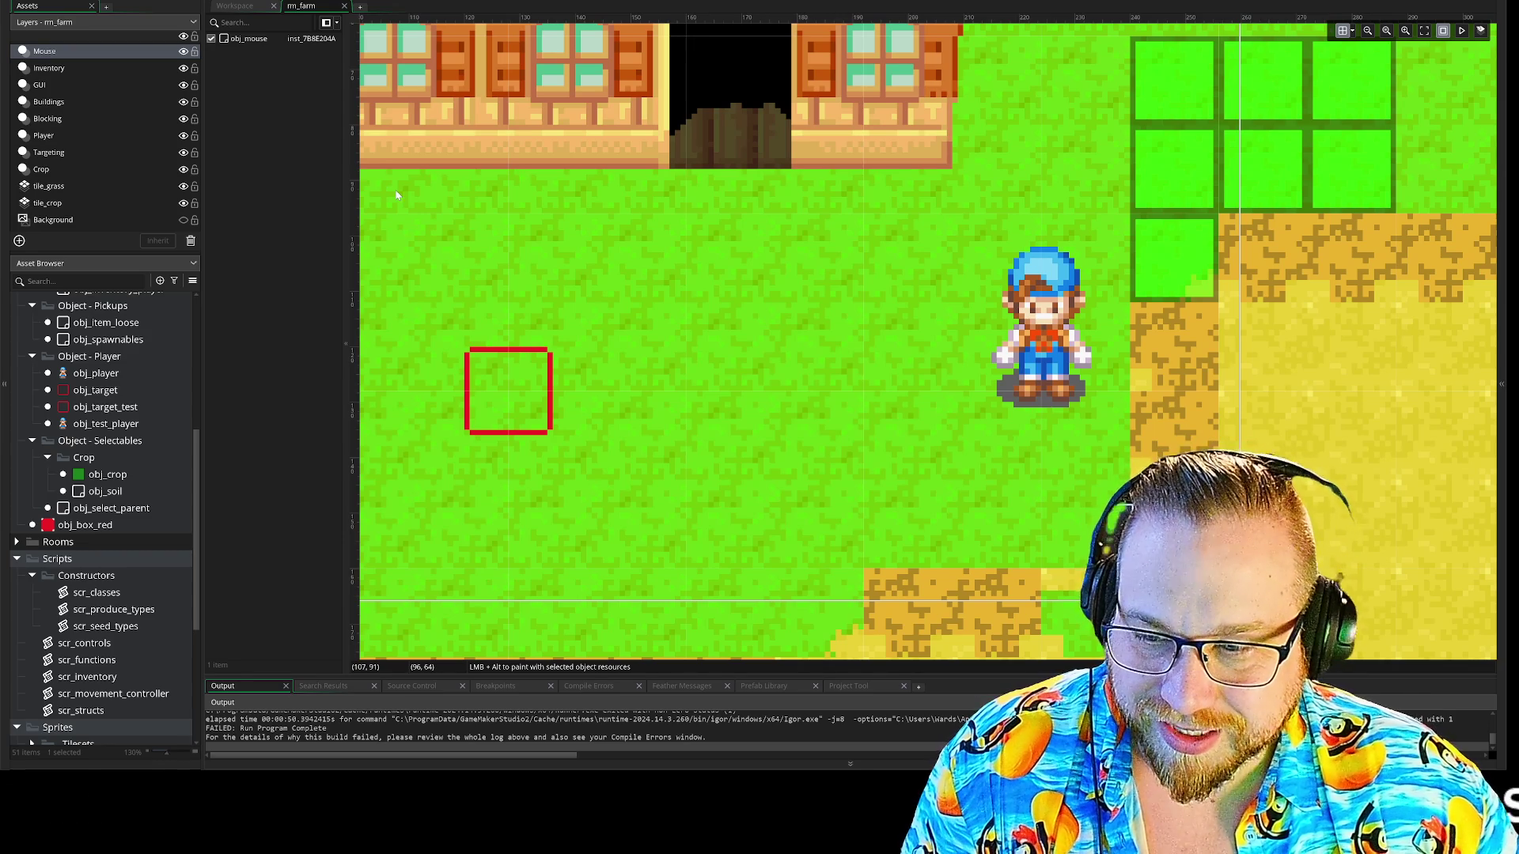
{"action": "left_click", "coordinate": [241, 7]}
- Widen the Create code window so full Tool lines like "Wood" and "Debris" show
{"action": "mouse_move", "coordinate": [497, 362]}
{"action": "left_mouse_down"}
{"action": "mouse_move", "coordinate": [393, 302]}
{"action": "mouse_move", "coordinate": [312, 305]}
{"action": "mouse_move", "coordinate": [272, 326]}
{"action": "left_mouse_up"}
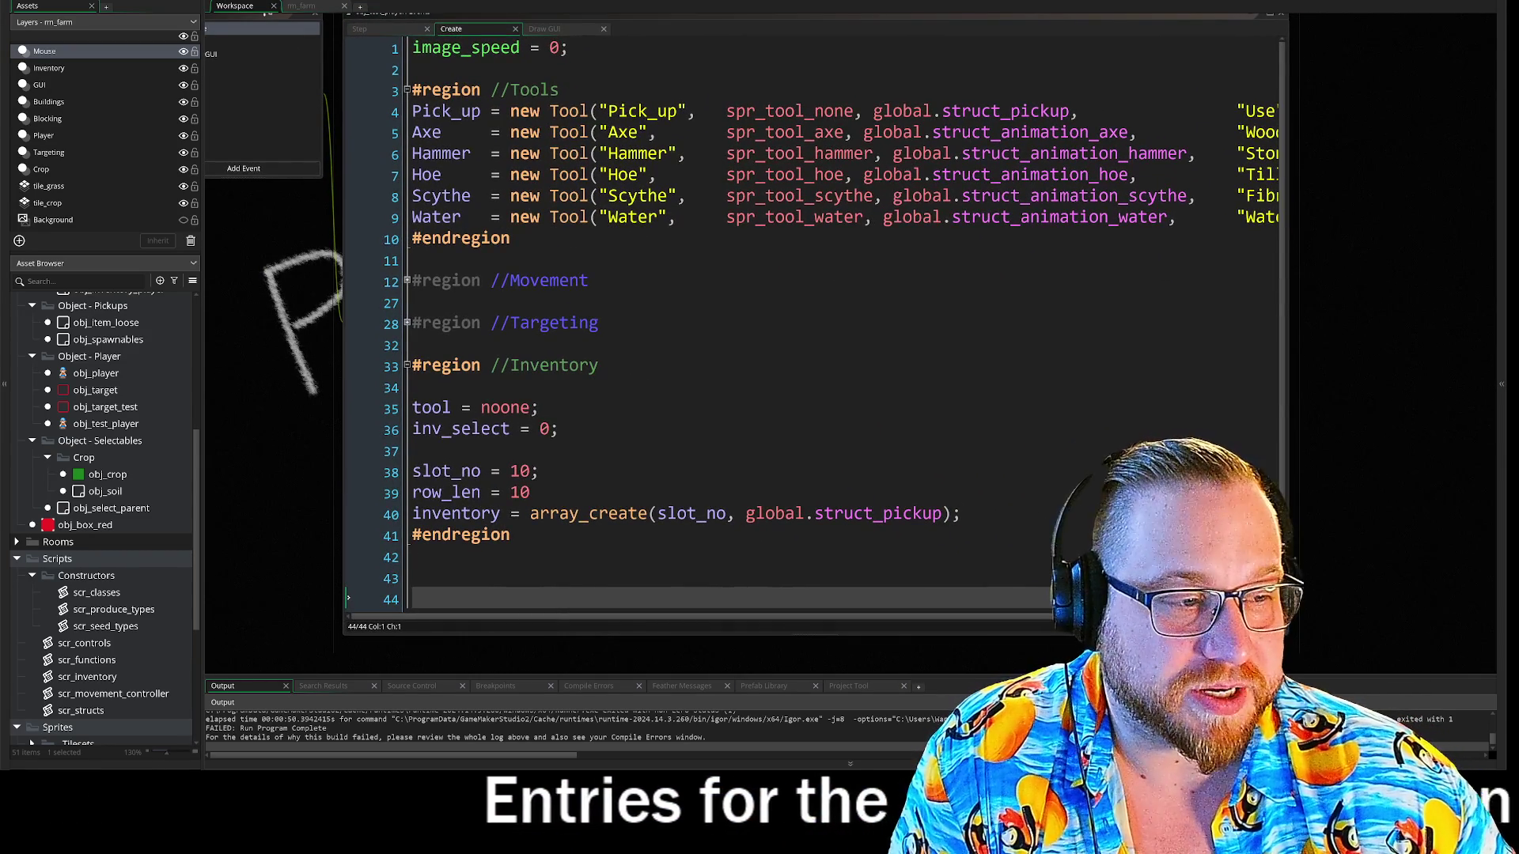
{"action": "left_click_drag", "start_coordinate": [1342, 438], "coordinate": [1301, 428]}
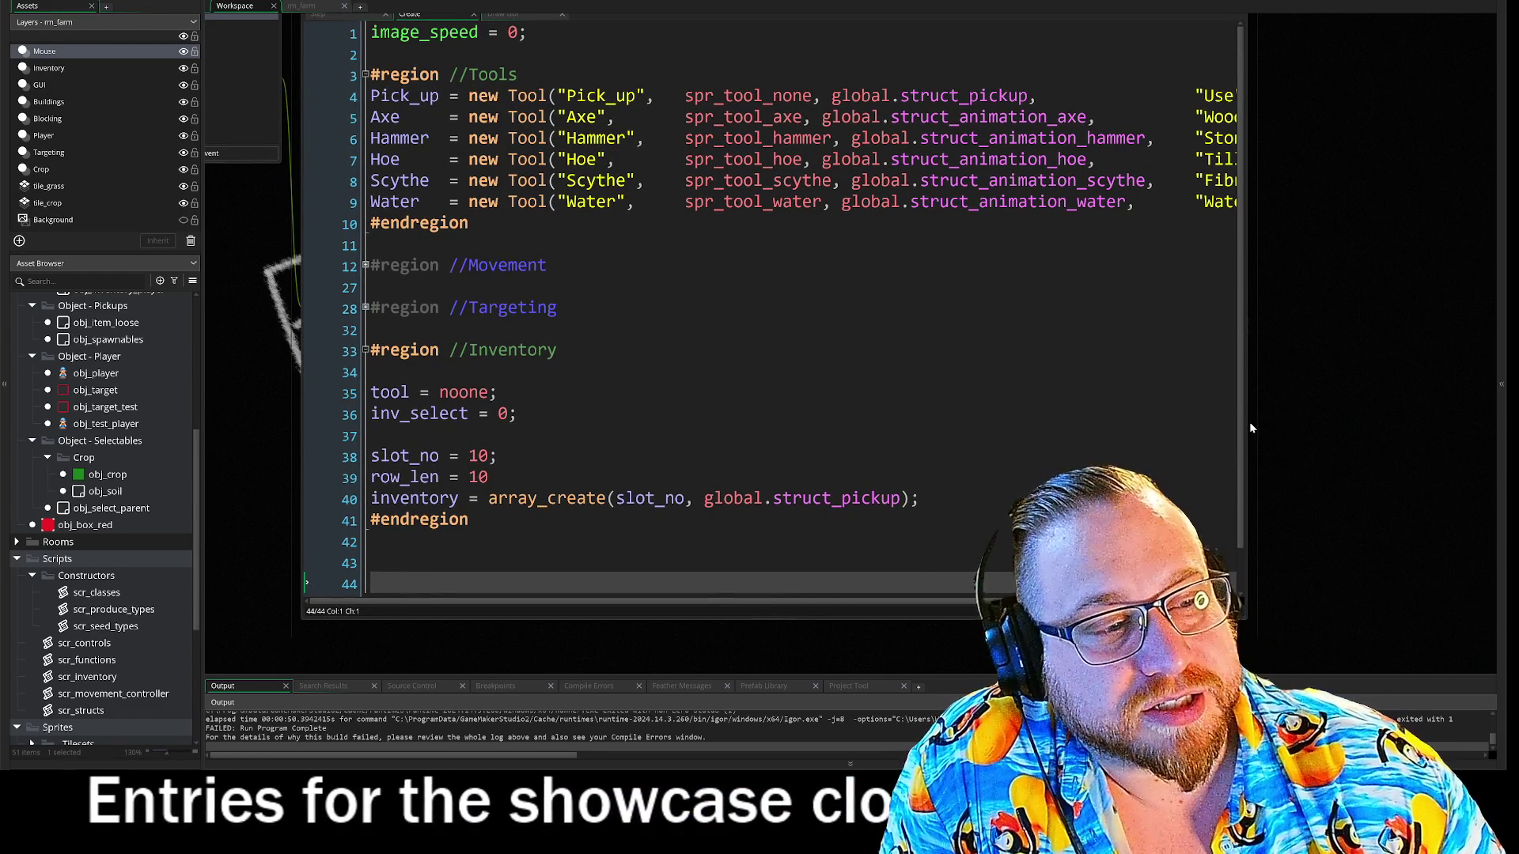
{"action": "left_click_drag", "start_coordinate": [1245, 424], "coordinate": [1493, 424]}
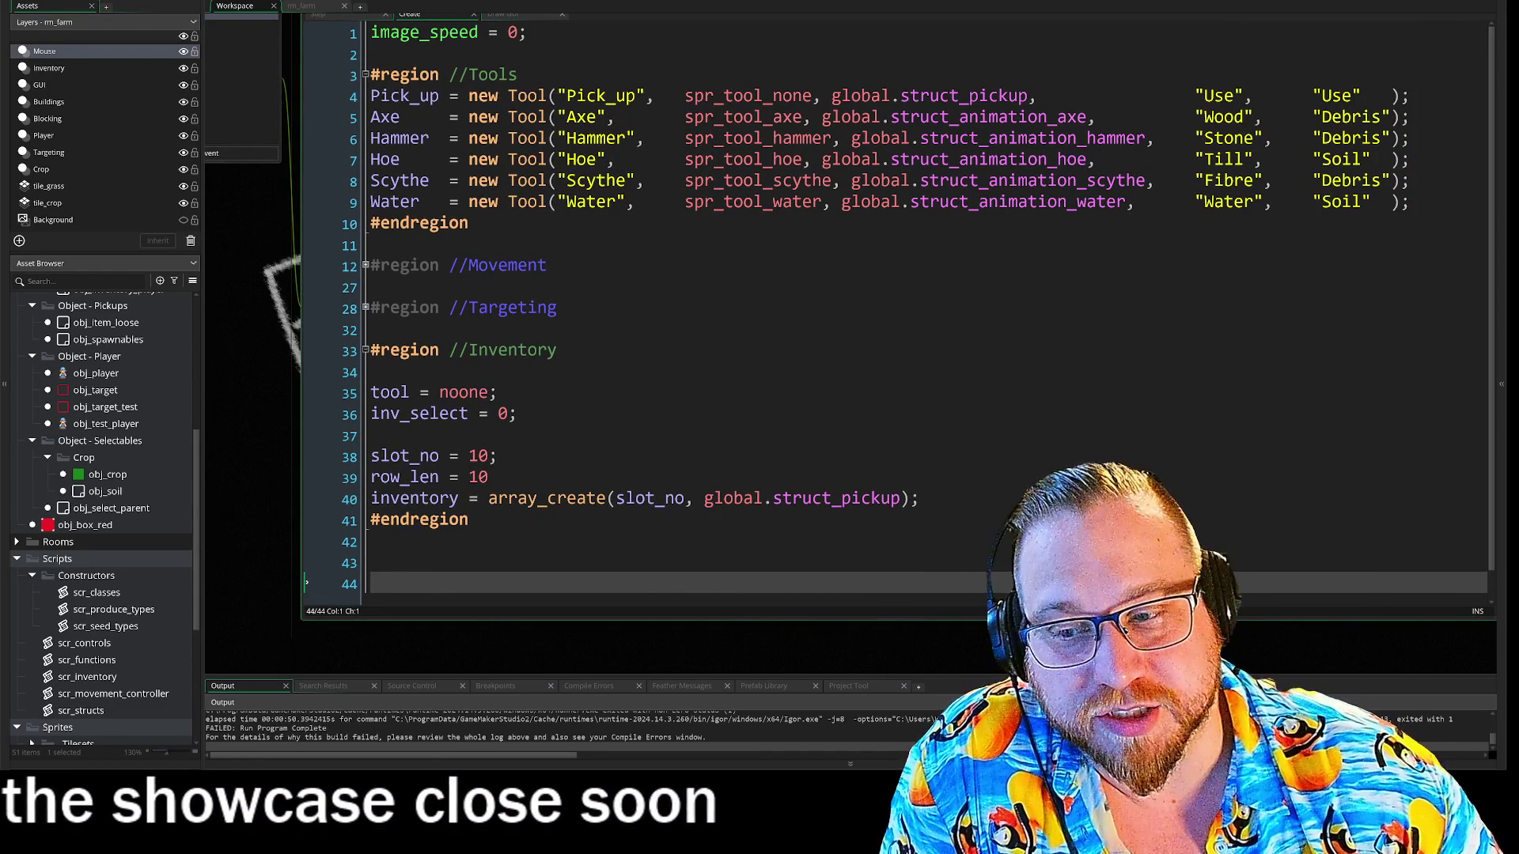
{"action": "mouse_move", "coordinate": [243, 266]}
{"action": "left_mouse_down"}
{"action": "mouse_move", "coordinate": [289, 310]}
{"action": "mouse_move", "coordinate": [379, 306]}
{"action": "mouse_move", "coordinate": [353, 300]}
{"action": "left_mouse_up"}
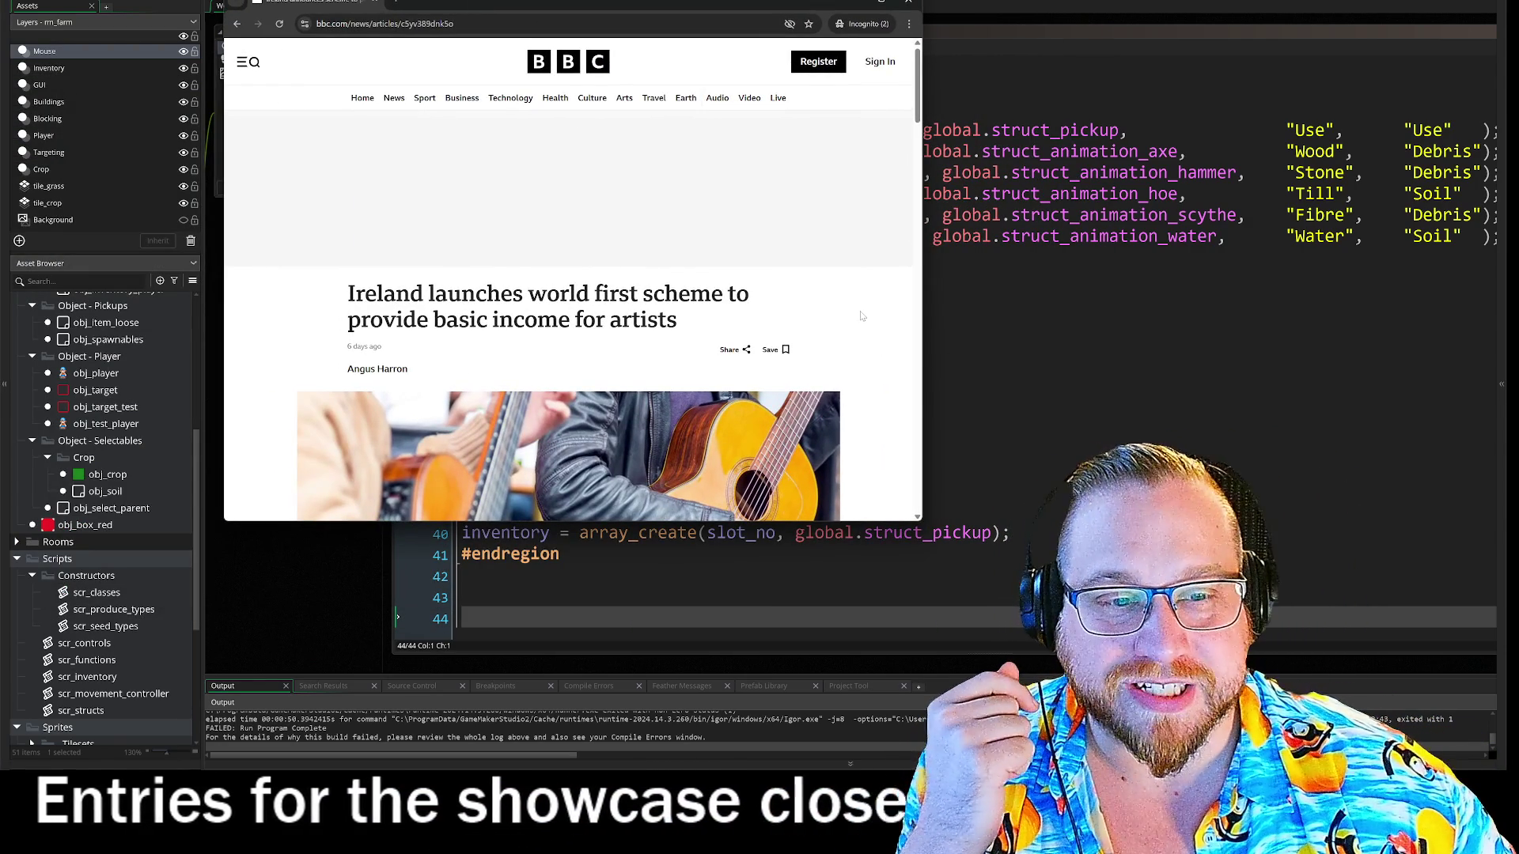
- Read through the BBC basic income article, then drag Chrome off the screen
{"action": "scroll", "coordinate": [870, 332], "scroll_direction": "down", "scroll_amount": 4}
{"action": "scroll", "coordinate": [876, 320], "scroll_direction": "down", "scroll_amount": 3}
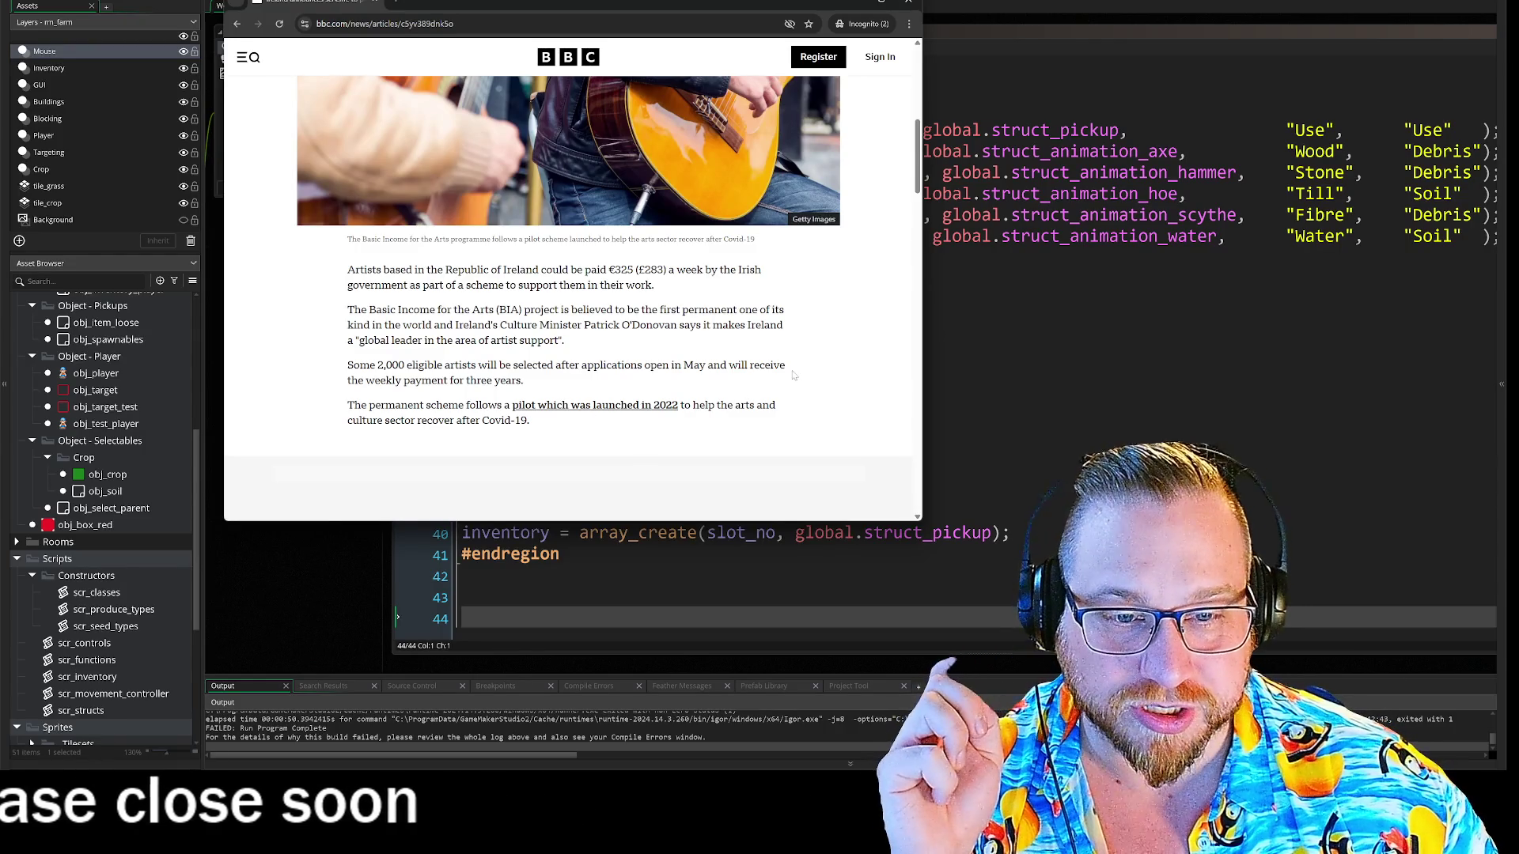
{"action": "scroll", "coordinate": [842, 356], "scroll_direction": "down", "scroll_amount": 6}
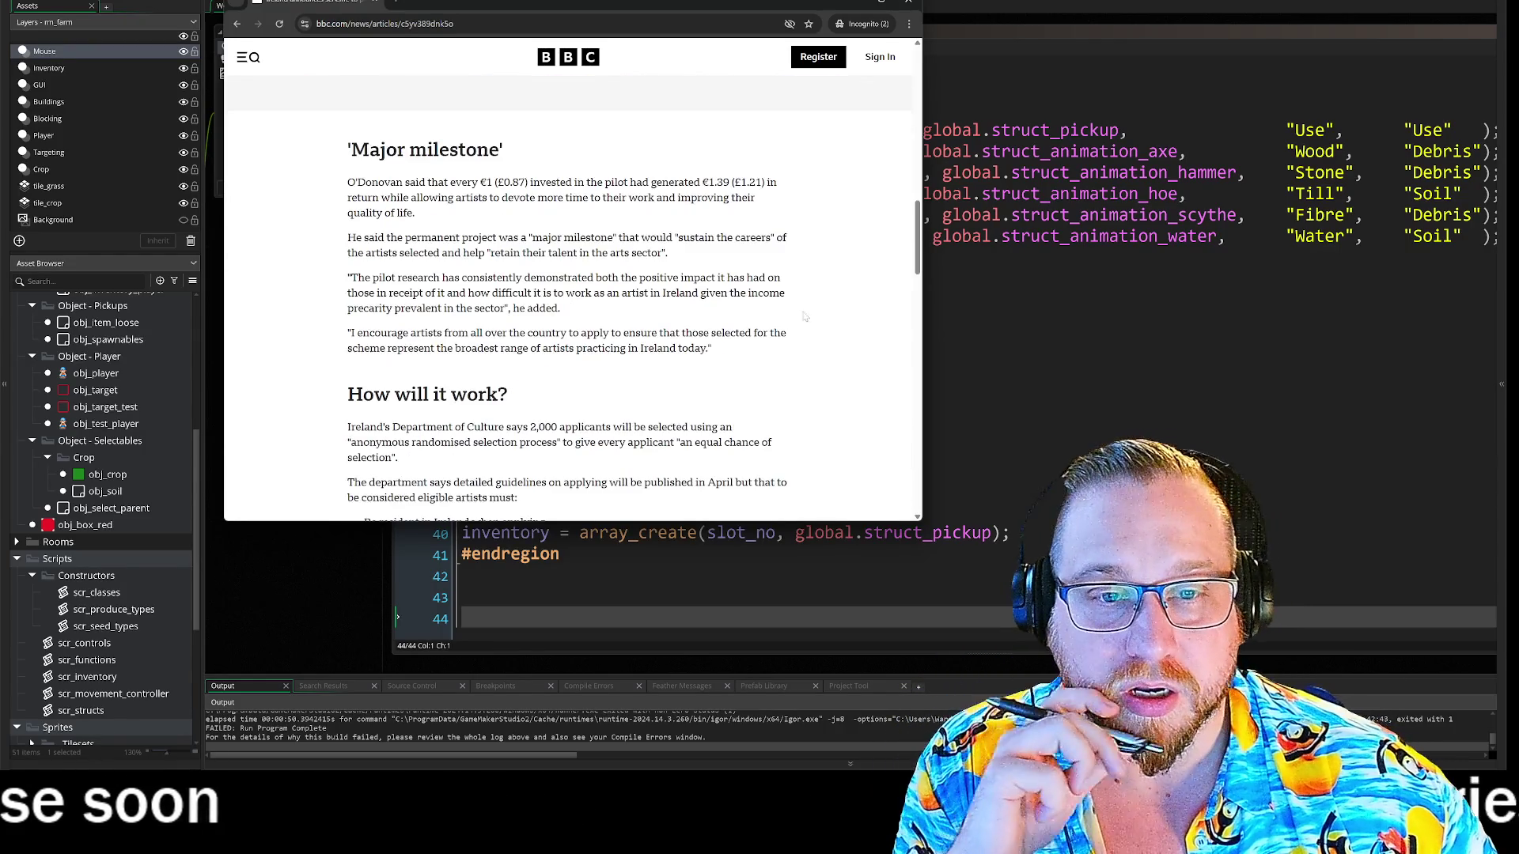
{"action": "left_click_drag", "start_coordinate": [596, 4], "coordinate": [0, 4]}
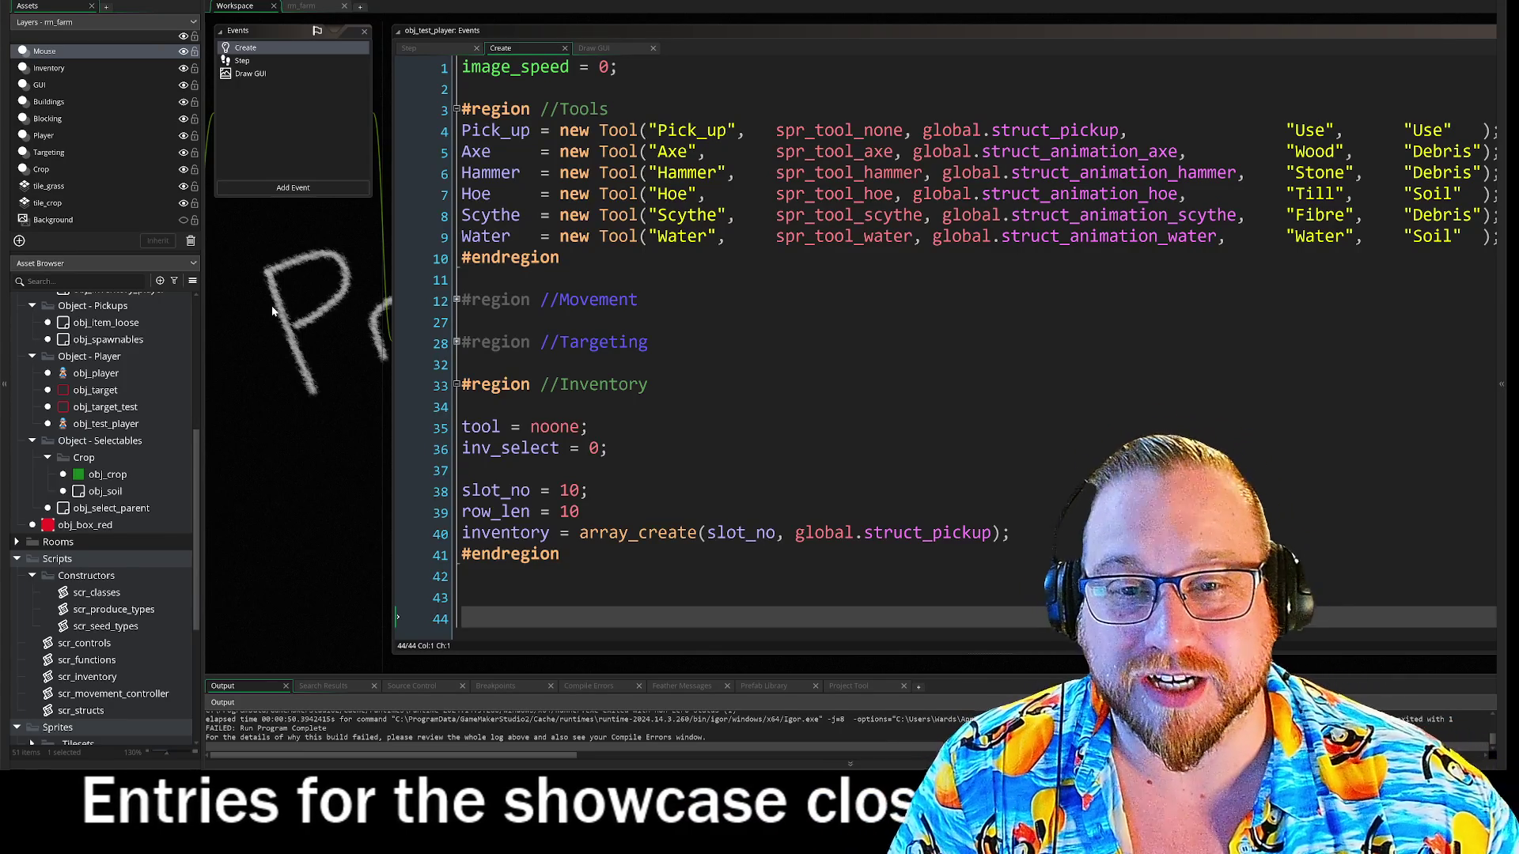
- Pan the workspace right to bring obj_test_player's object editor into view
{"action": "mouse_move", "coordinate": [276, 385]}
{"action": "left_mouse_down"}
{"action": "mouse_move", "coordinate": [361, 381]}
{"action": "mouse_move", "coordinate": [432, 402]}
{"action": "left_mouse_up"}
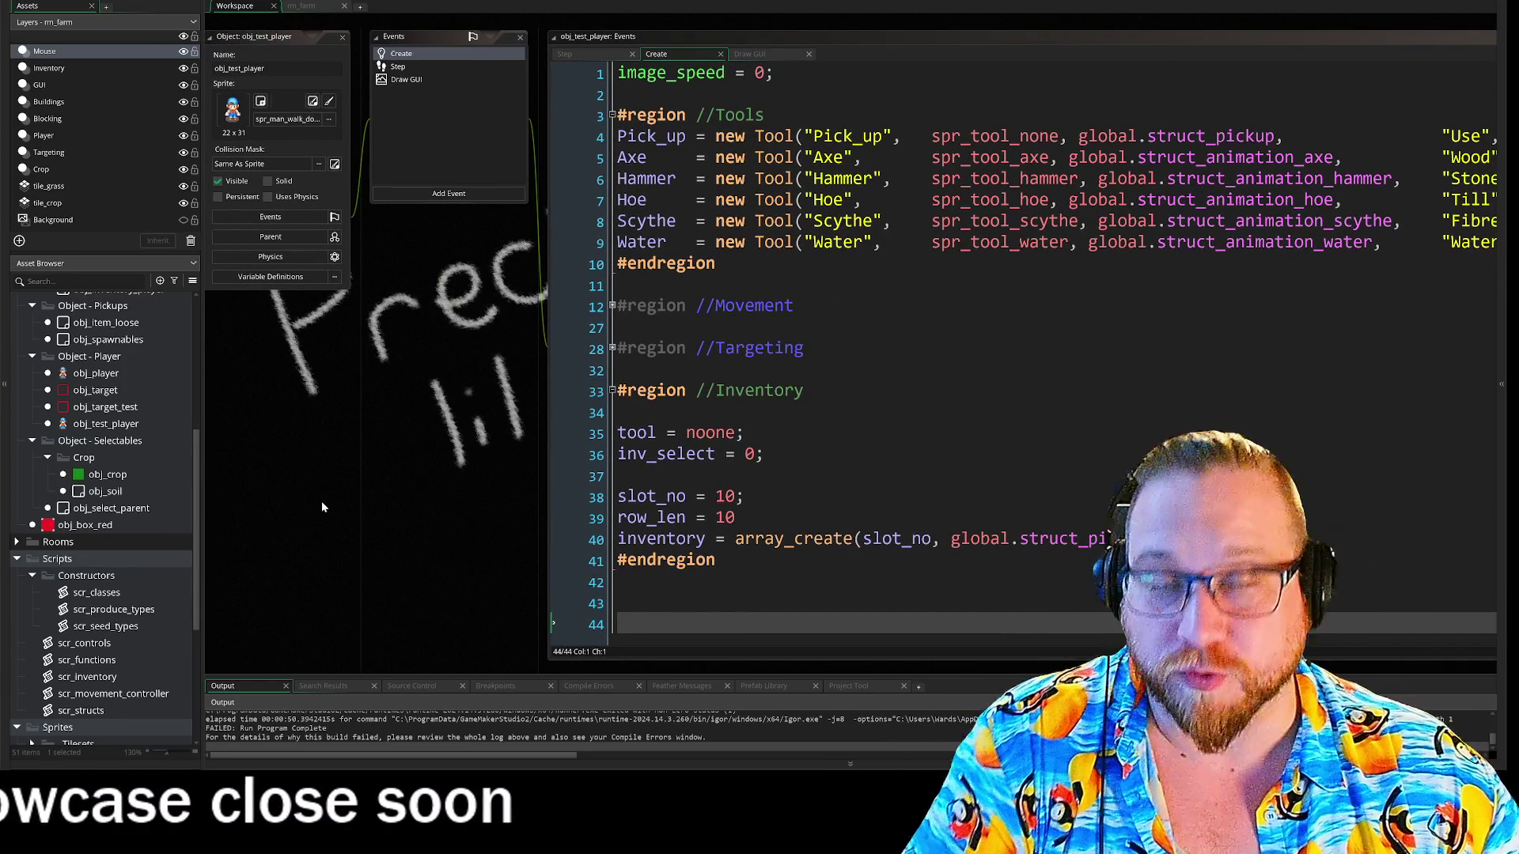
{"action": "scroll", "coordinate": [187, 503], "scroll_direction": "up", "scroll_amount": 5}
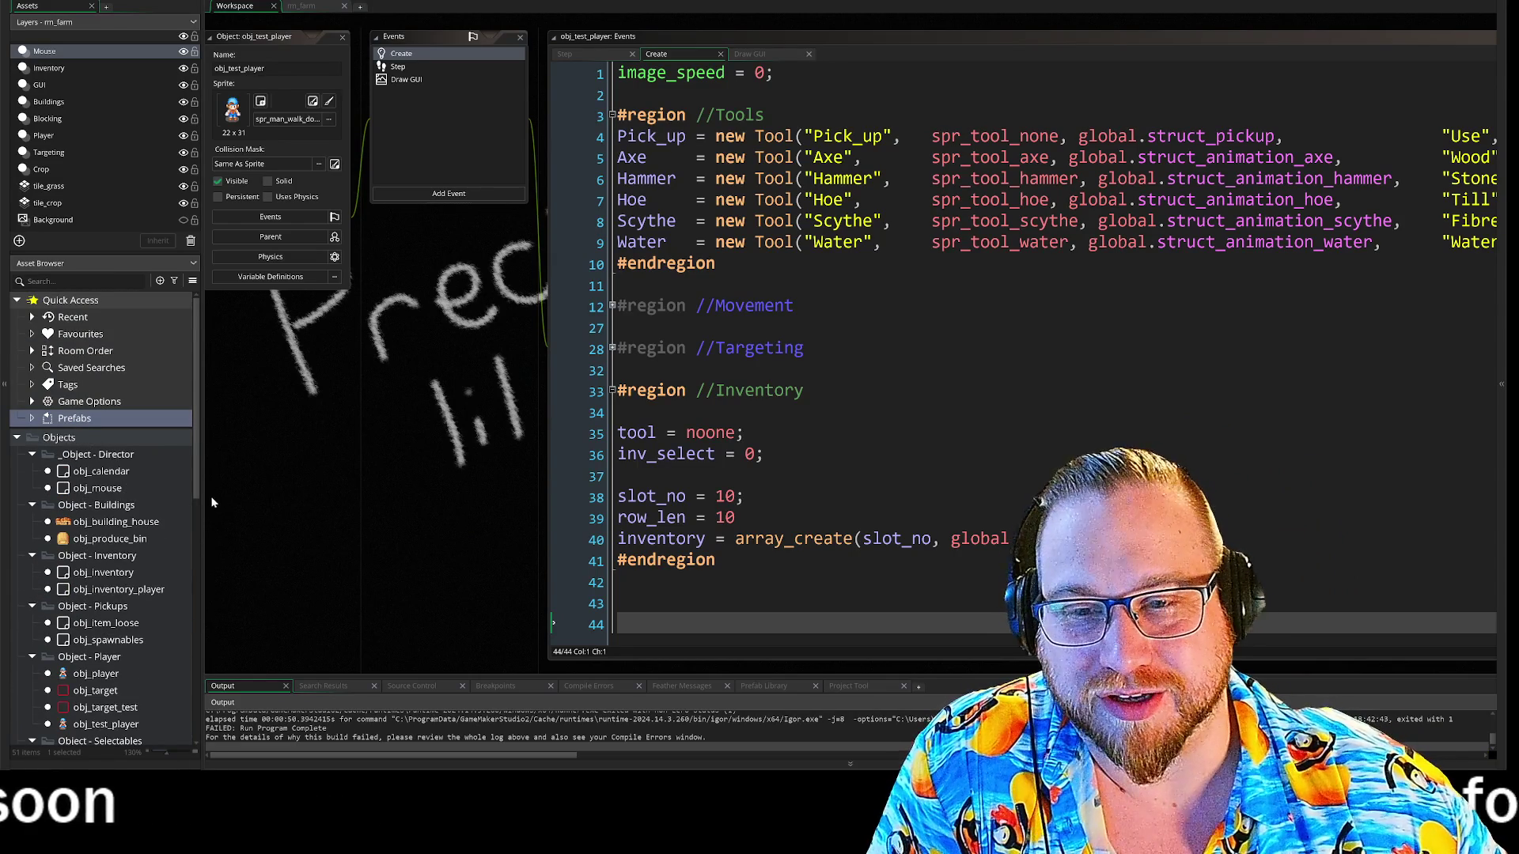
{"action": "left_click", "coordinate": [32, 402]}
{"action": "left_click", "coordinate": [32, 402]}
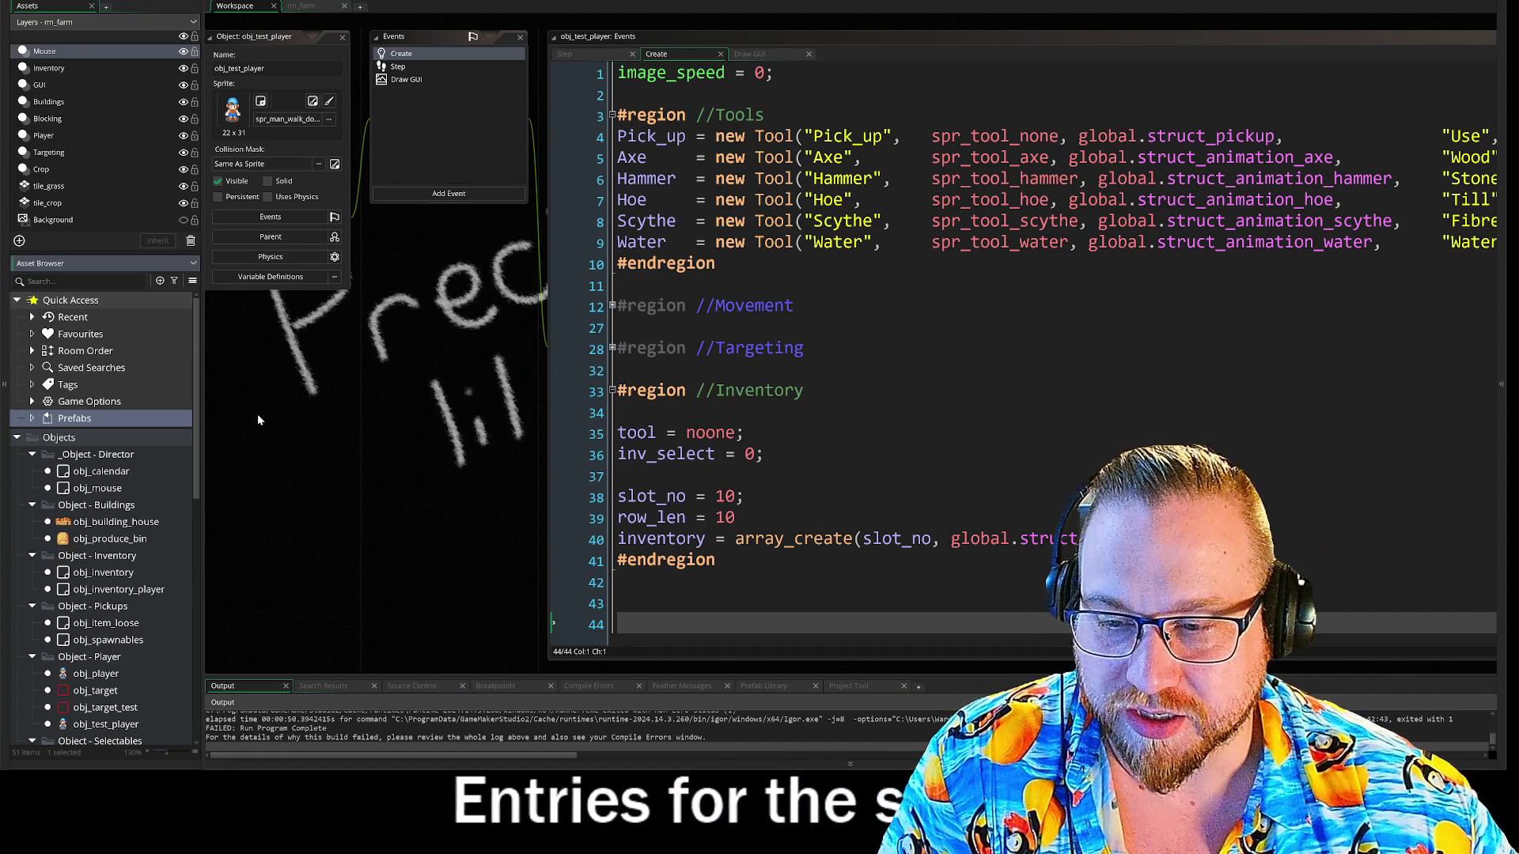
{"action": "left_click_drag", "start_coordinate": [284, 523], "coordinate": [299, 511]}
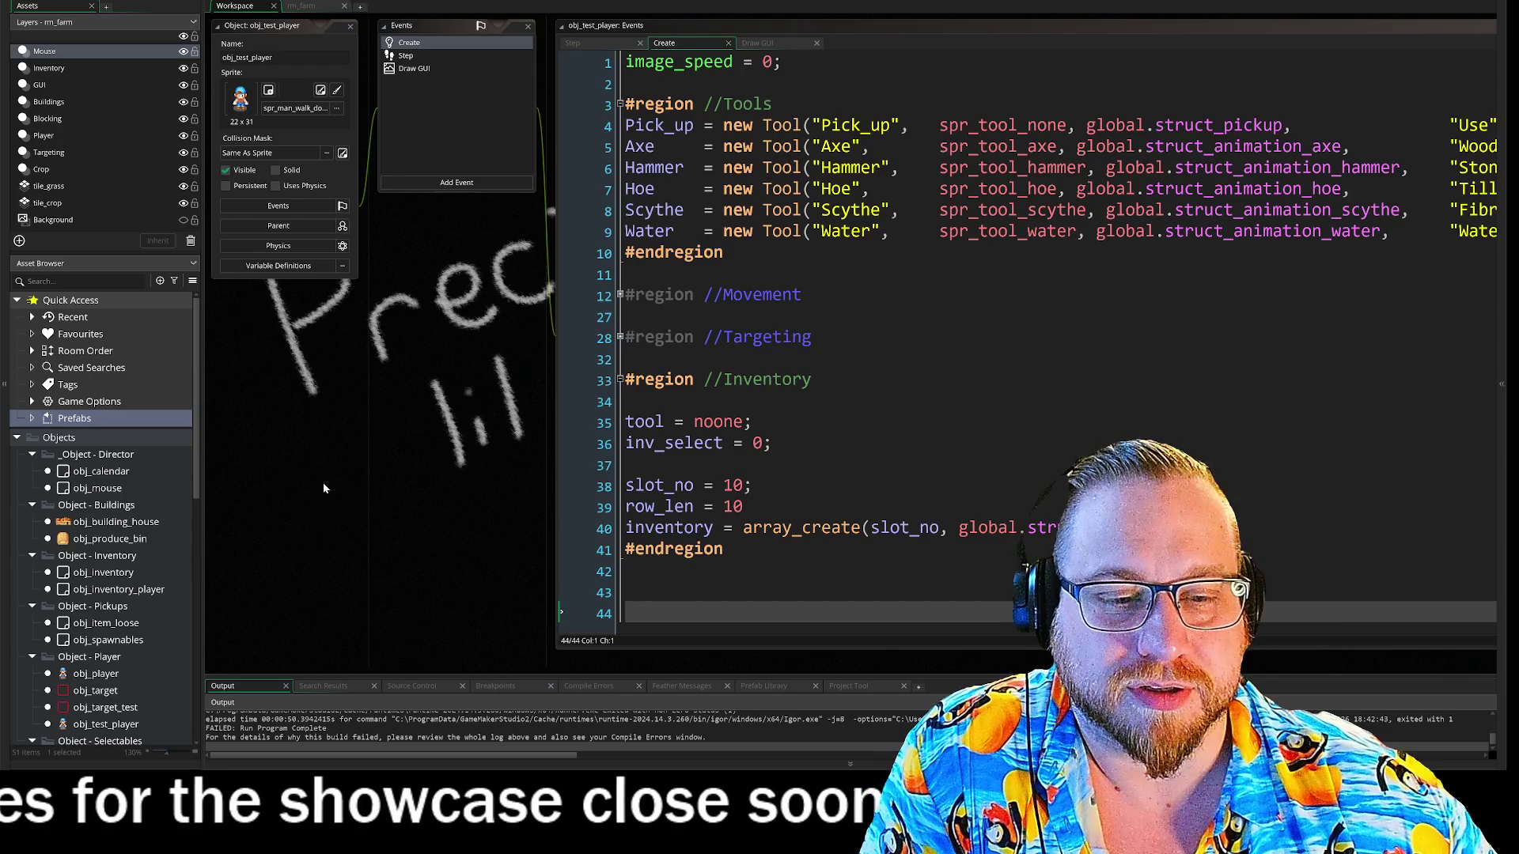
{"action": "left_click_drag", "start_coordinate": [330, 499], "coordinate": [333, 505]}
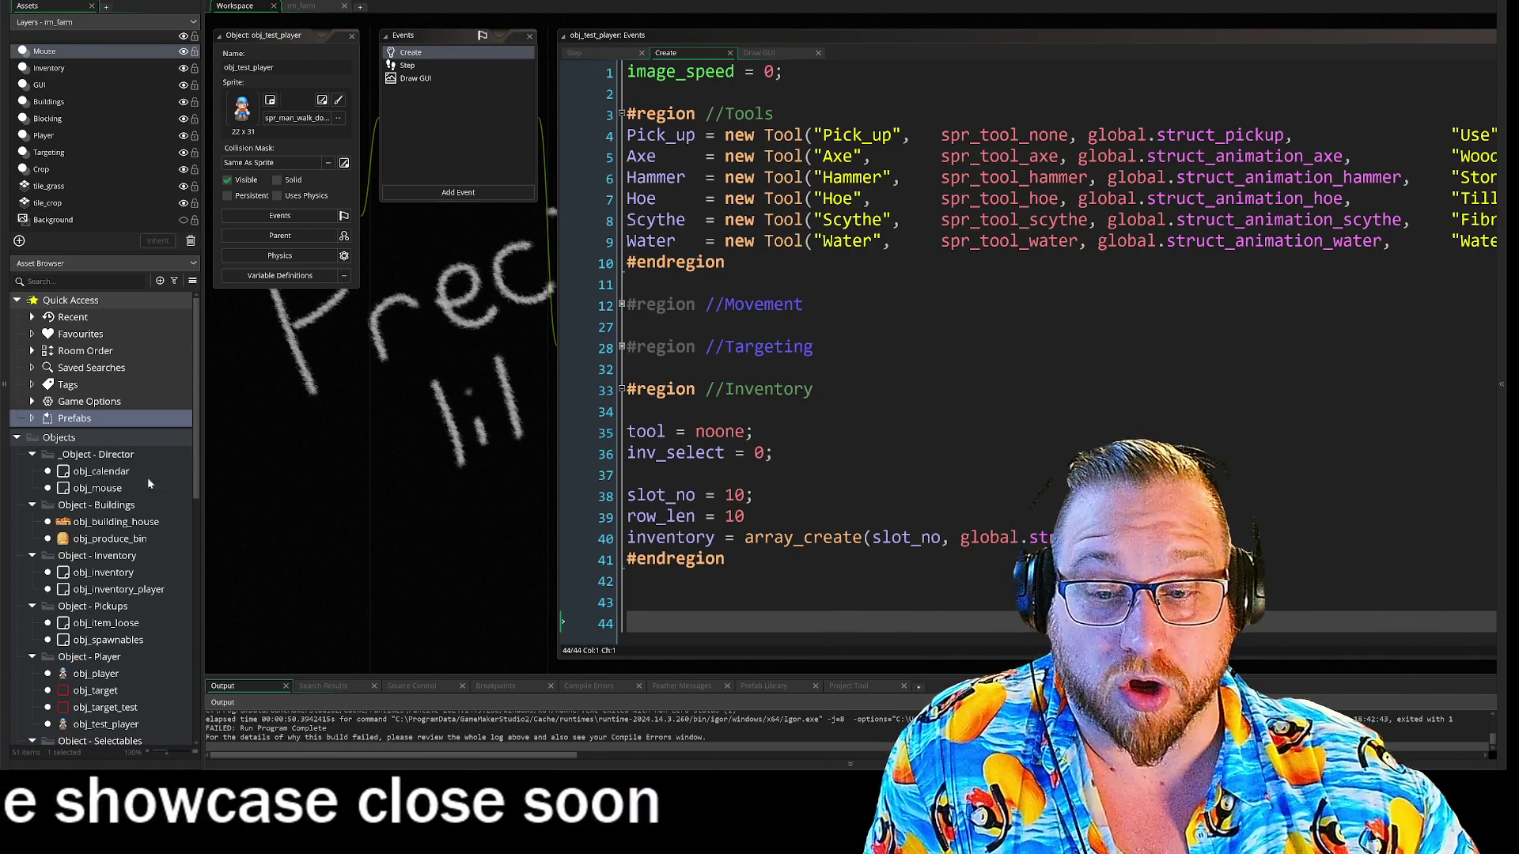
{"action": "scroll", "coordinate": [111, 518], "scroll_direction": "down", "scroll_amount": 3}
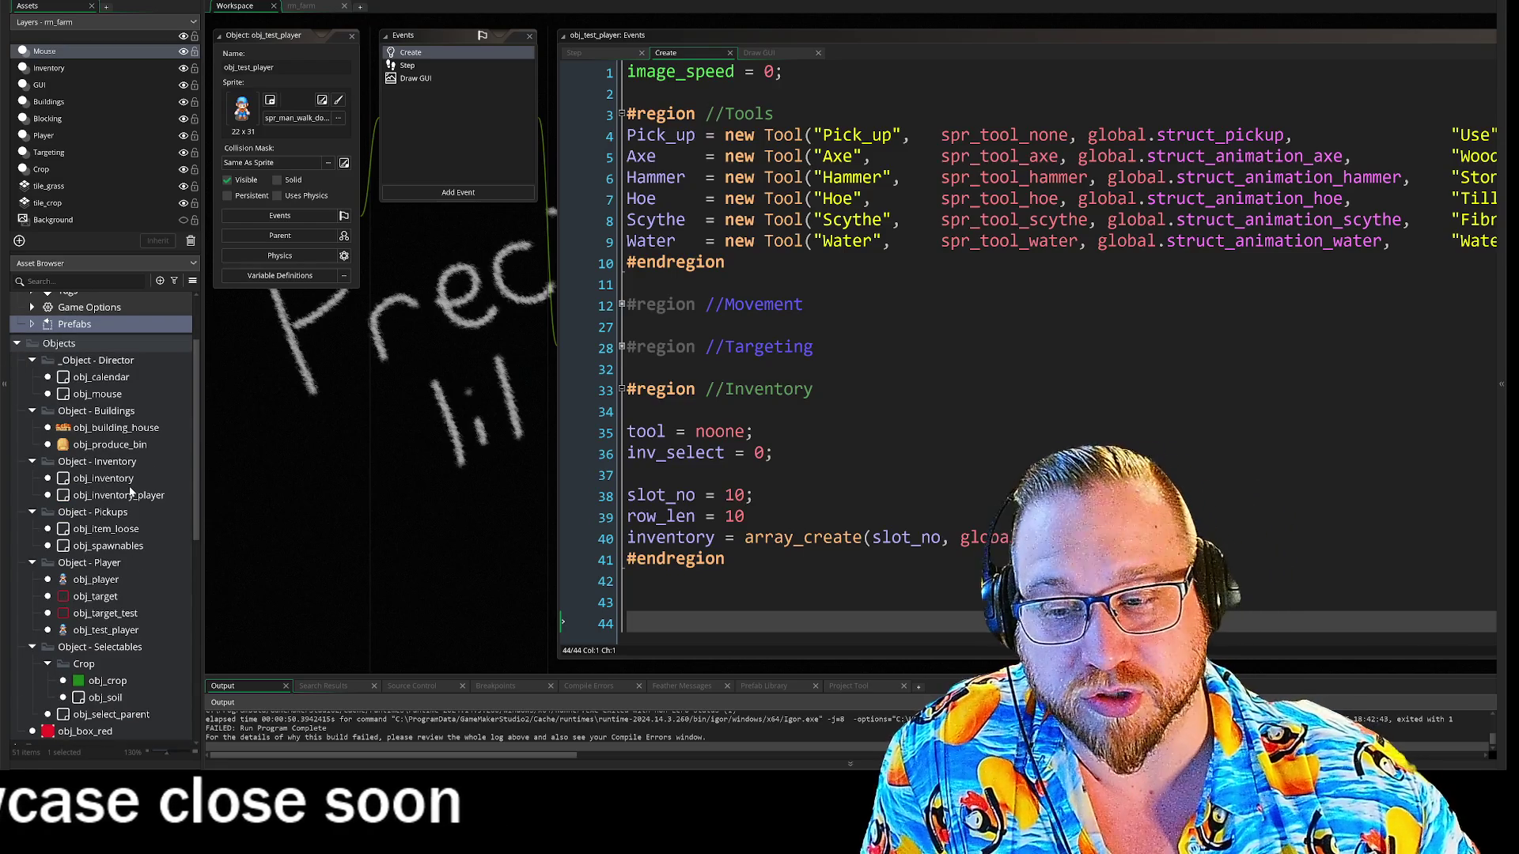
{"action": "scroll", "coordinate": [130, 491], "scroll_direction": "down", "scroll_amount": 2}
{"action": "scroll", "coordinate": [131, 484], "scroll_direction": "down", "scroll_amount": 2}
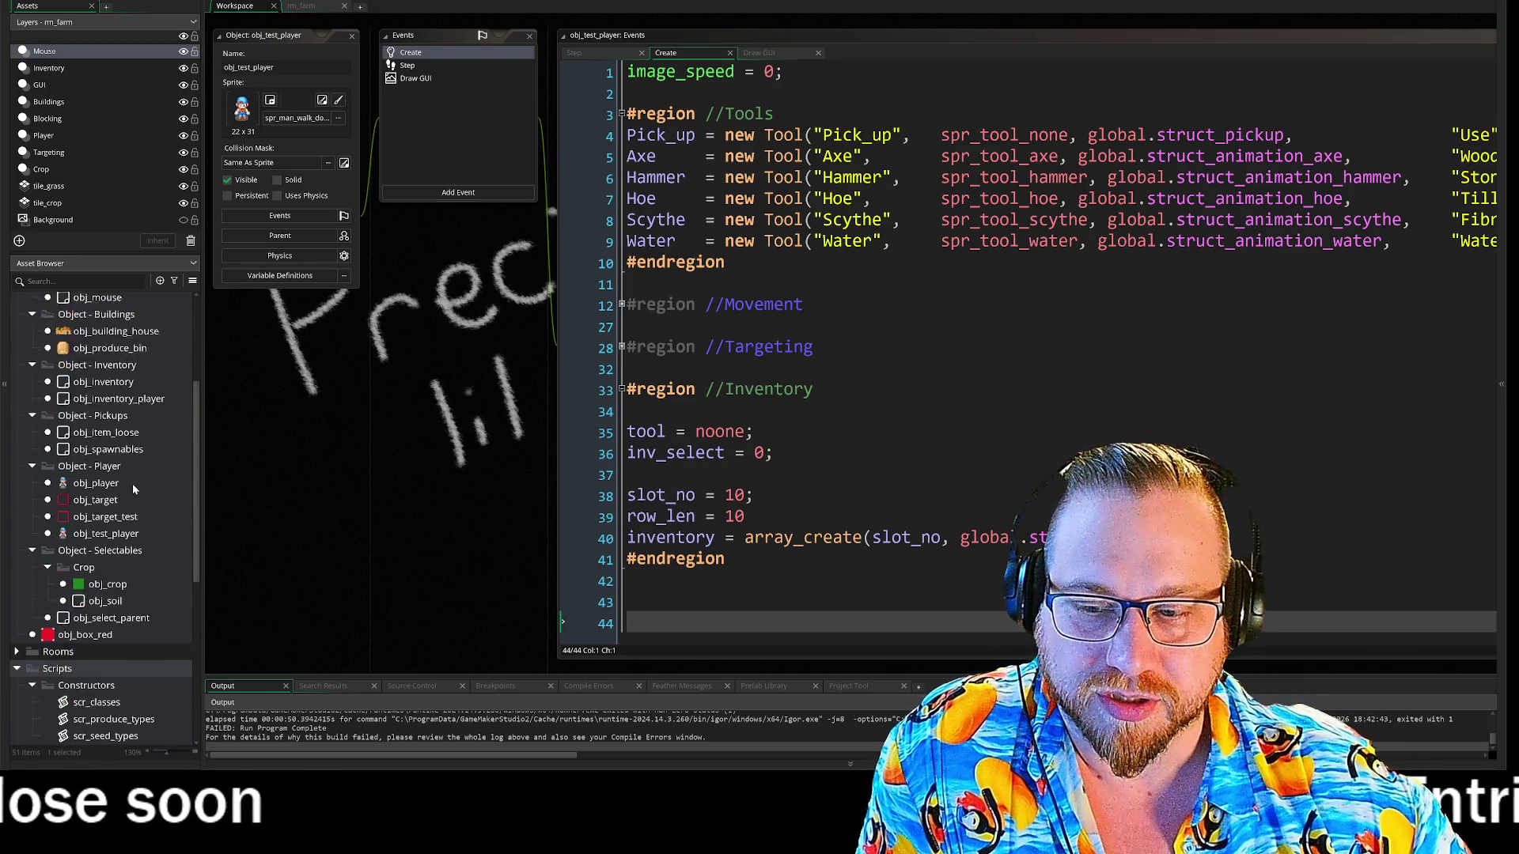
{"action": "scroll", "coordinate": [132, 484], "scroll_direction": "down", "scroll_amount": 2}
{"action": "scroll", "coordinate": [131, 484], "scroll_direction": "down", "scroll_amount": 8}
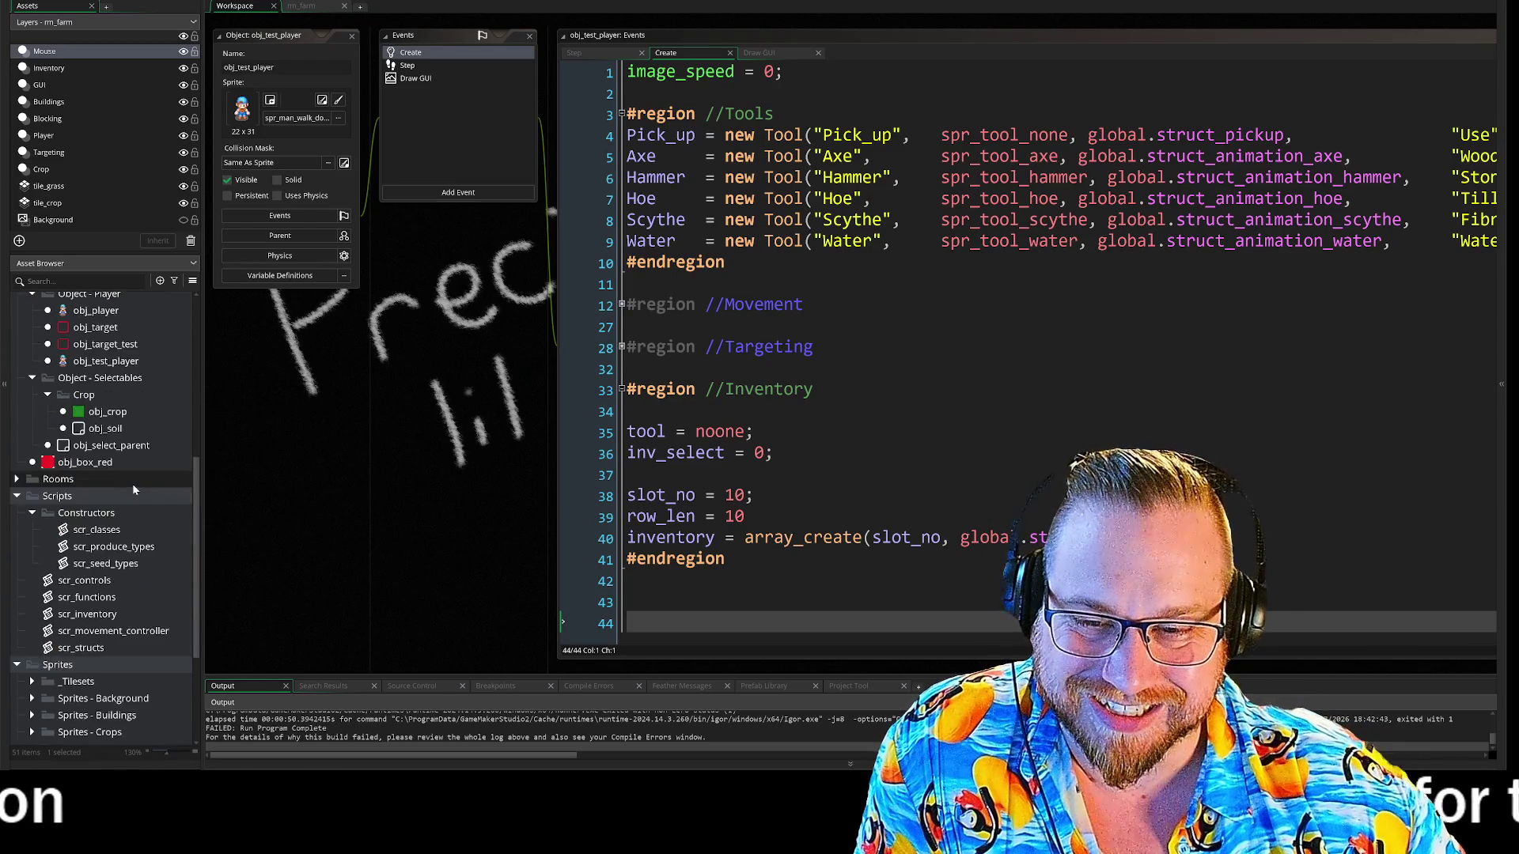
{"action": "scroll", "coordinate": [133, 484], "scroll_direction": "up", "scroll_amount": 11}
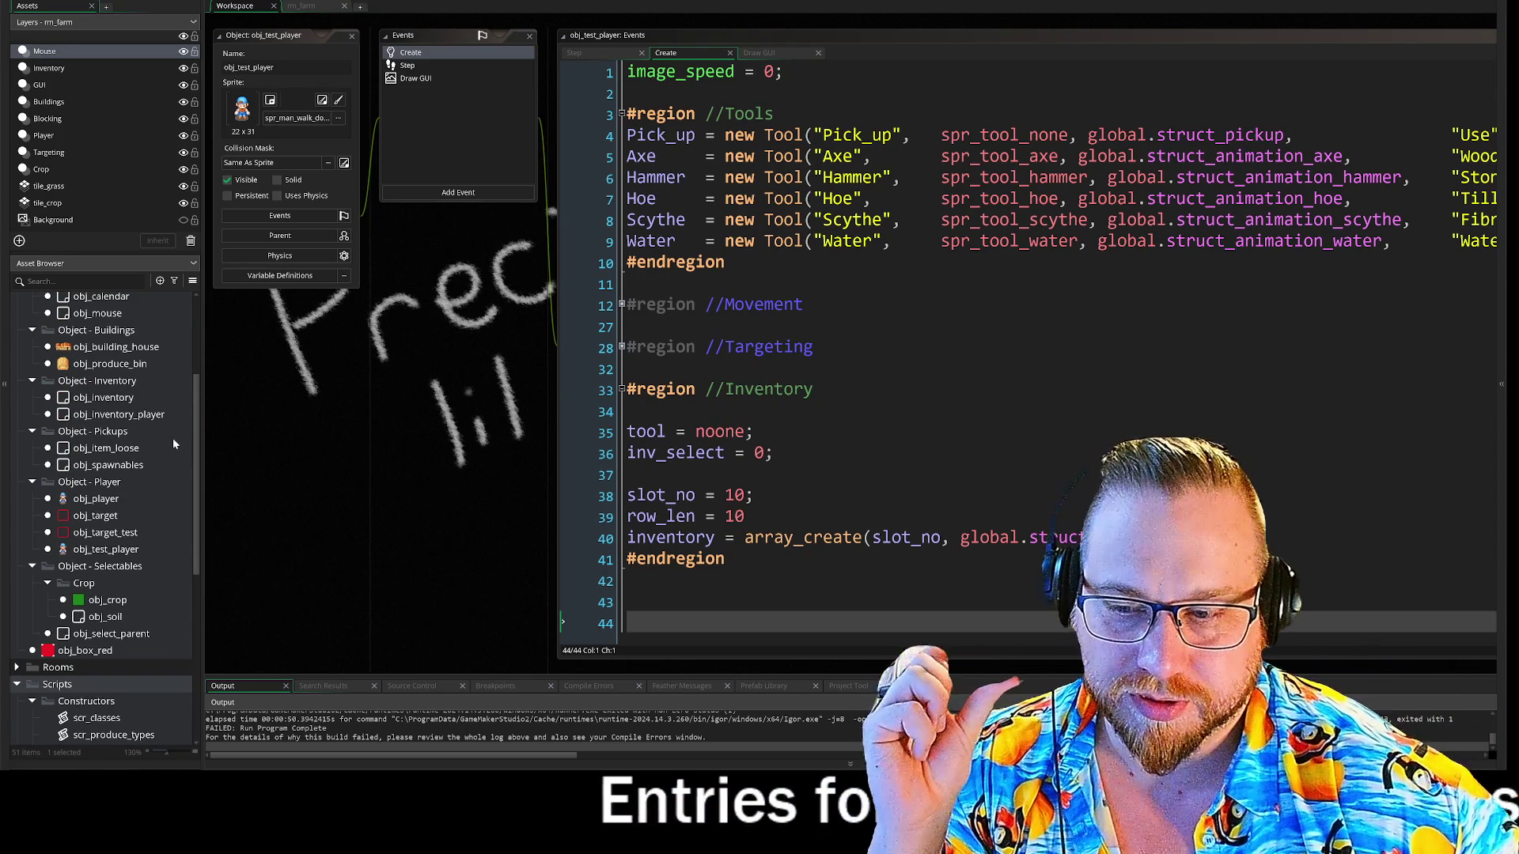
{"action": "scroll", "coordinate": [175, 445], "scroll_direction": "down", "scroll_amount": 2}
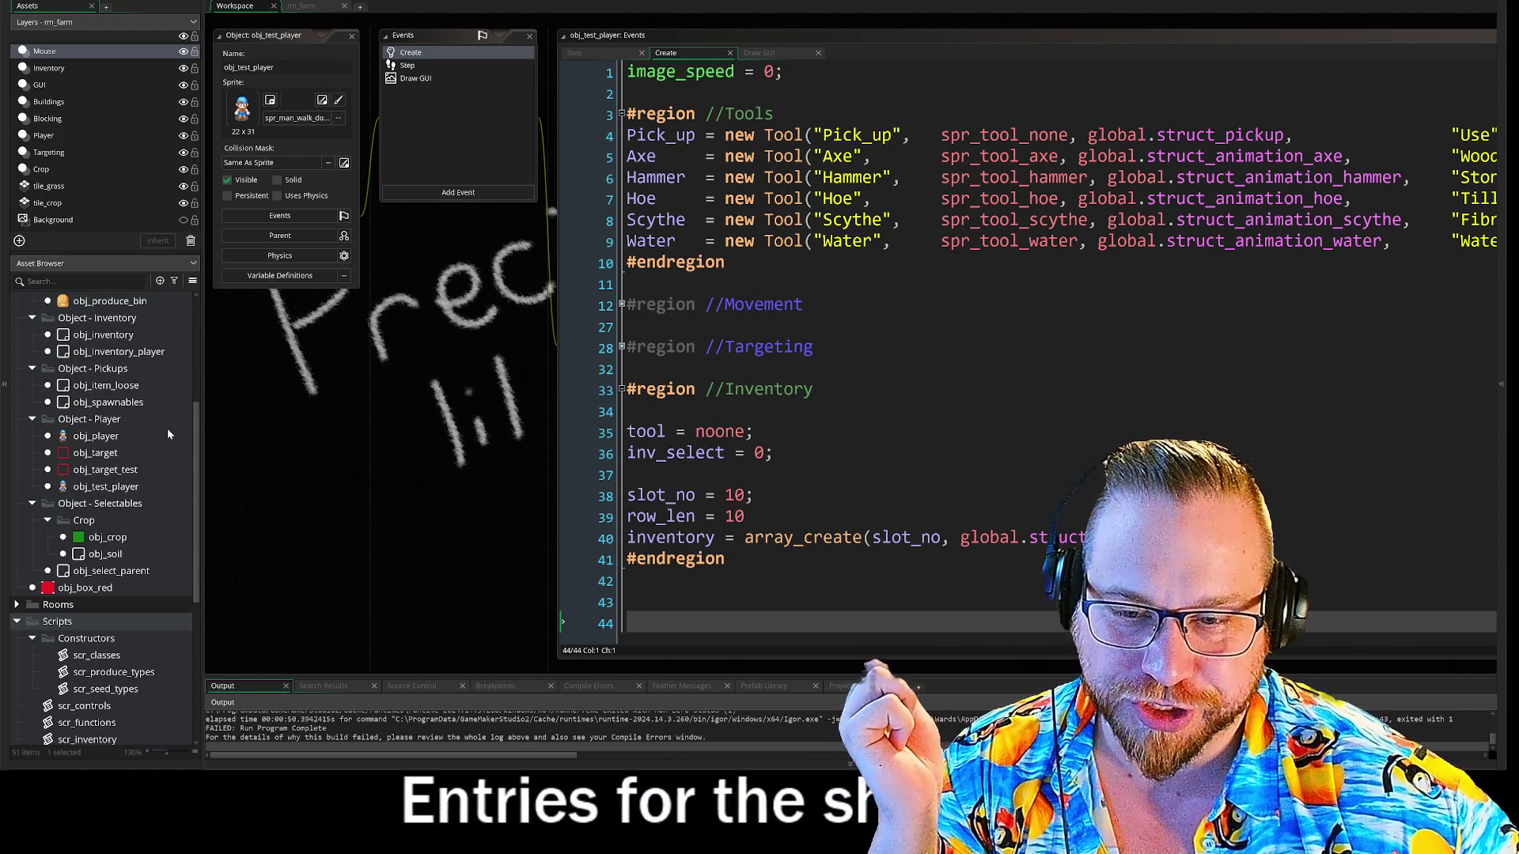
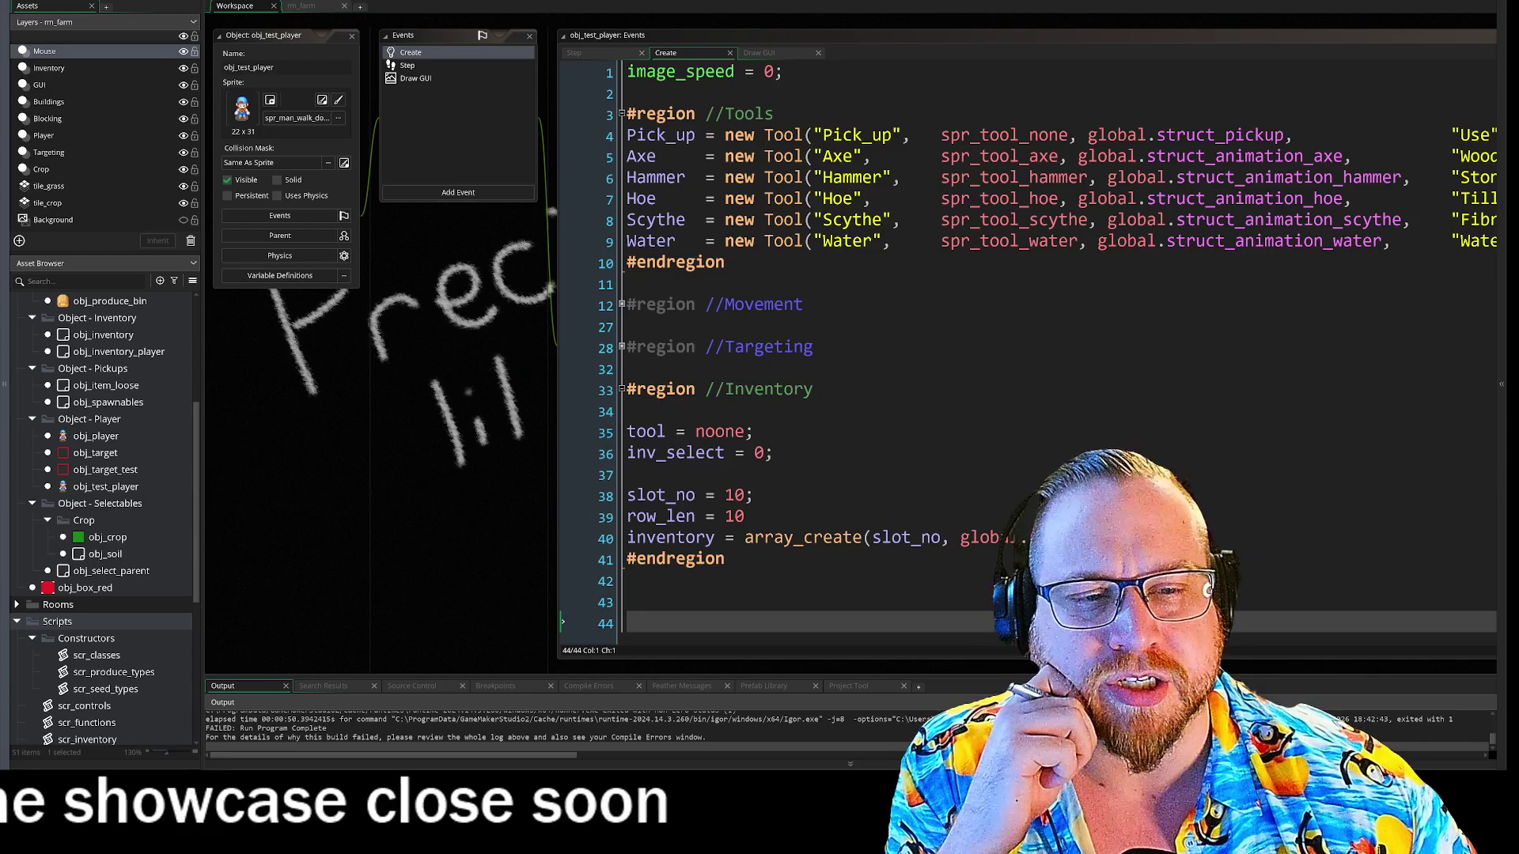
- Switch obj_test_player to its Step event code and fold the Inventory region
{"action": "scroll", "coordinate": [425, 399], "scroll_direction": "down", "scroll_amount": 1}
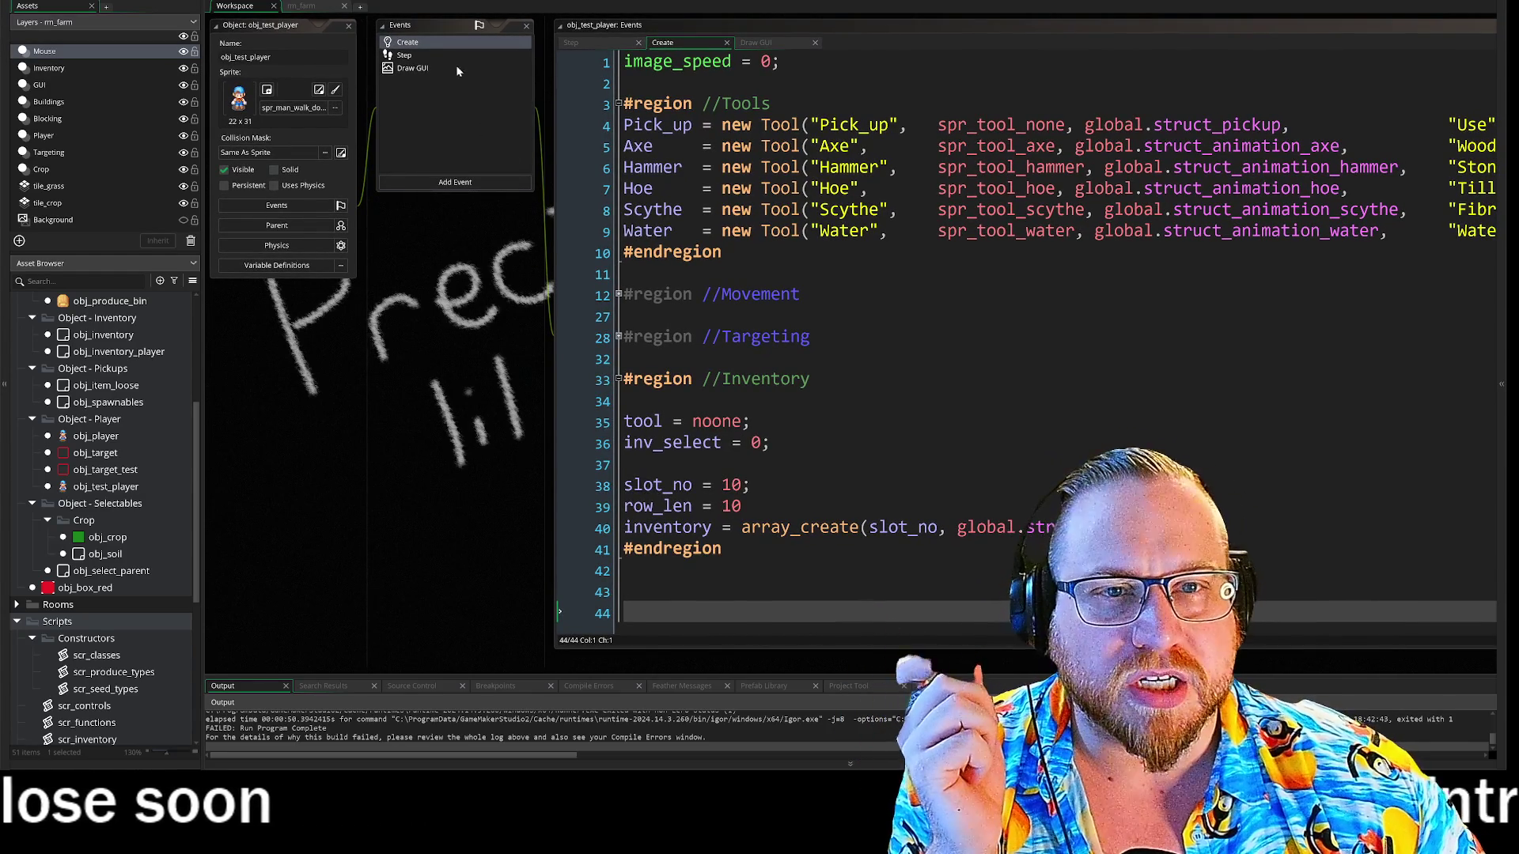
{"action": "left_click", "coordinate": [424, 57]}
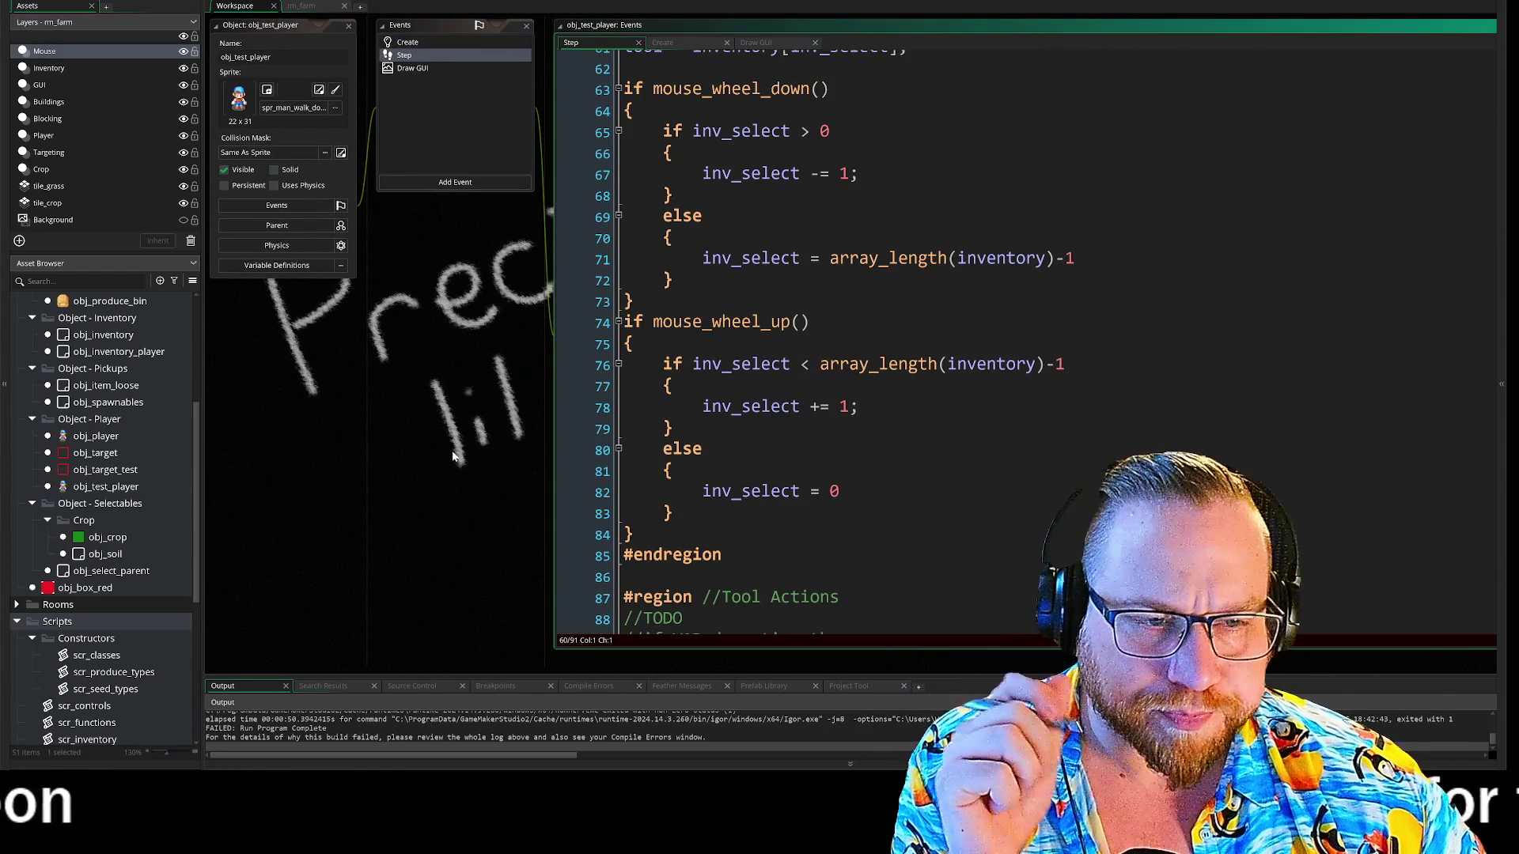
{"action": "left_click_drag", "start_coordinate": [453, 457], "coordinate": [363, 443]}
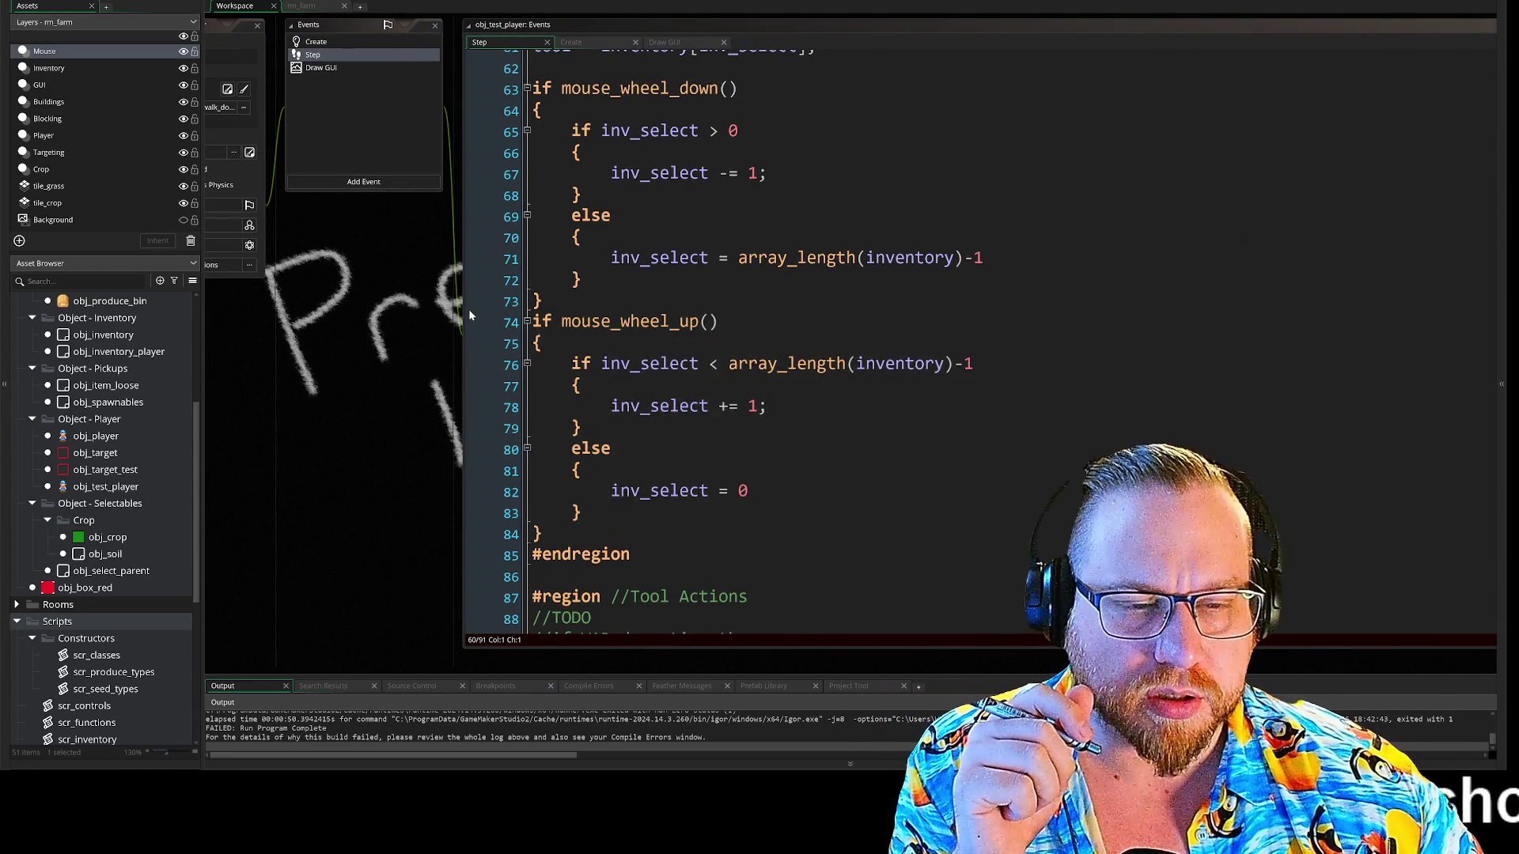
{"action": "scroll", "coordinate": [475, 311], "scroll_direction": "up", "scroll_amount": 2}
{"action": "left_click", "coordinate": [527, 150]}
{"action": "mouse_move", "coordinate": [341, 364]}
{"action": "left_mouse_down"}
{"action": "mouse_move", "coordinate": [393, 353]}
{"action": "mouse_move", "coordinate": [498, 419]}
{"action": "mouse_move", "coordinate": [461, 363]}
{"action": "left_mouse_up"}
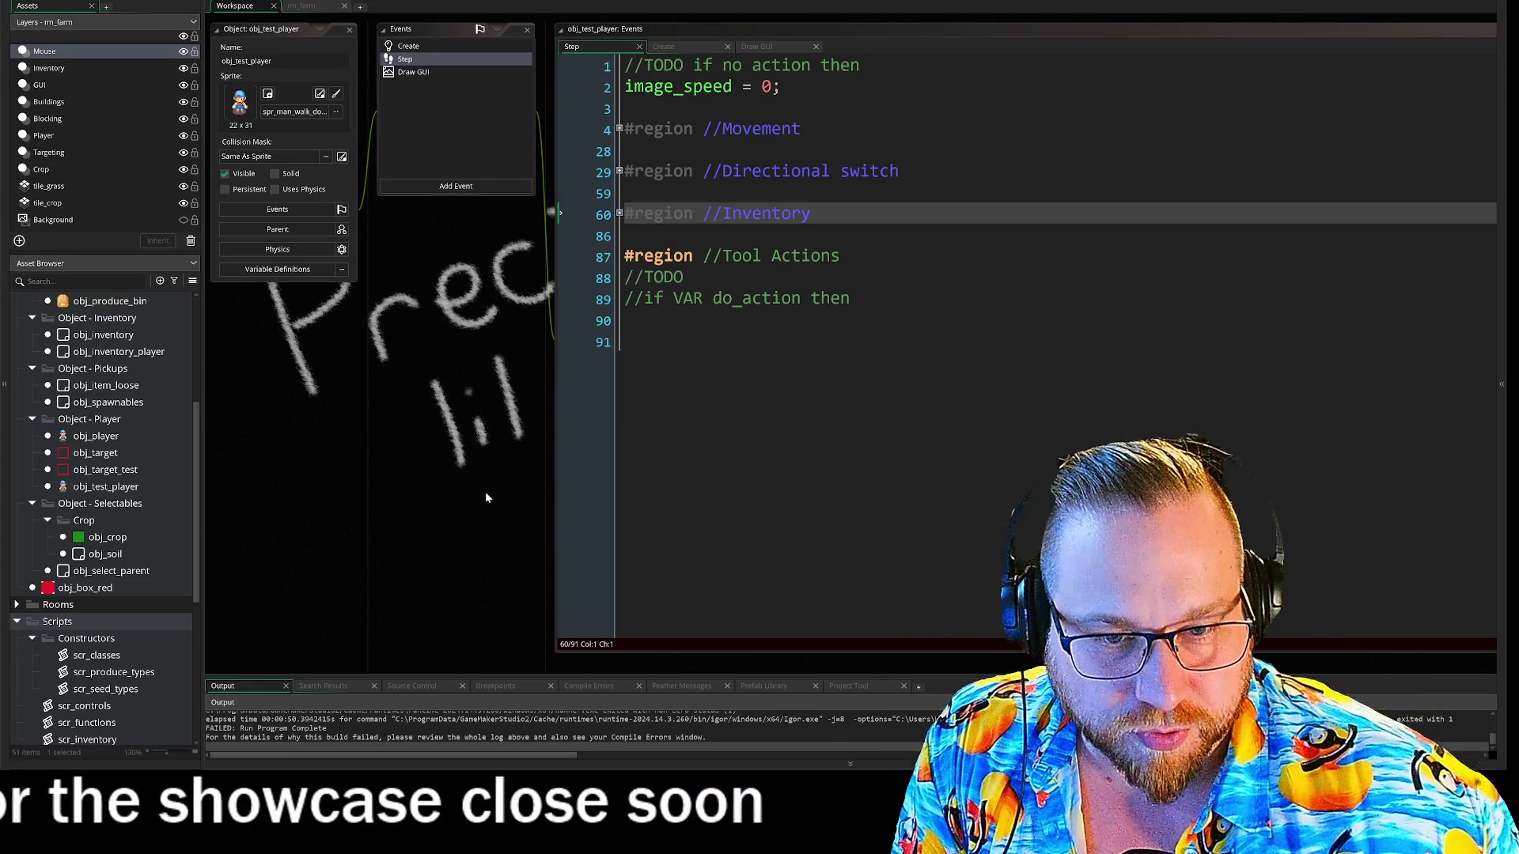
- Close the Tool Actions region with #endregion on line 91
{"action": "left_click_drag", "start_coordinate": [485, 498], "coordinate": [480, 284]}
{"action": "scroll", "coordinate": [480, 283], "scroll_direction": "up", "scroll_amount": 5}
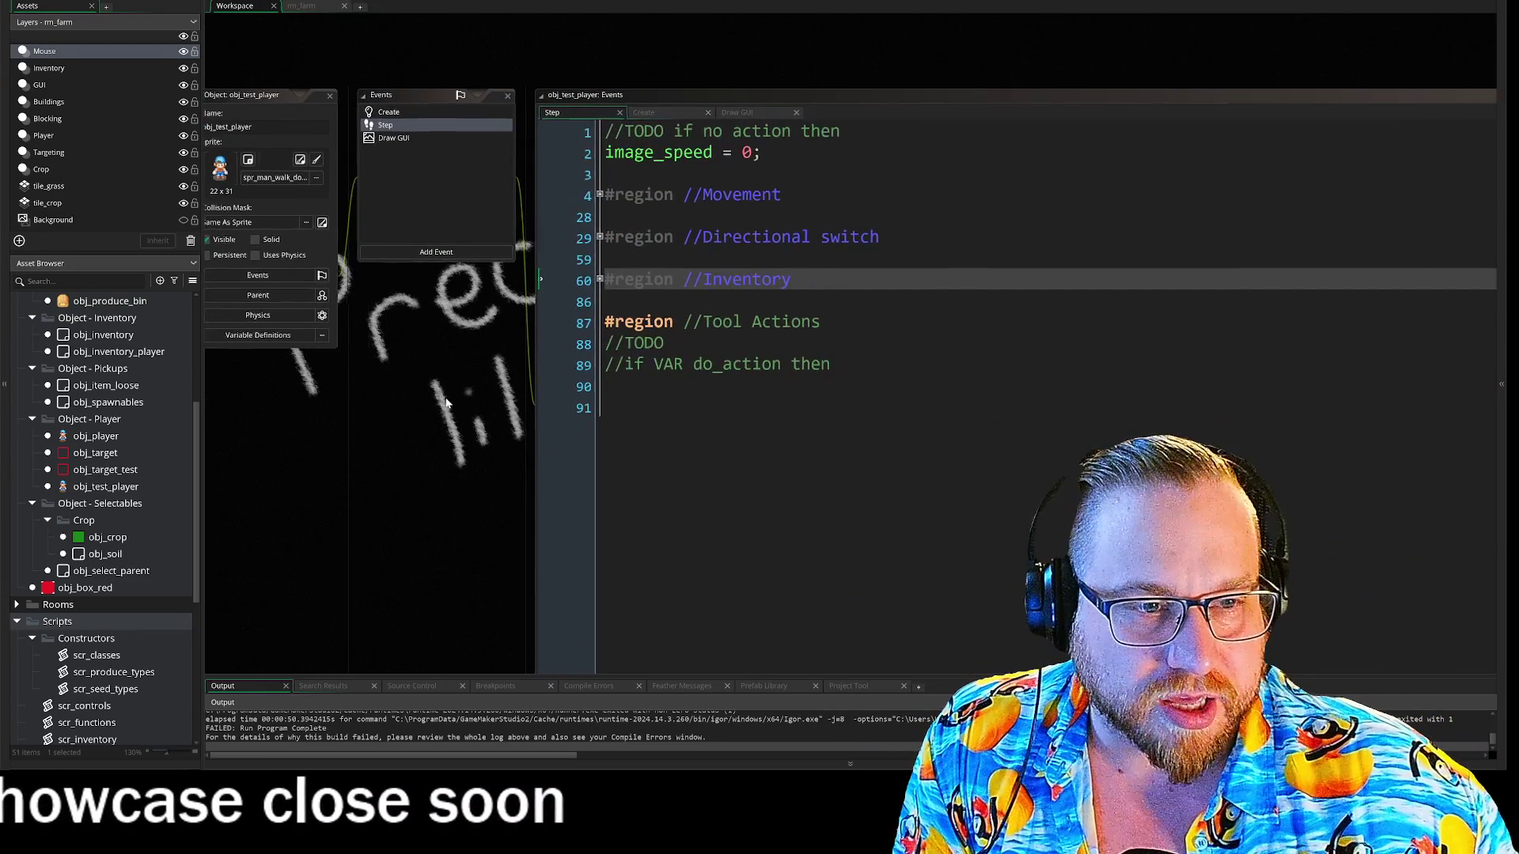
{"action": "left_click", "coordinate": [604, 407]}
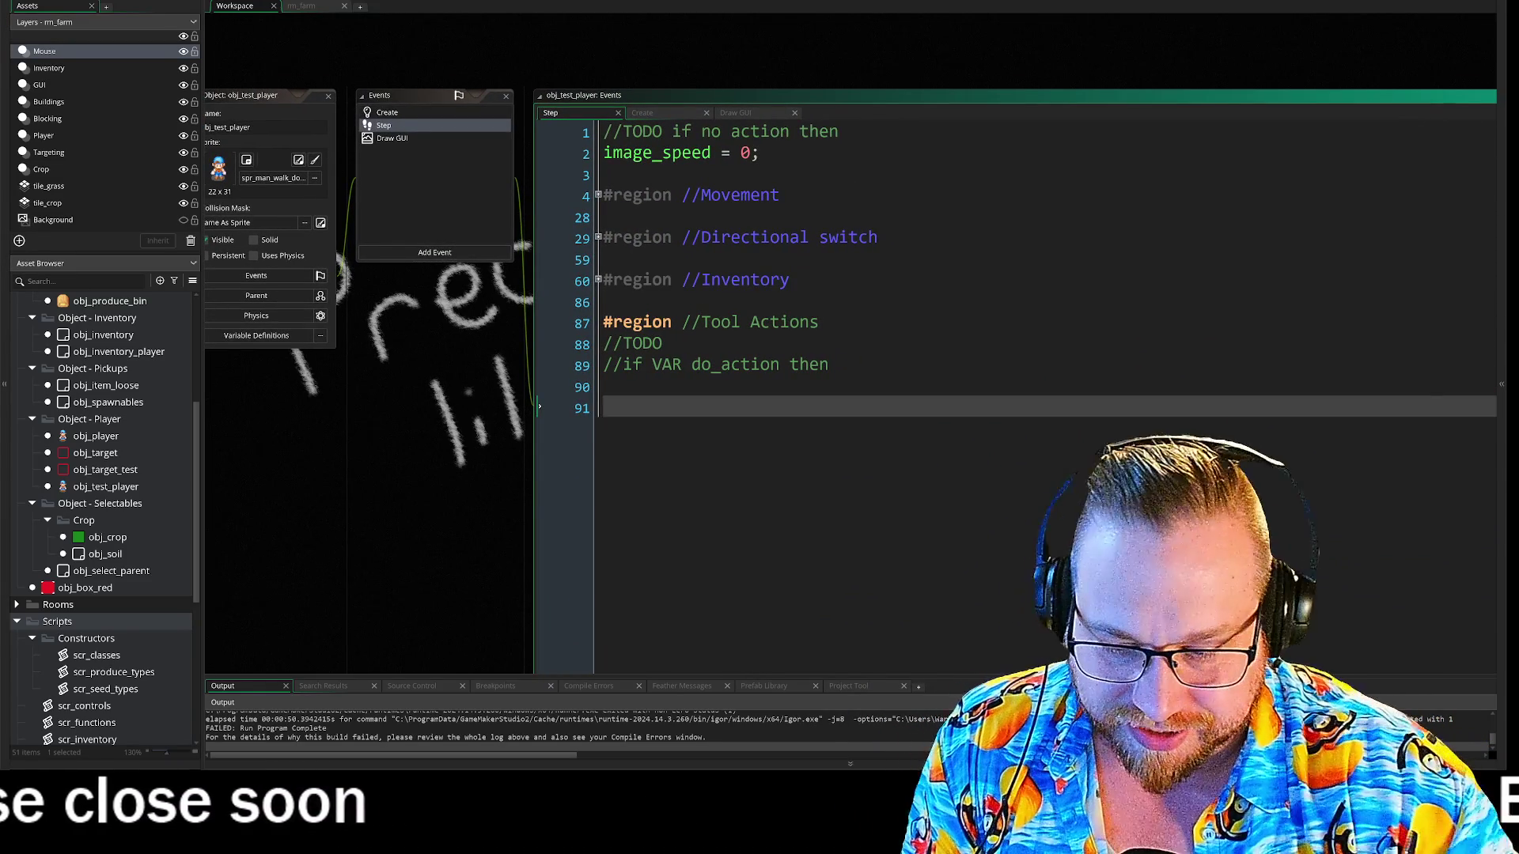
{"action": "type", "text": "#en"}
{"action": "key", "text": "Return"}
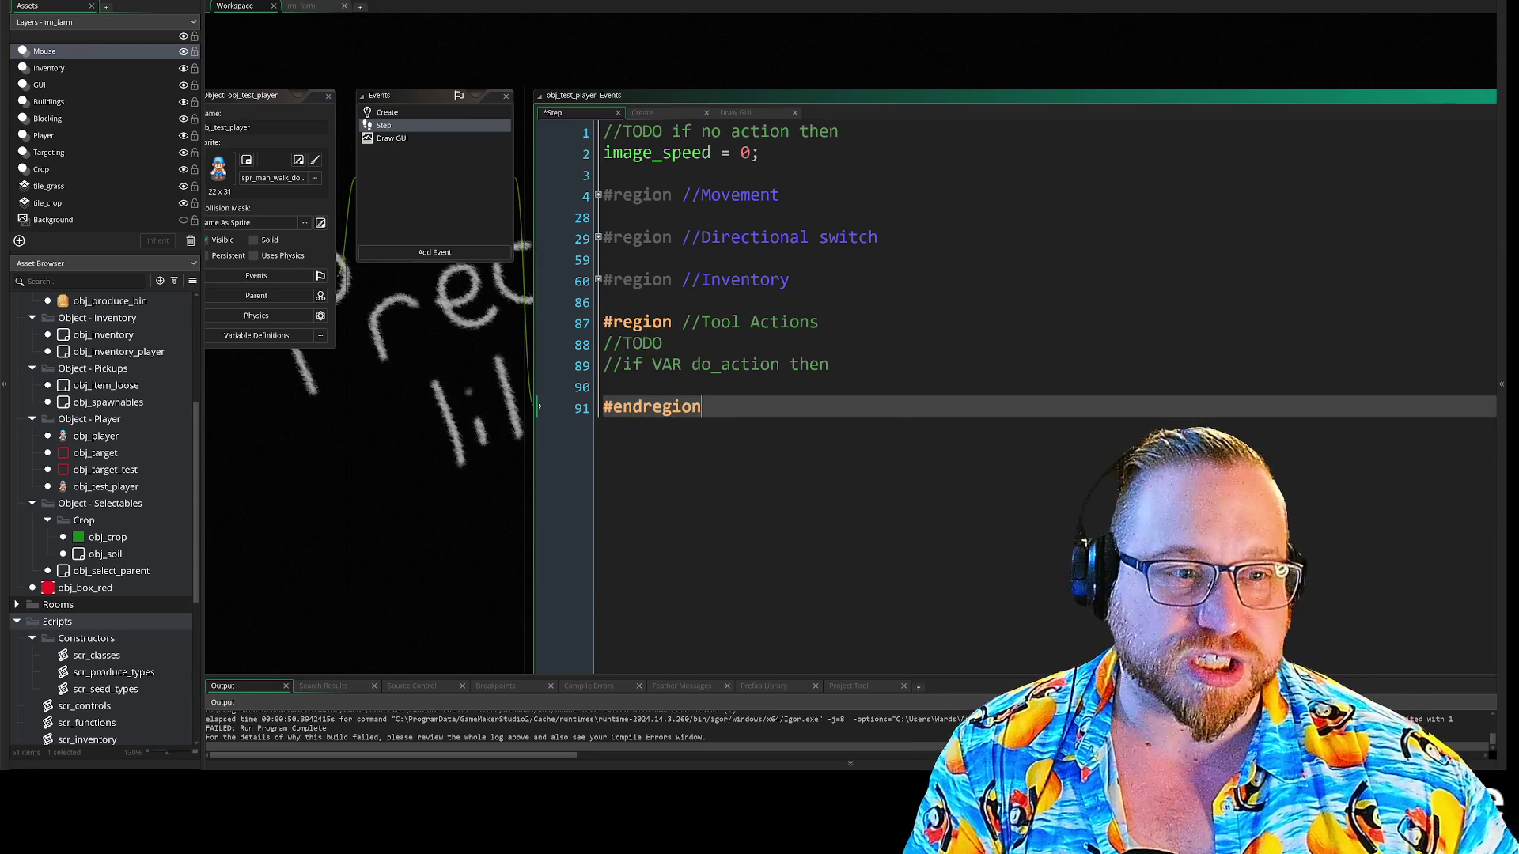
- Delete the leftover TODO comment lines and the blank line before #endregion
{"action": "left_click", "coordinate": [605, 386]}
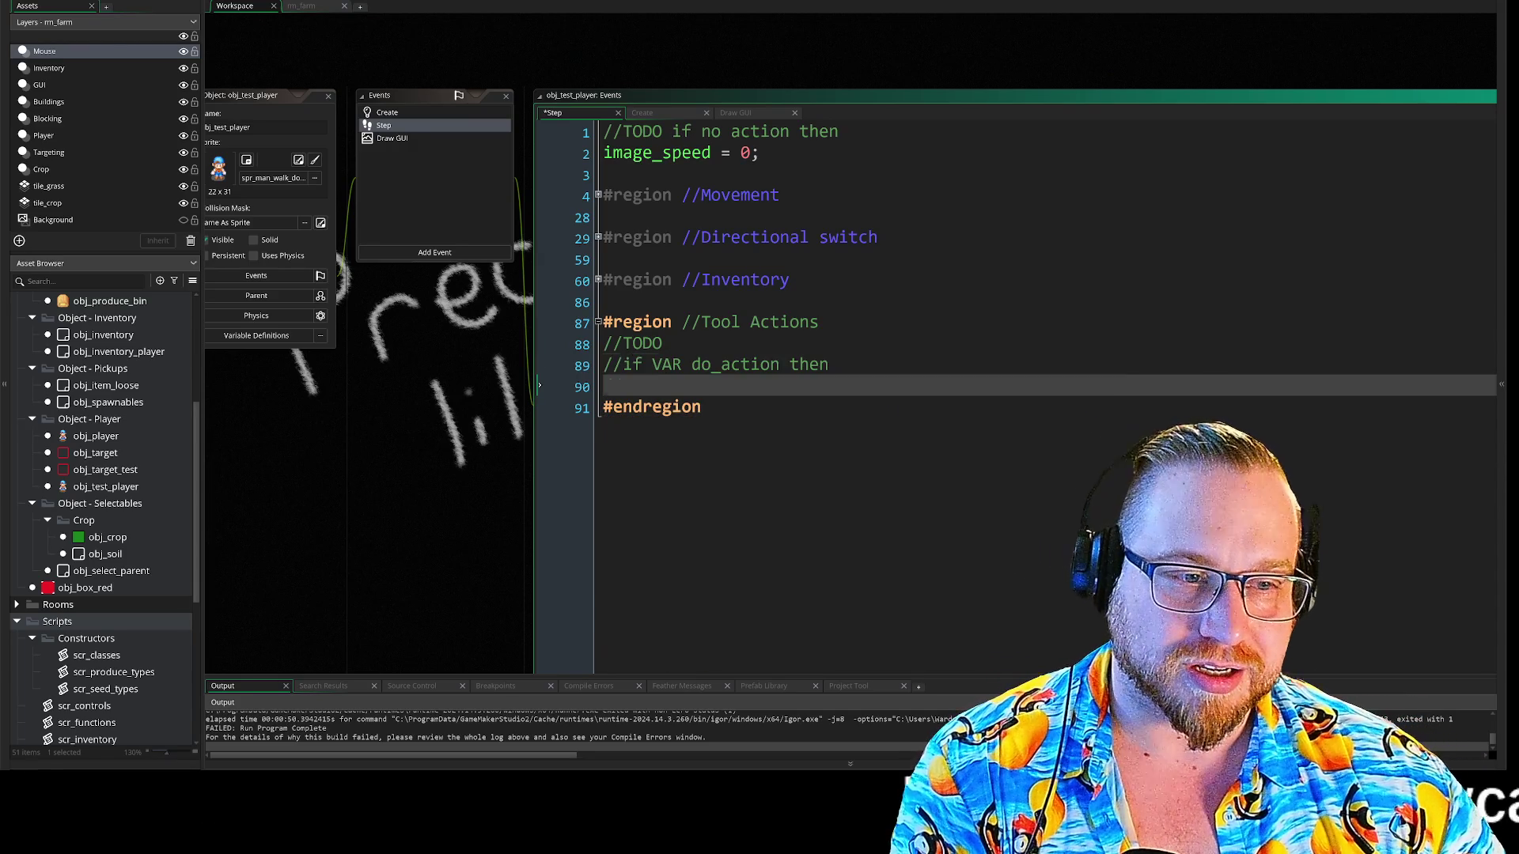
{"action": "key", "text": "Up"}
{"action": "key", "text": "shift+End"}
{"action": "key", "text": "BackSpace"}
{"action": "key", "text": "BackSpace"}
{"action": "key", "text": "shift+Home"}
{"action": "key", "text": "BackSpace"}
{"action": "key", "text": "Delete"}
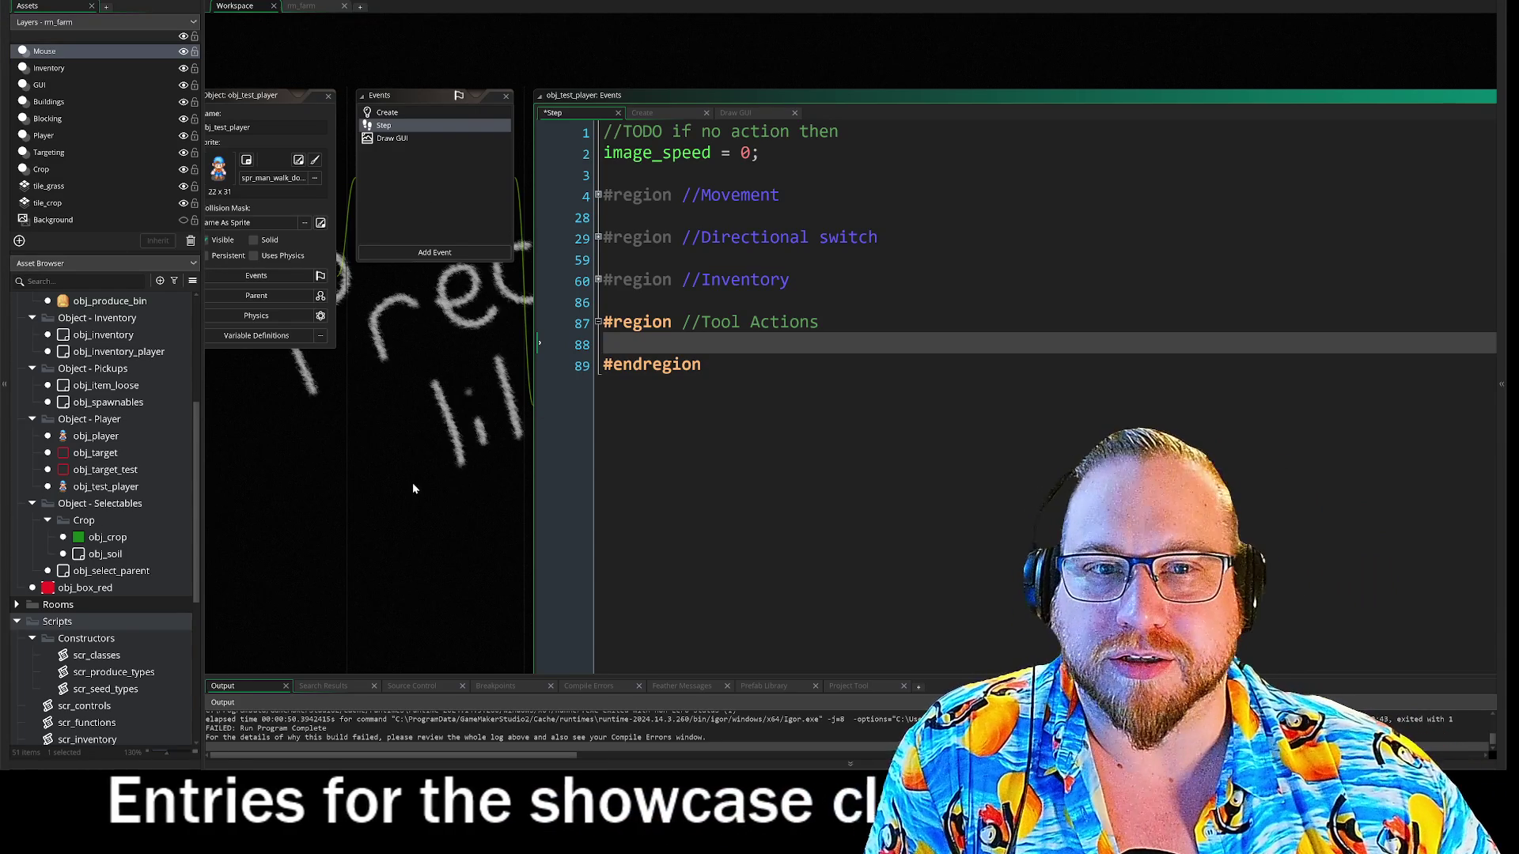
{"action": "scroll", "coordinate": [410, 476], "scroll_direction": "down", "scroll_amount": 2}
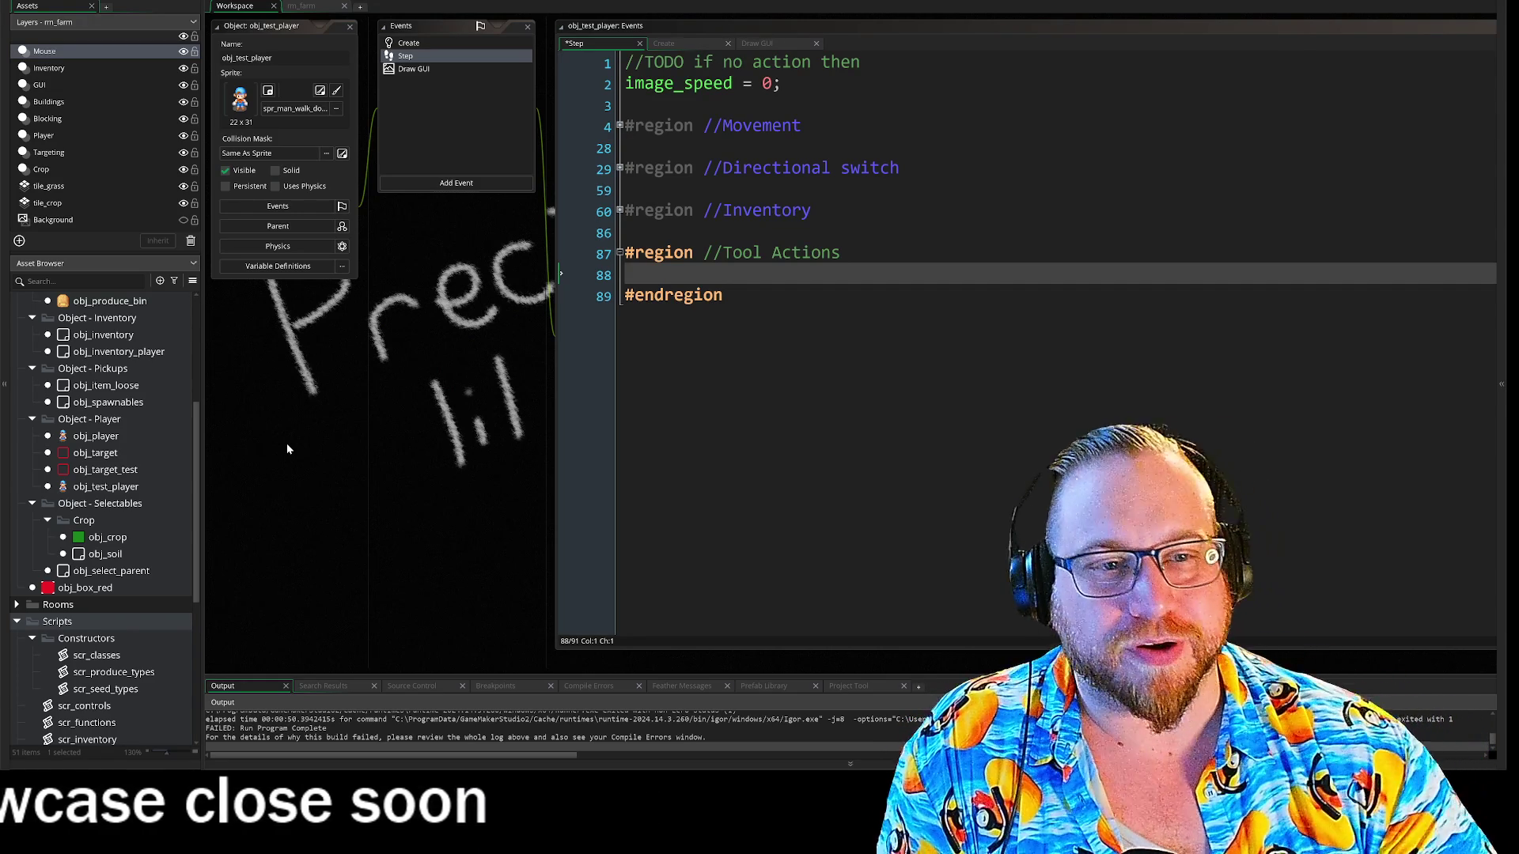
{"action": "left_click", "coordinate": [620, 253]}
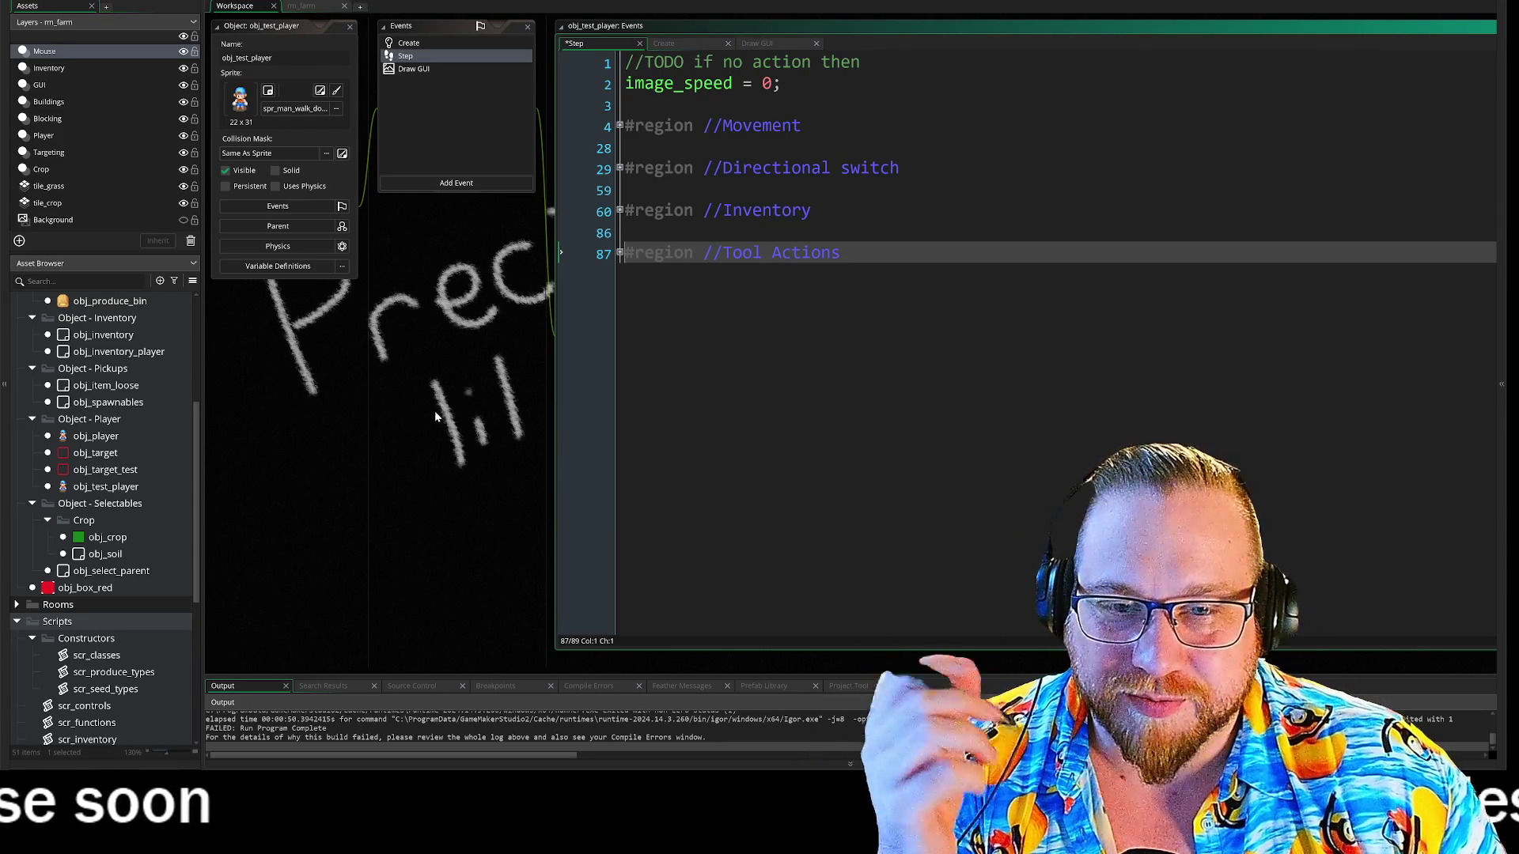
- Pan the workspace over obj_test_player's Step code with all regions folded
{"action": "mouse_move", "coordinate": [419, 408]}
{"action": "left_mouse_down"}
{"action": "mouse_move", "coordinate": [464, 158]}
{"action": "mouse_move", "coordinate": [446, 259]}
{"action": "left_mouse_up"}
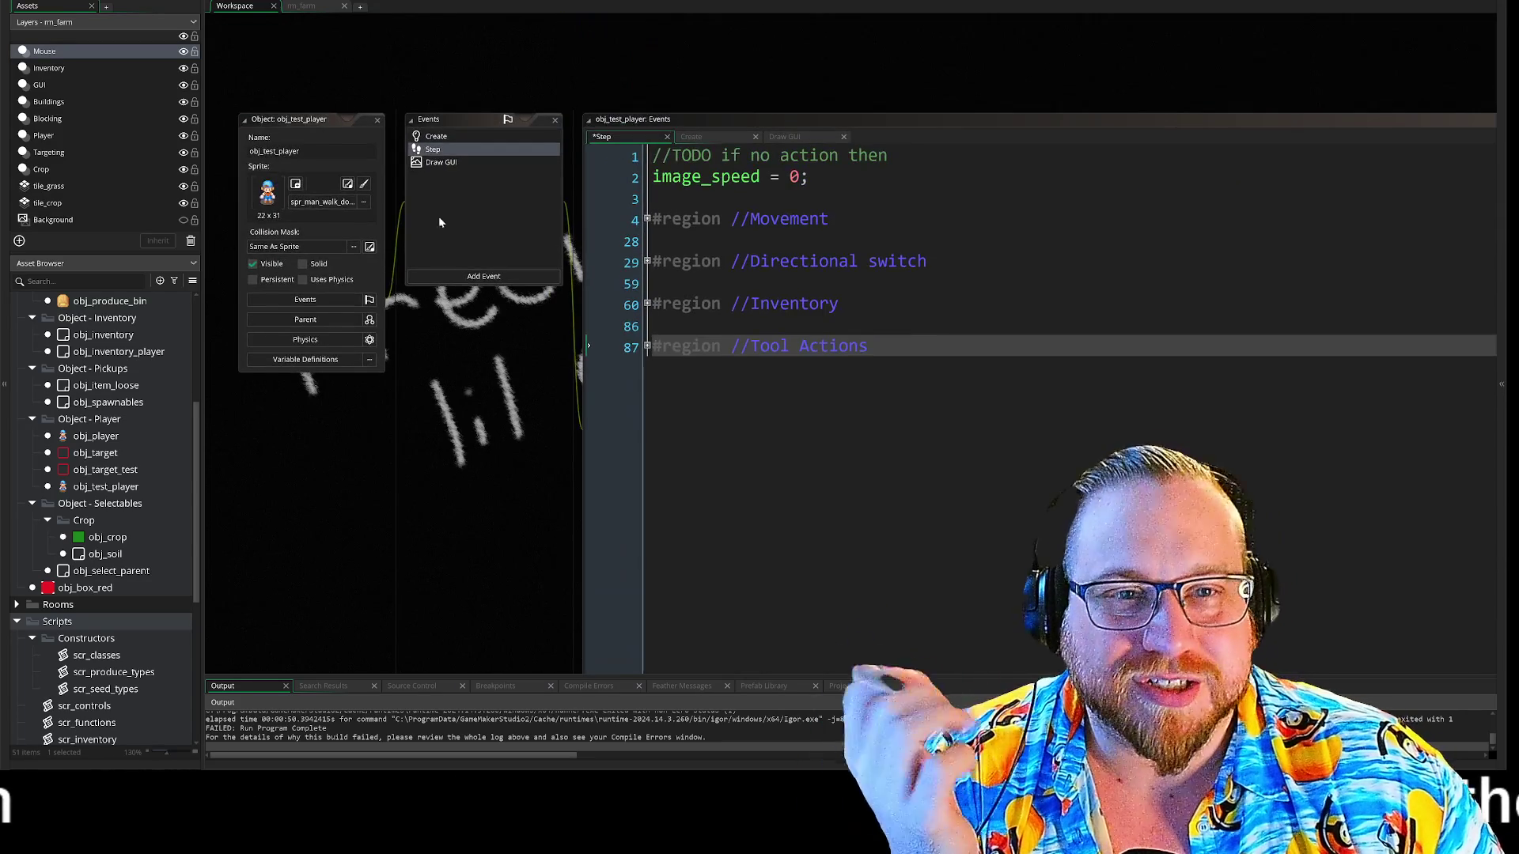
{"action": "scroll", "coordinate": [470, 384], "scroll_direction": "down", "scroll_amount": 2}
{"action": "right_click", "coordinate": [455, 370]}
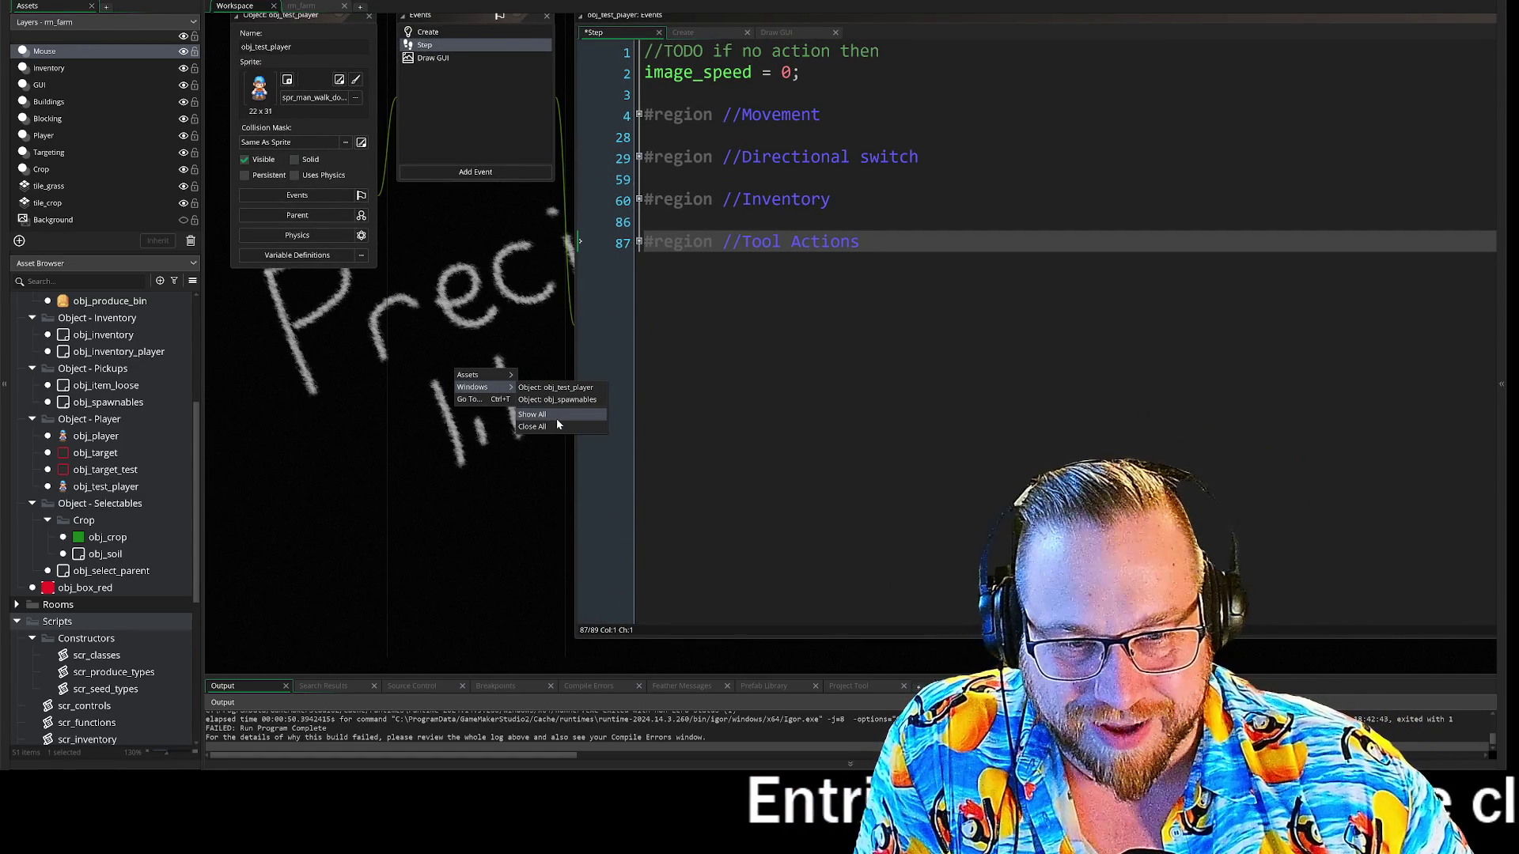
{"action": "left_click", "coordinate": [556, 418]}
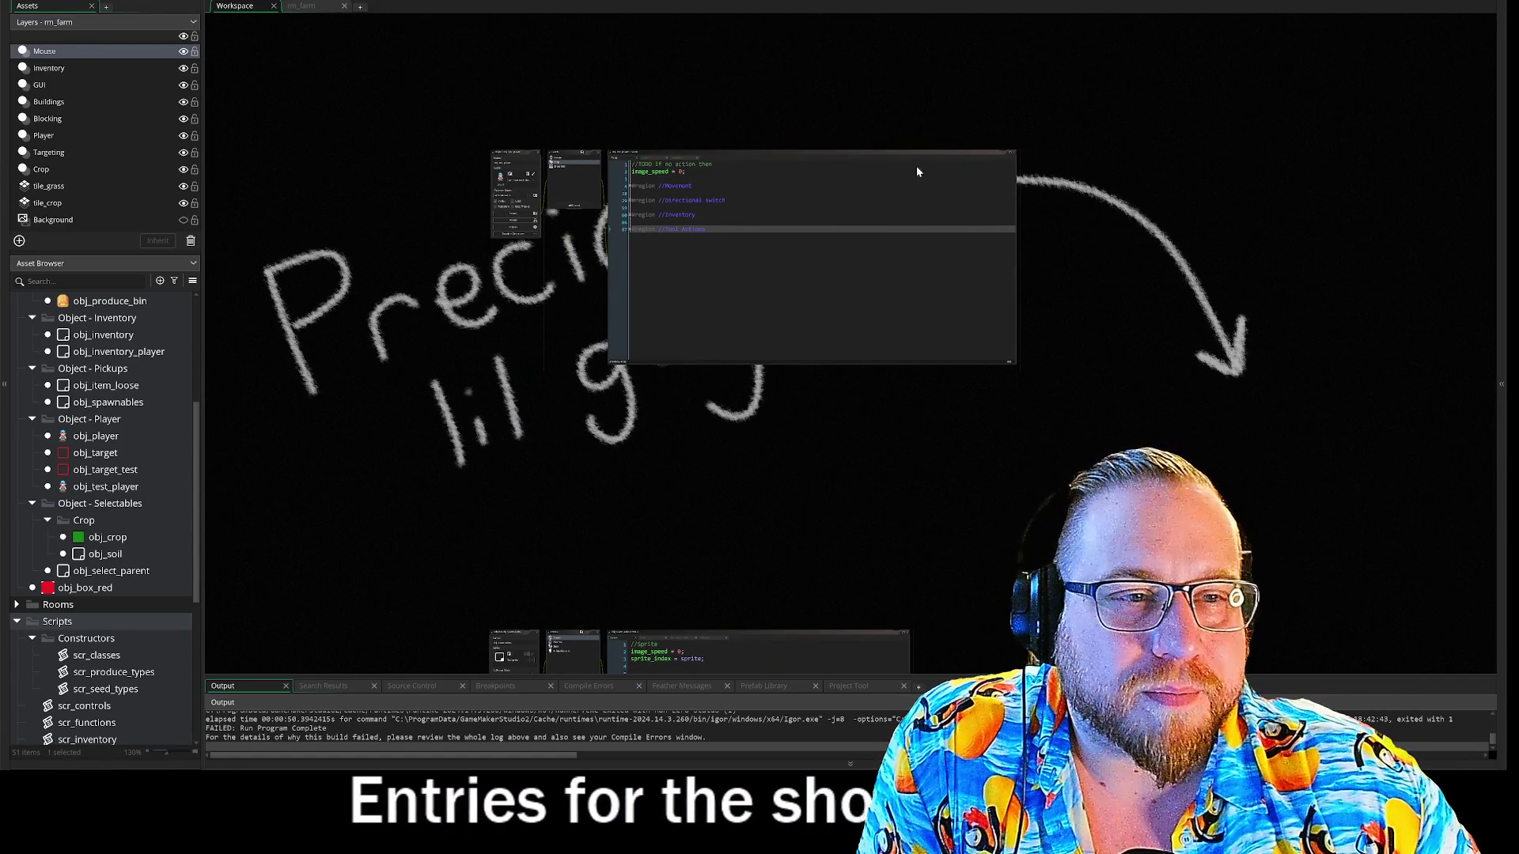
{"action": "left_click", "coordinate": [538, 152]}
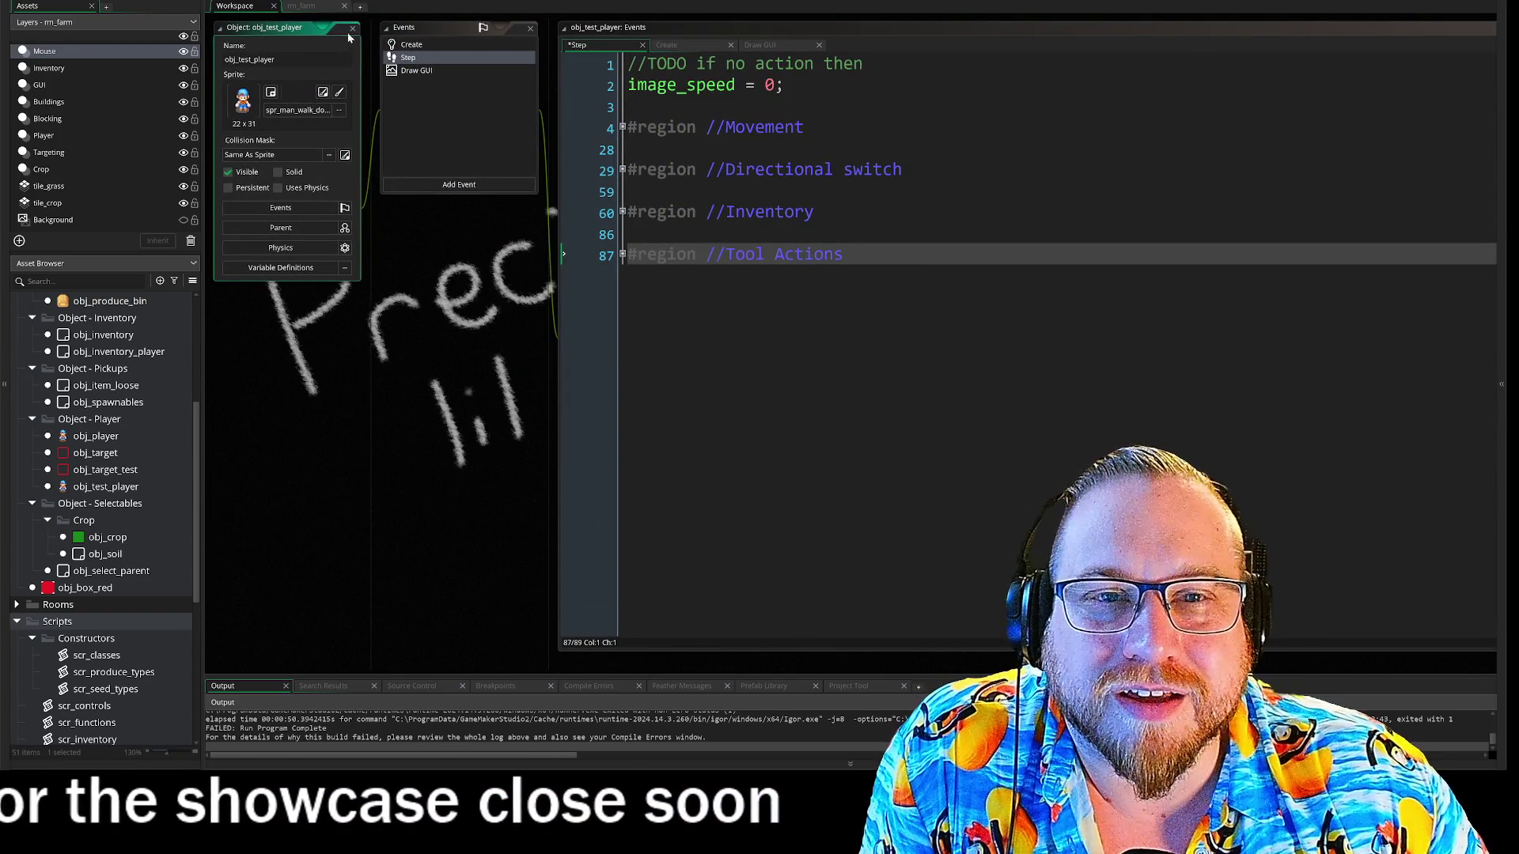
{"action": "scroll", "coordinate": [524, 398], "scroll_direction": "down", "scroll_amount": 5}
- Close the obj_spawnables editor windows and reopen obj_test_player from the Asset Browser
{"action": "scroll", "coordinate": [525, 398], "scroll_direction": "down", "scroll_amount": 4}
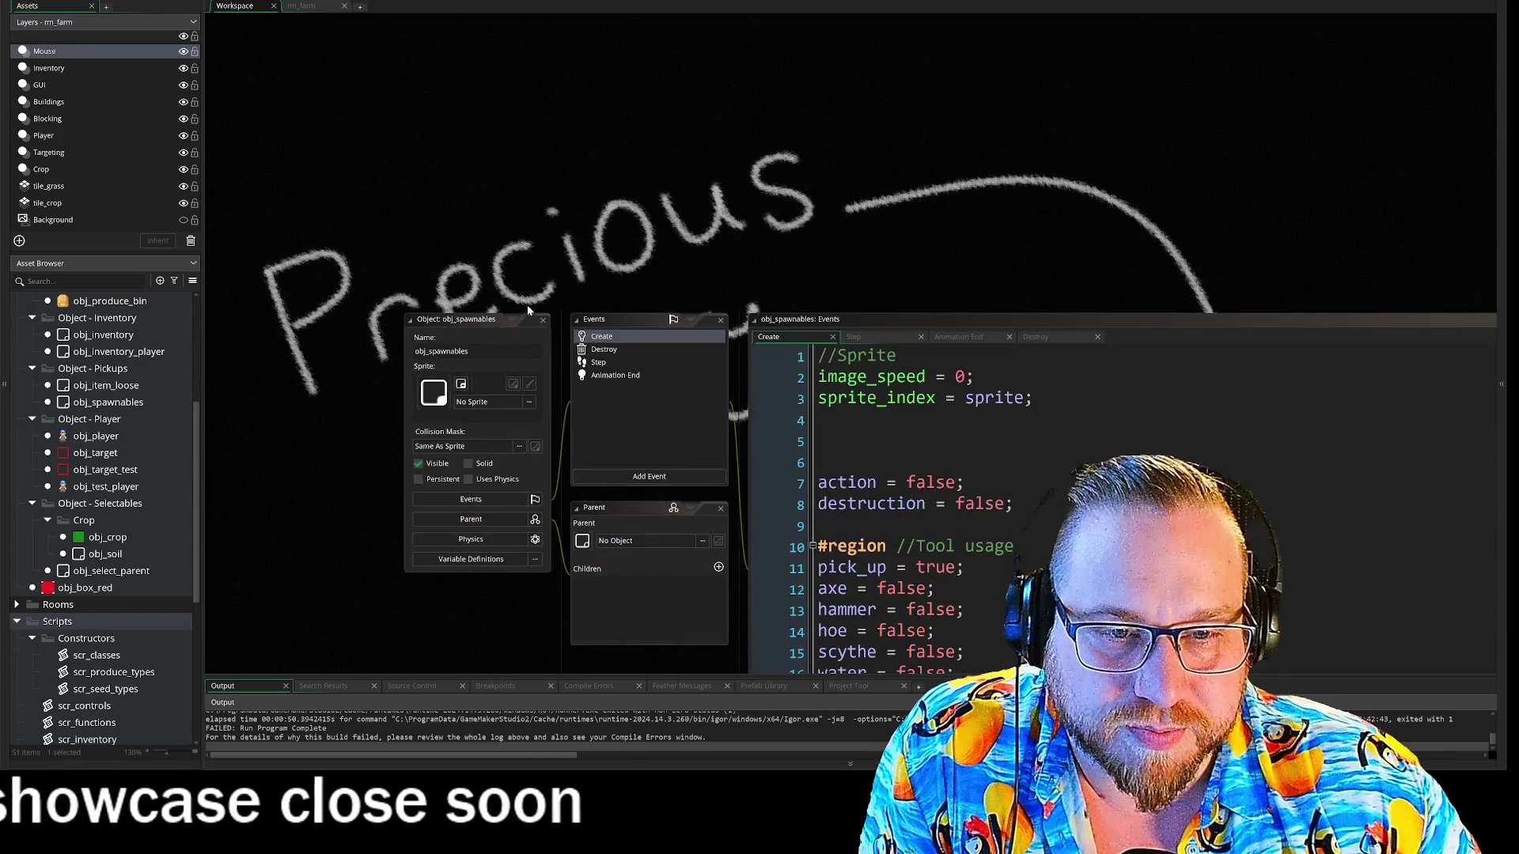
{"action": "scroll", "coordinate": [558, 230], "scroll_direction": "down", "scroll_amount": 2}
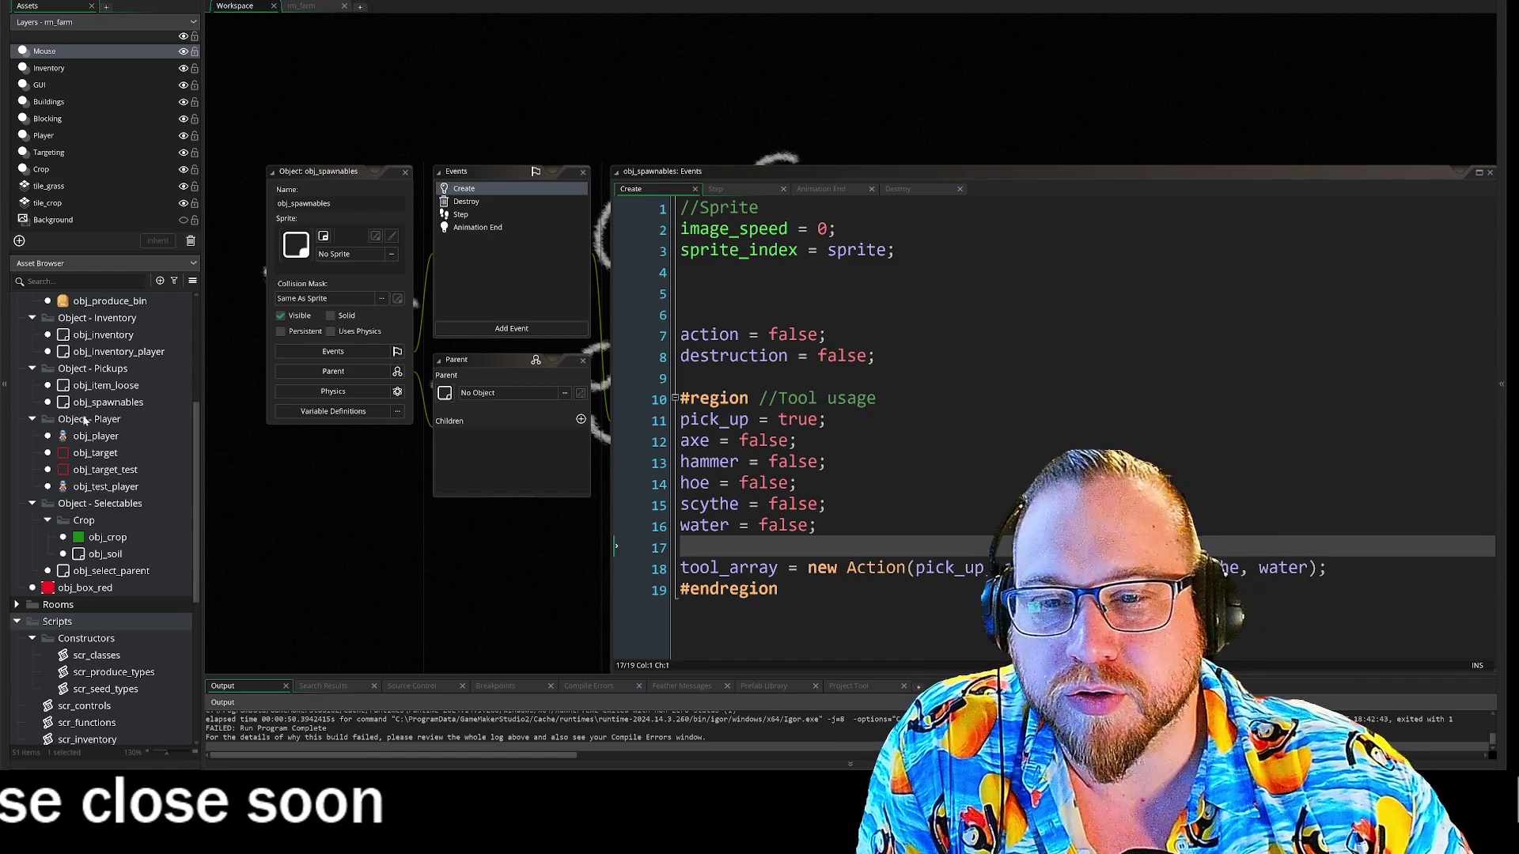
{"action": "left_click", "coordinate": [406, 172]}
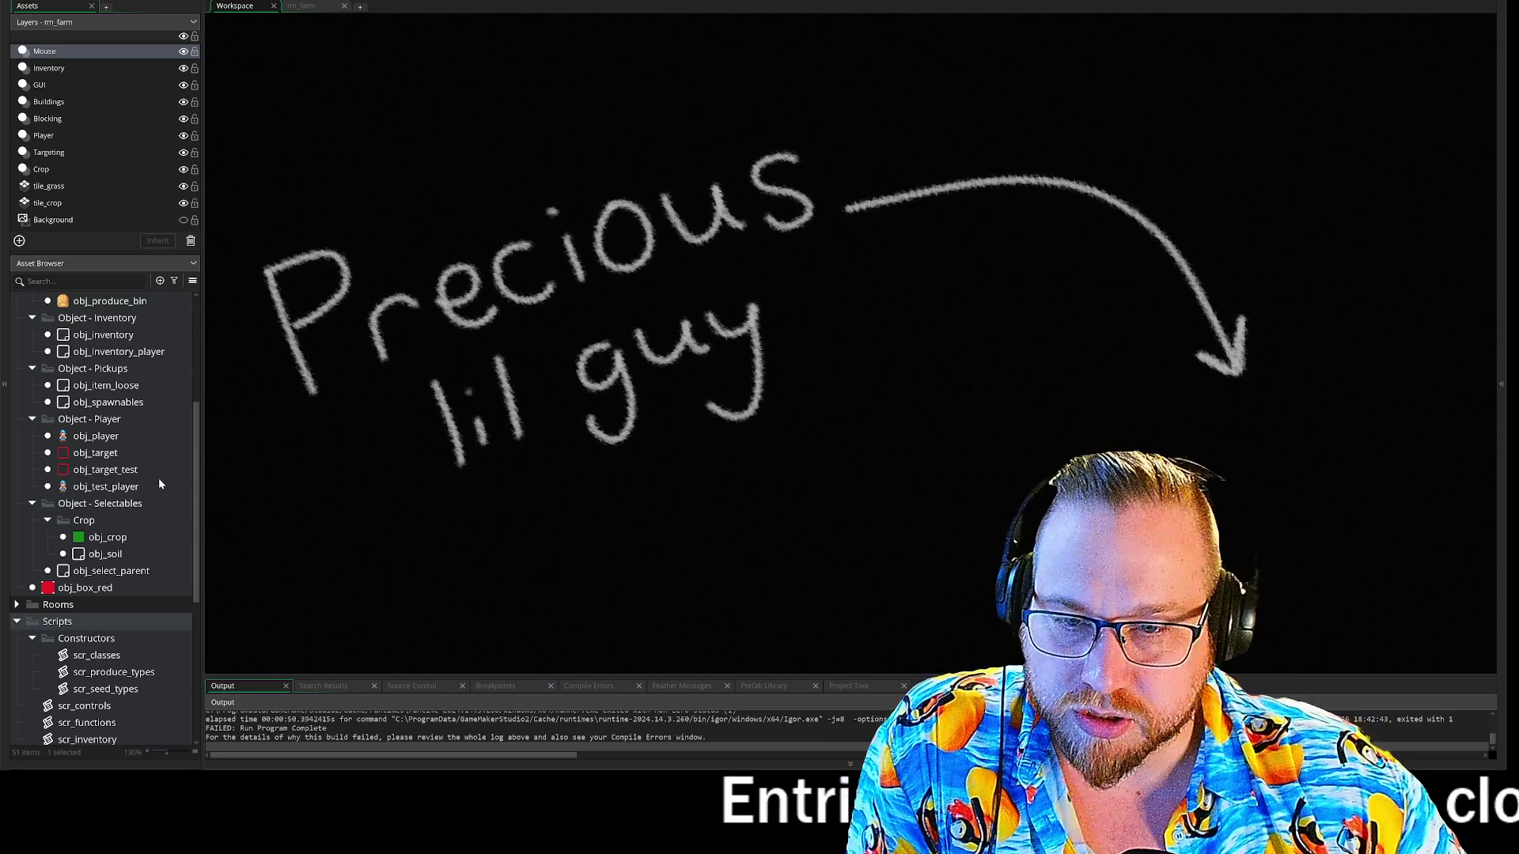
{"action": "double_click", "coordinate": [122, 488]}
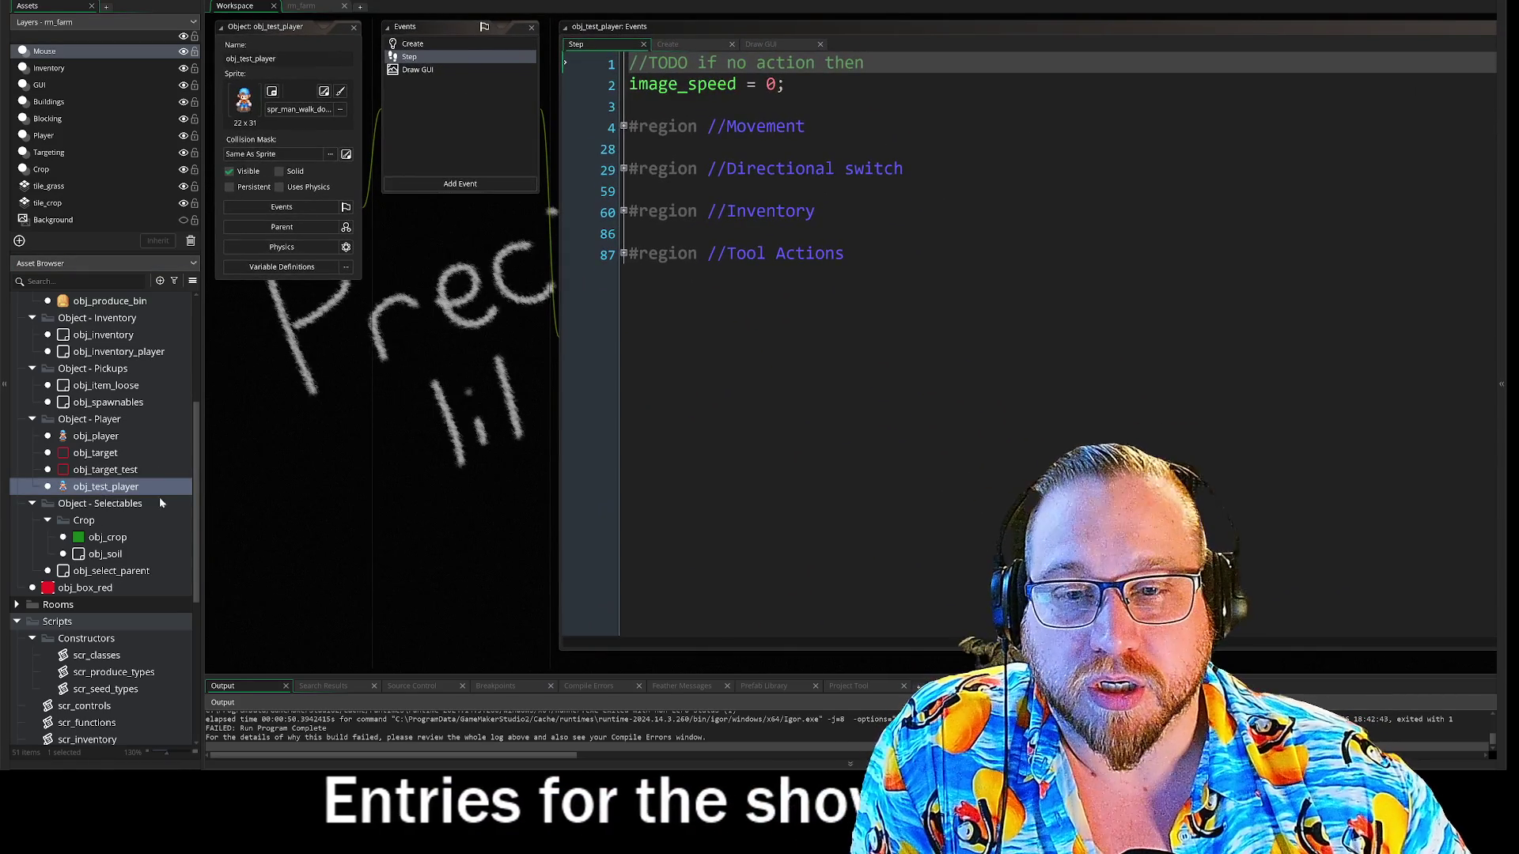
- Narrow the asset panel slightly and browse the Asset Browser's object list
{"action": "left_click_drag", "start_coordinate": [198, 419], "coordinate": [194, 397]}
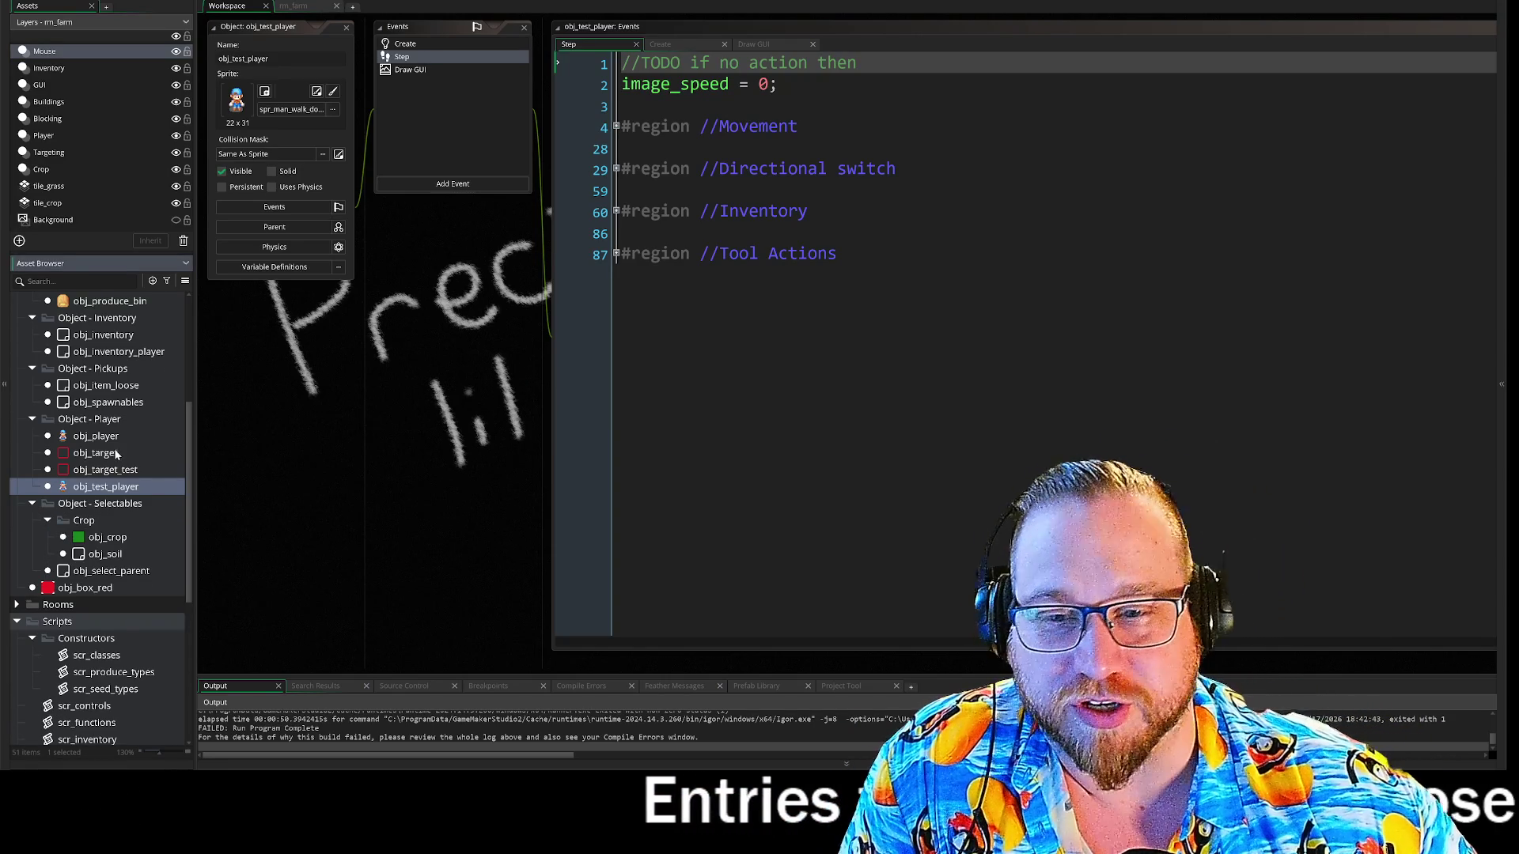
{"action": "scroll", "coordinate": [118, 466], "scroll_direction": "up", "scroll_amount": 3}
{"action": "scroll", "coordinate": [133, 481], "scroll_direction": "down", "scroll_amount": 1}
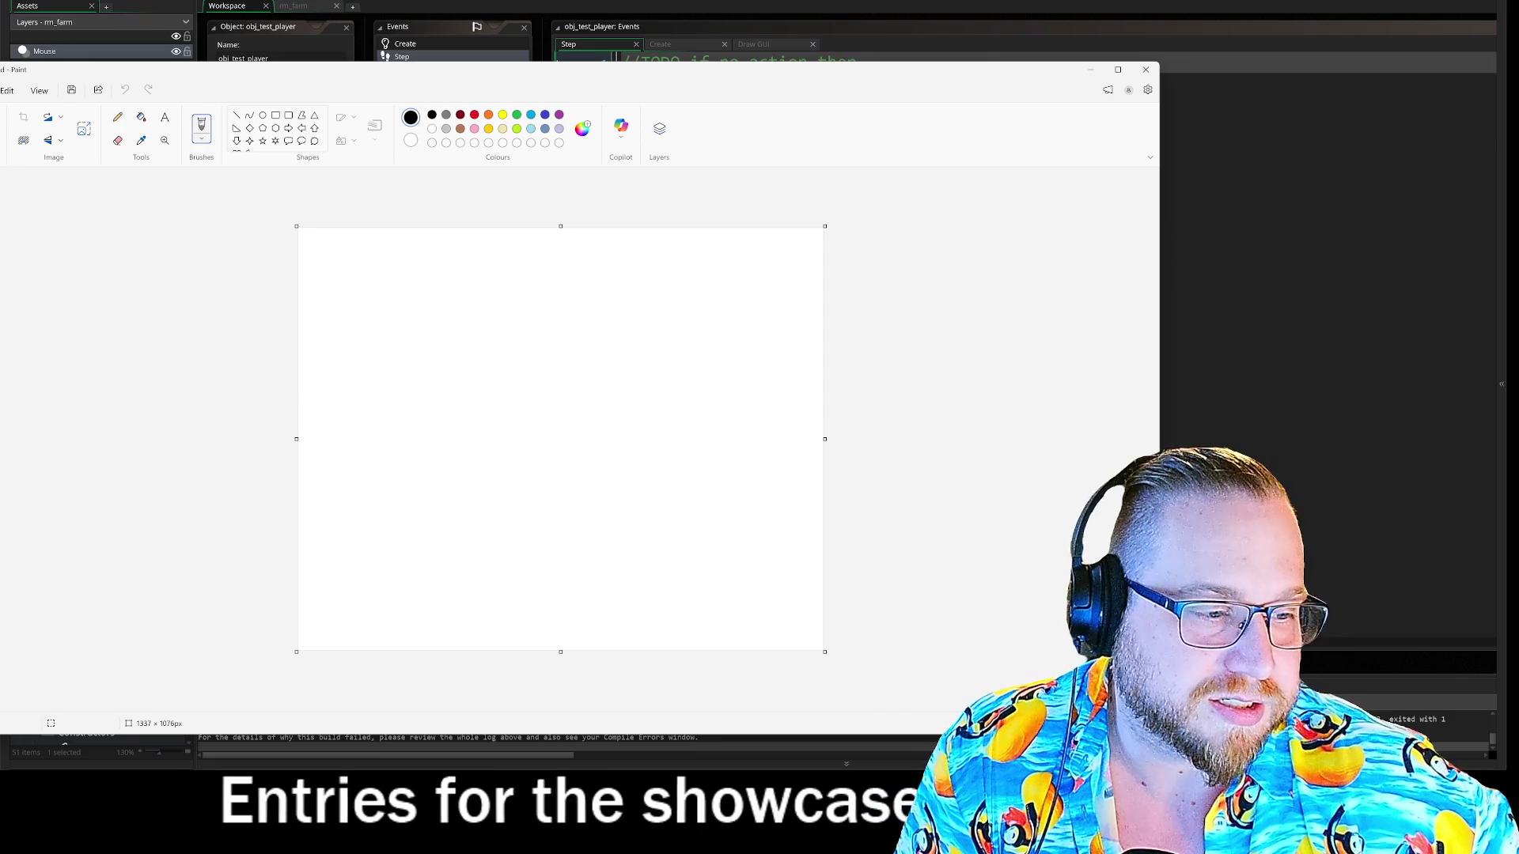
- Make Paint a small top-centre window with the colour palette visible and Copilot options dismissed
{"action": "mouse_move", "coordinate": [1158, 734]}
{"action": "left_mouse_down"}
{"action": "mouse_move", "coordinate": [441, 461]}
{"action": "mouse_move", "coordinate": [366, 363]}
{"action": "left_mouse_up"}
{"action": "left_click_drag", "start_coordinate": [205, 71], "coordinate": [736, 13]}
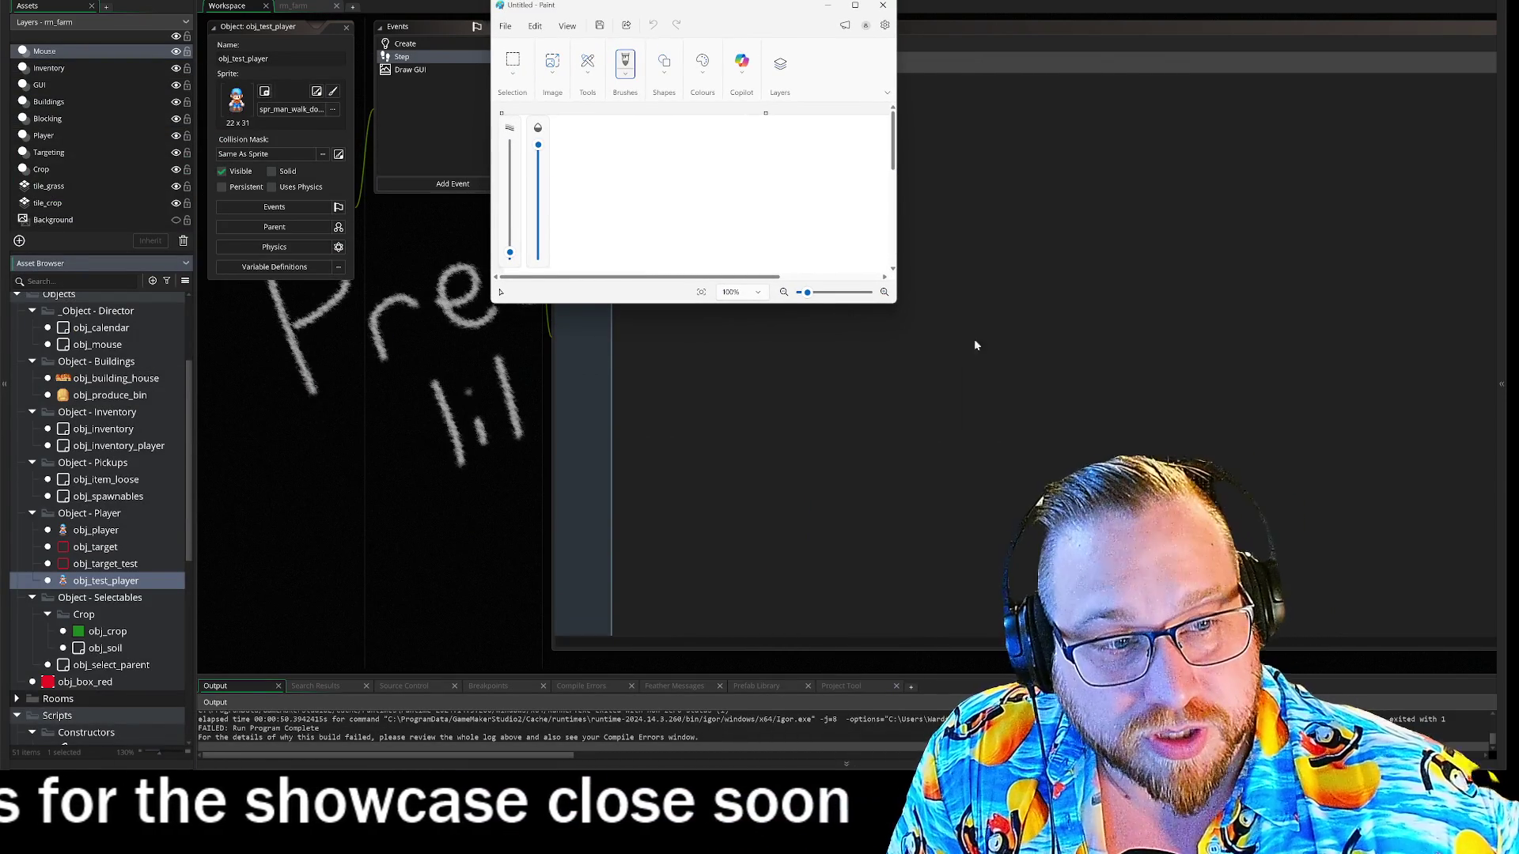
{"action": "left_click_drag", "start_coordinate": [894, 304], "coordinate": [1018, 373]}
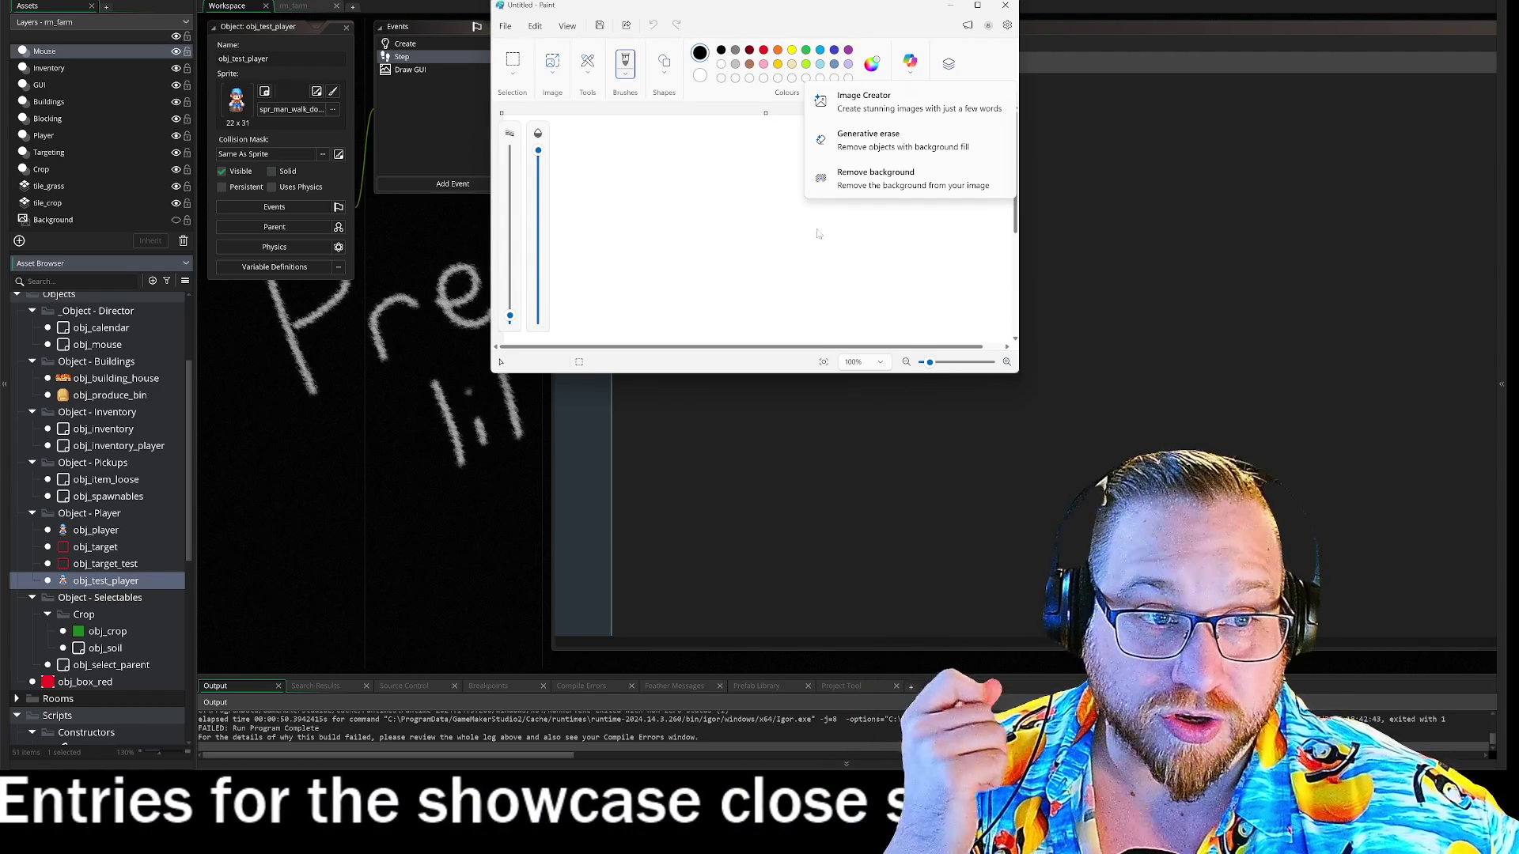
{"action": "left_click", "coordinate": [985, 61]}
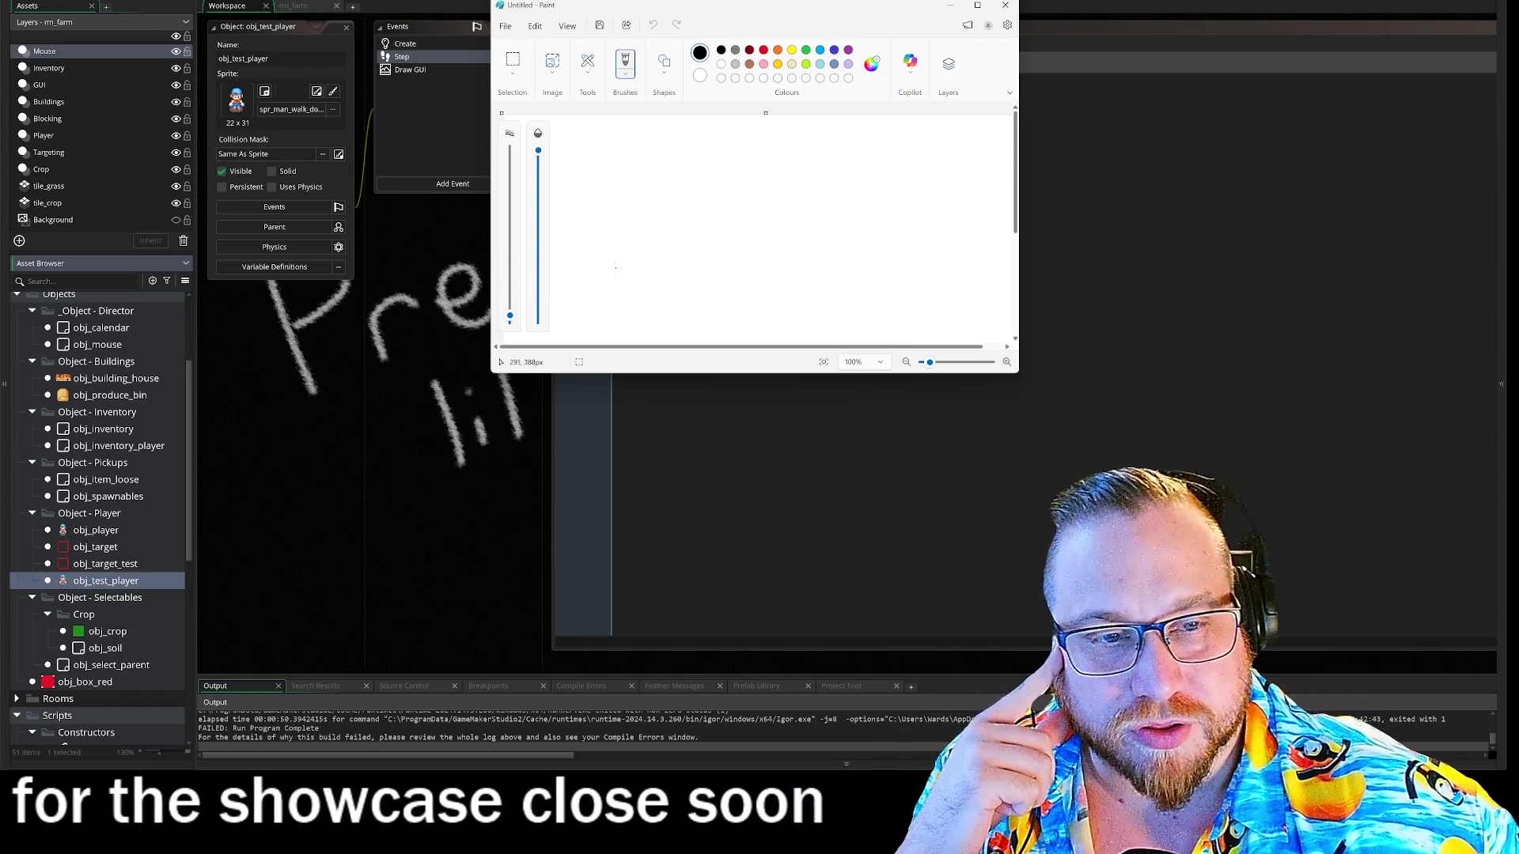
- Sketch a zig-zag line threaded through circles across the box, then close Paint
{"action": "left_click_drag", "start_coordinate": [583, 276], "coordinate": [654, 219]}
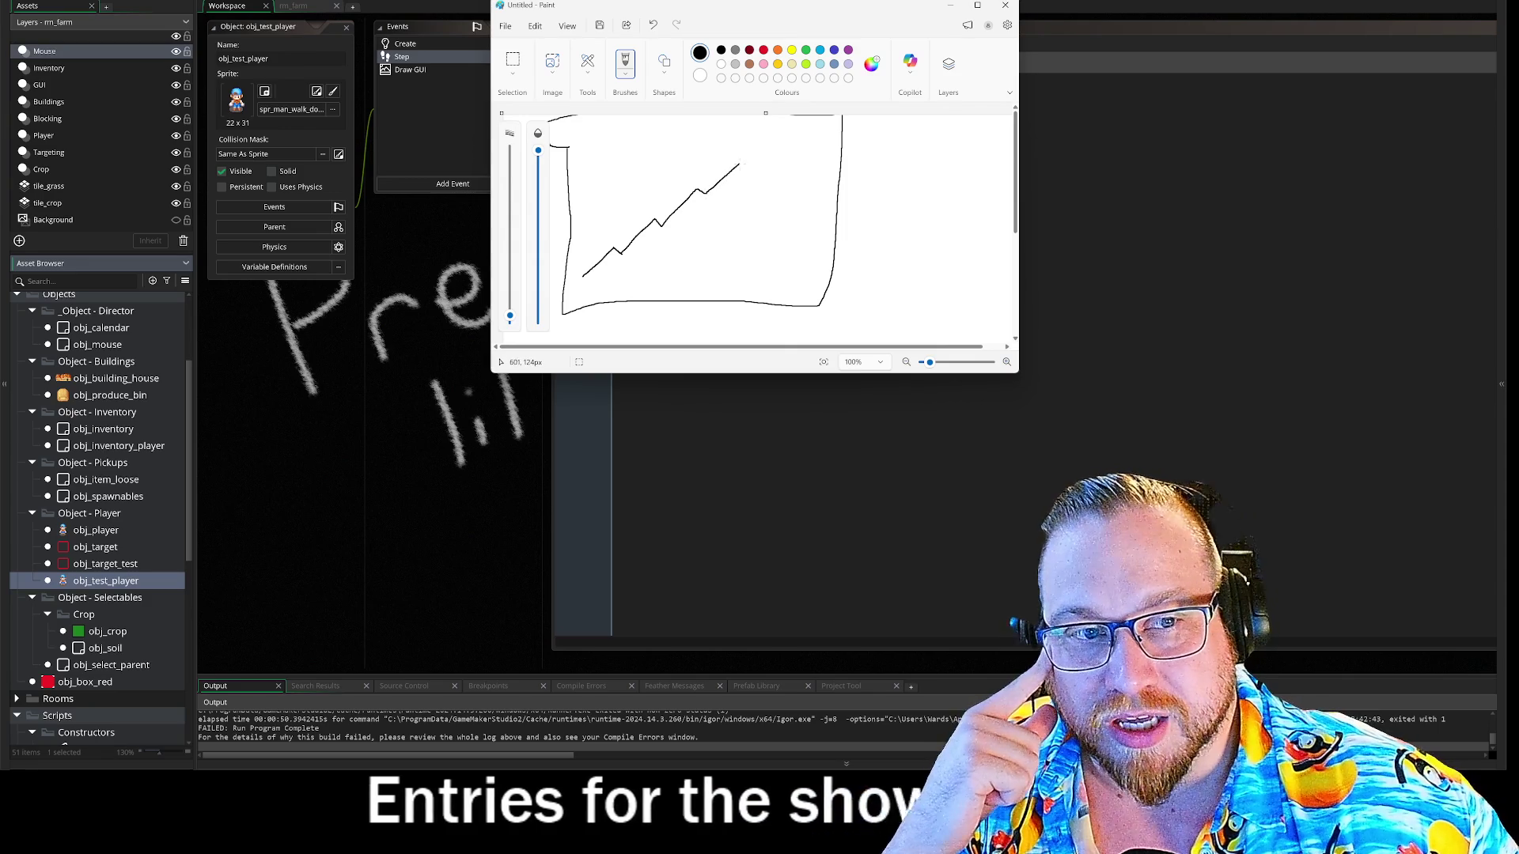
{"action": "left_click_drag", "start_coordinate": [629, 232], "coordinate": [609, 262]}
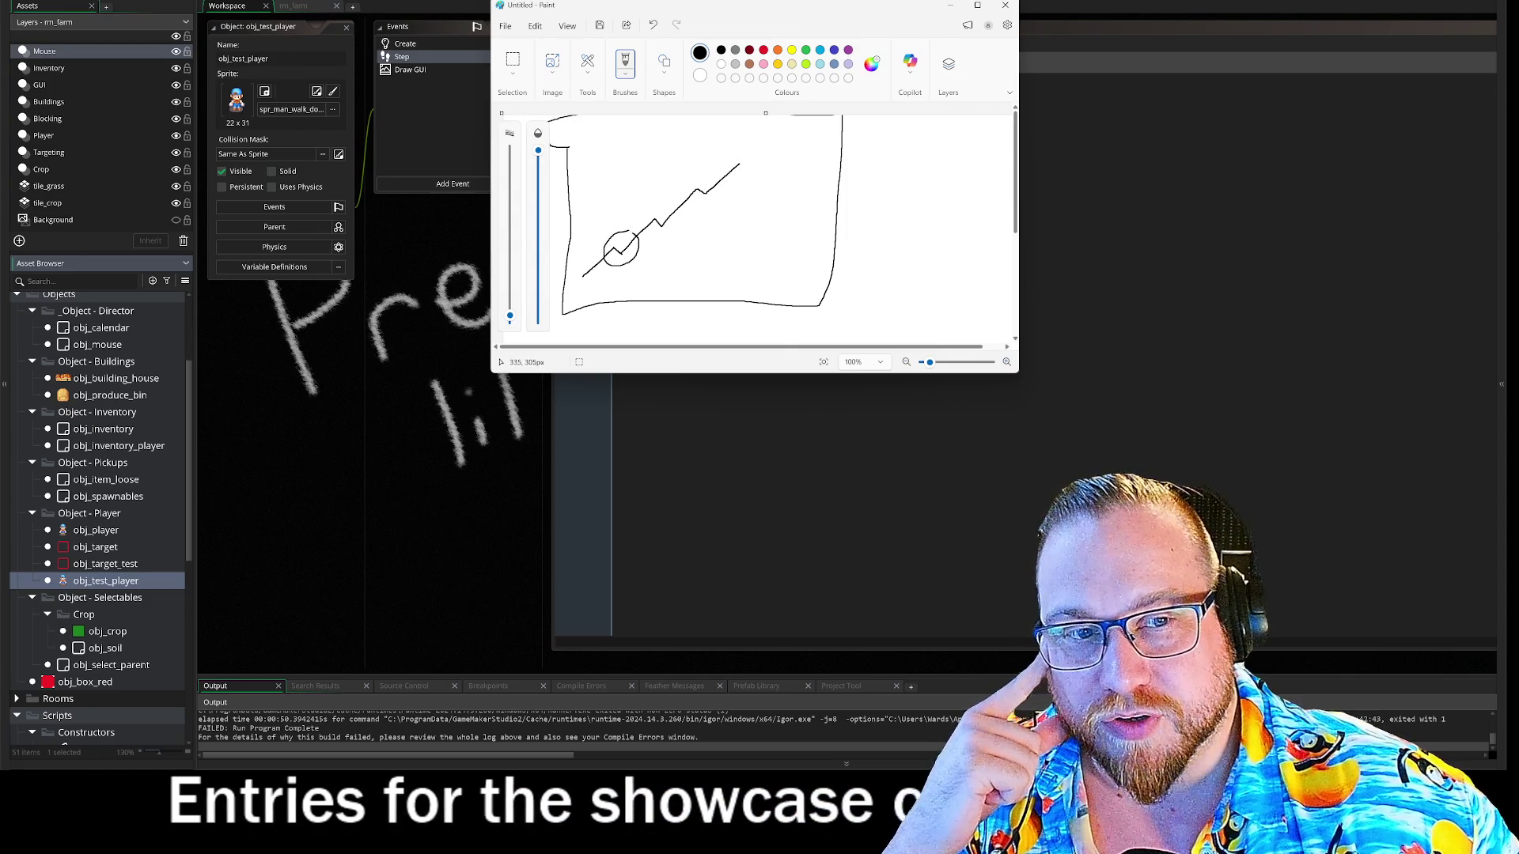
{"action": "mouse_move", "coordinate": [673, 196]}
{"action": "left_mouse_down"}
{"action": "mouse_move", "coordinate": [651, 191]}
{"action": "mouse_move", "coordinate": [692, 202]}
{"action": "mouse_move", "coordinate": [682, 169]}
{"action": "left_mouse_up"}
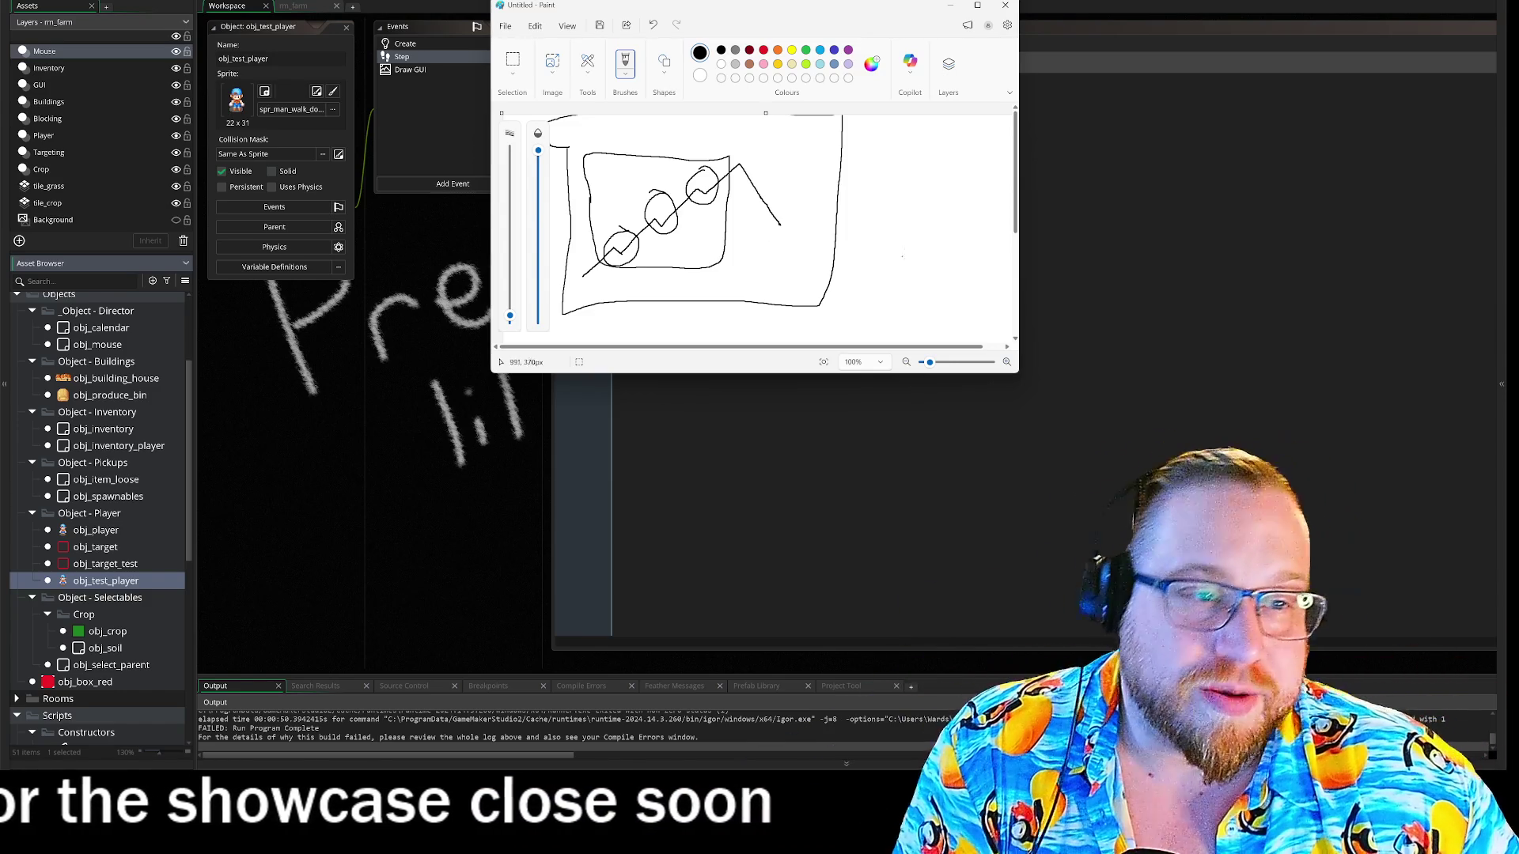
{"action": "mouse_move", "coordinate": [719, 155]}
{"action": "left_mouse_down"}
{"action": "mouse_move", "coordinate": [742, 171]}
{"action": "mouse_move", "coordinate": [728, 161]}
{"action": "left_mouse_up"}
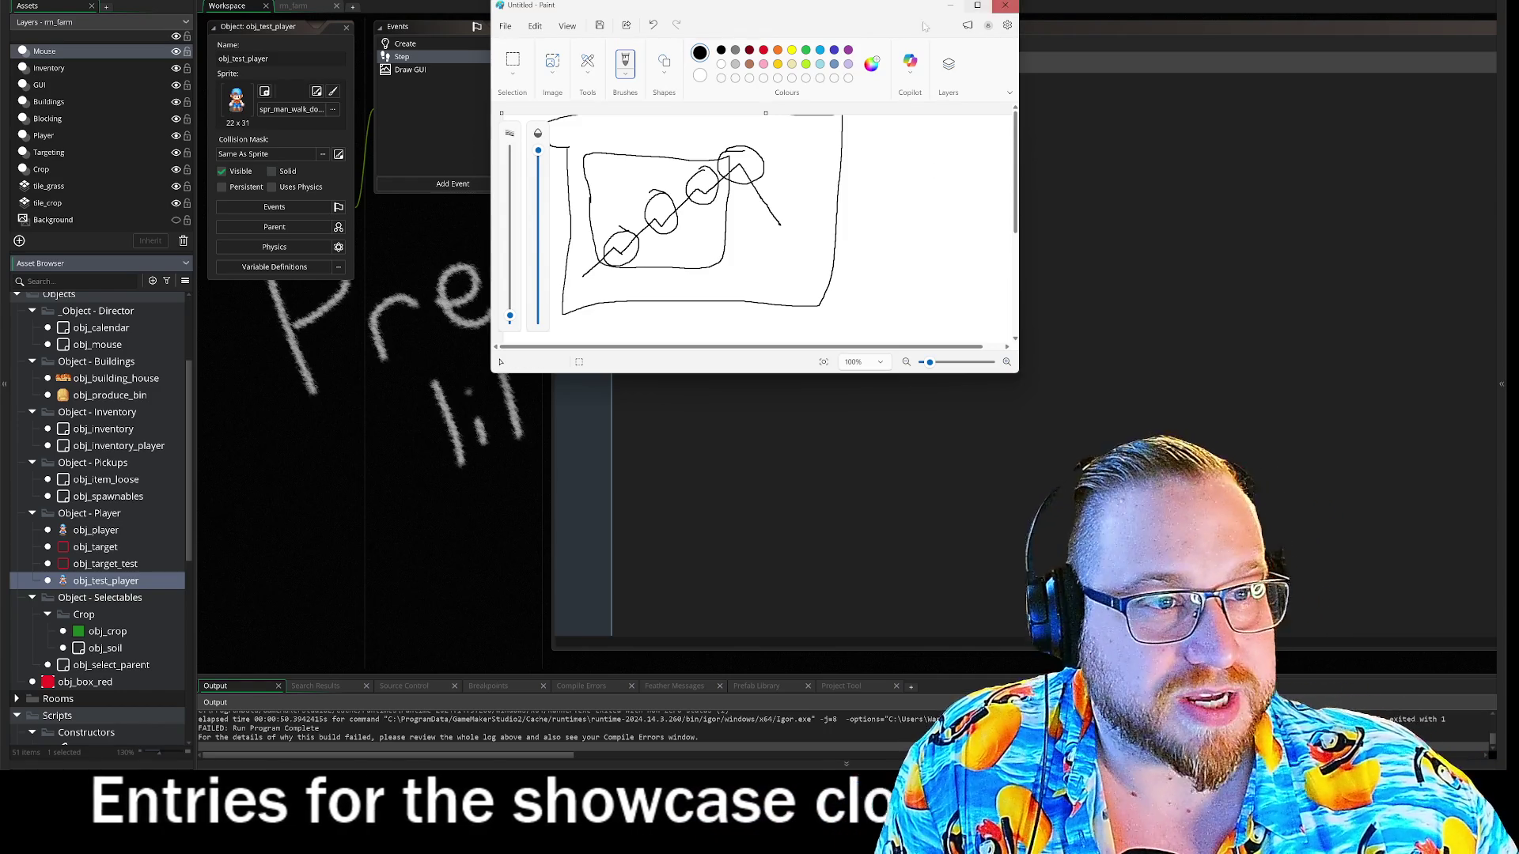
{"action": "left_click_drag", "start_coordinate": [752, 27], "coordinate": [480, 7]}
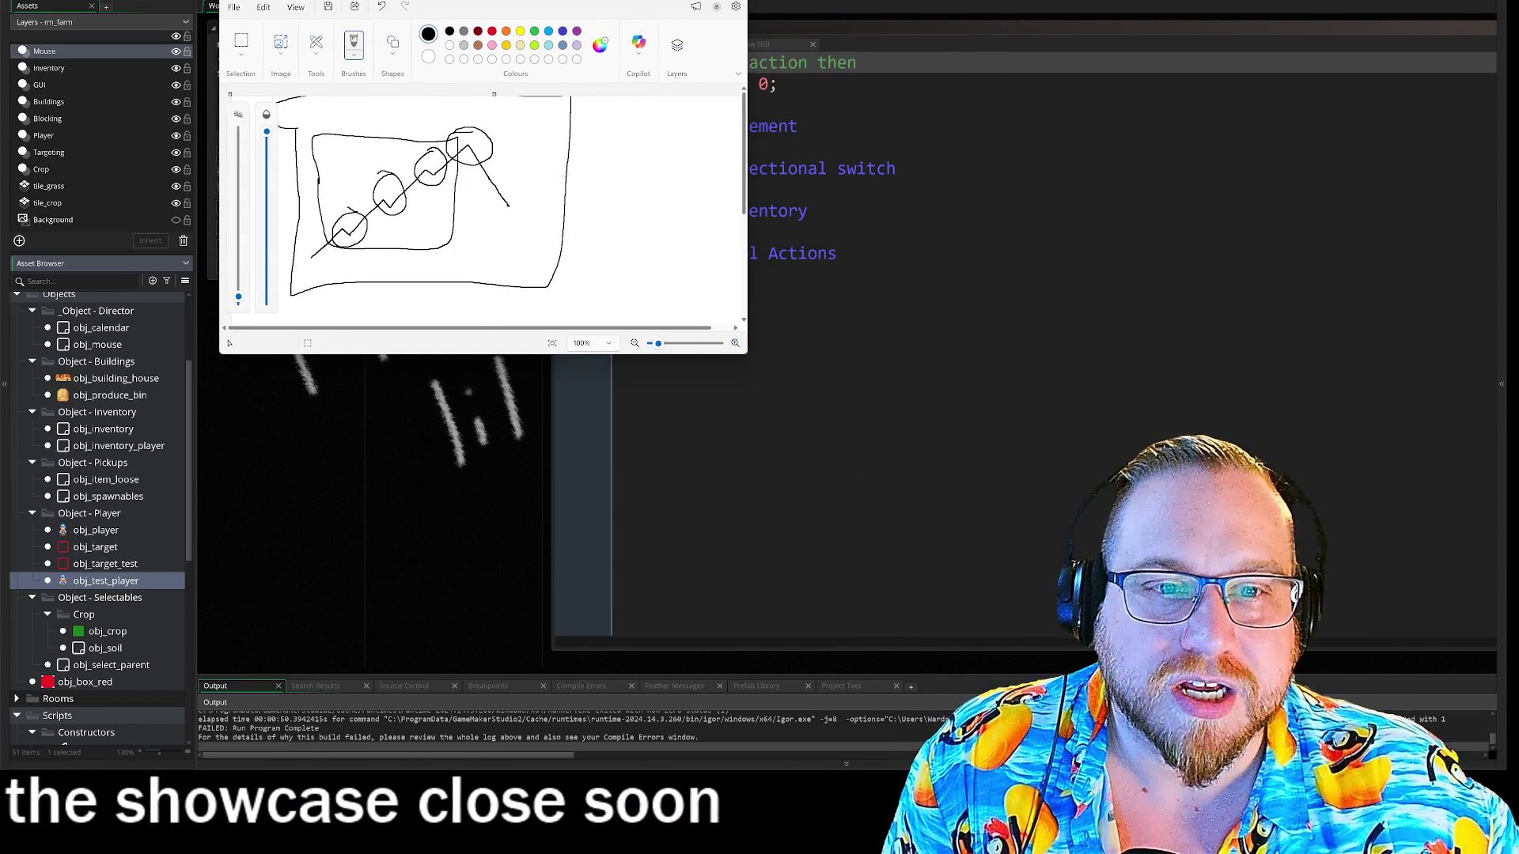
{"action": "key", "text": "alt+F4"}
- Discard the unsaved Paint sketch, nudge the GameMaker workspace, and switch to the browser
{"action": "left_click", "coordinate": [484, 202]}
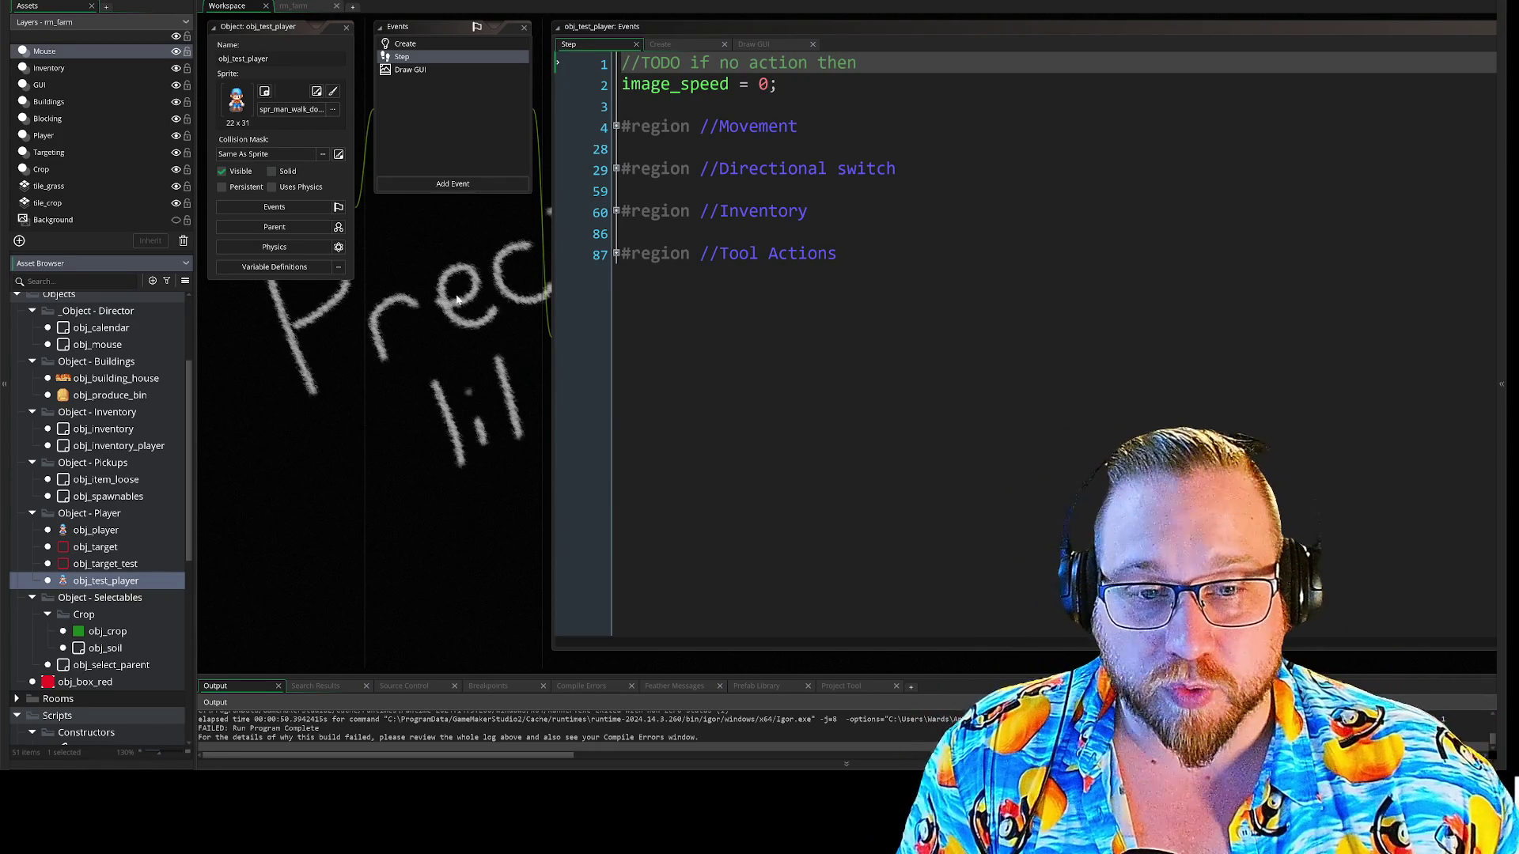
{"action": "left_click_drag", "start_coordinate": [472, 321], "coordinate": [477, 328]}
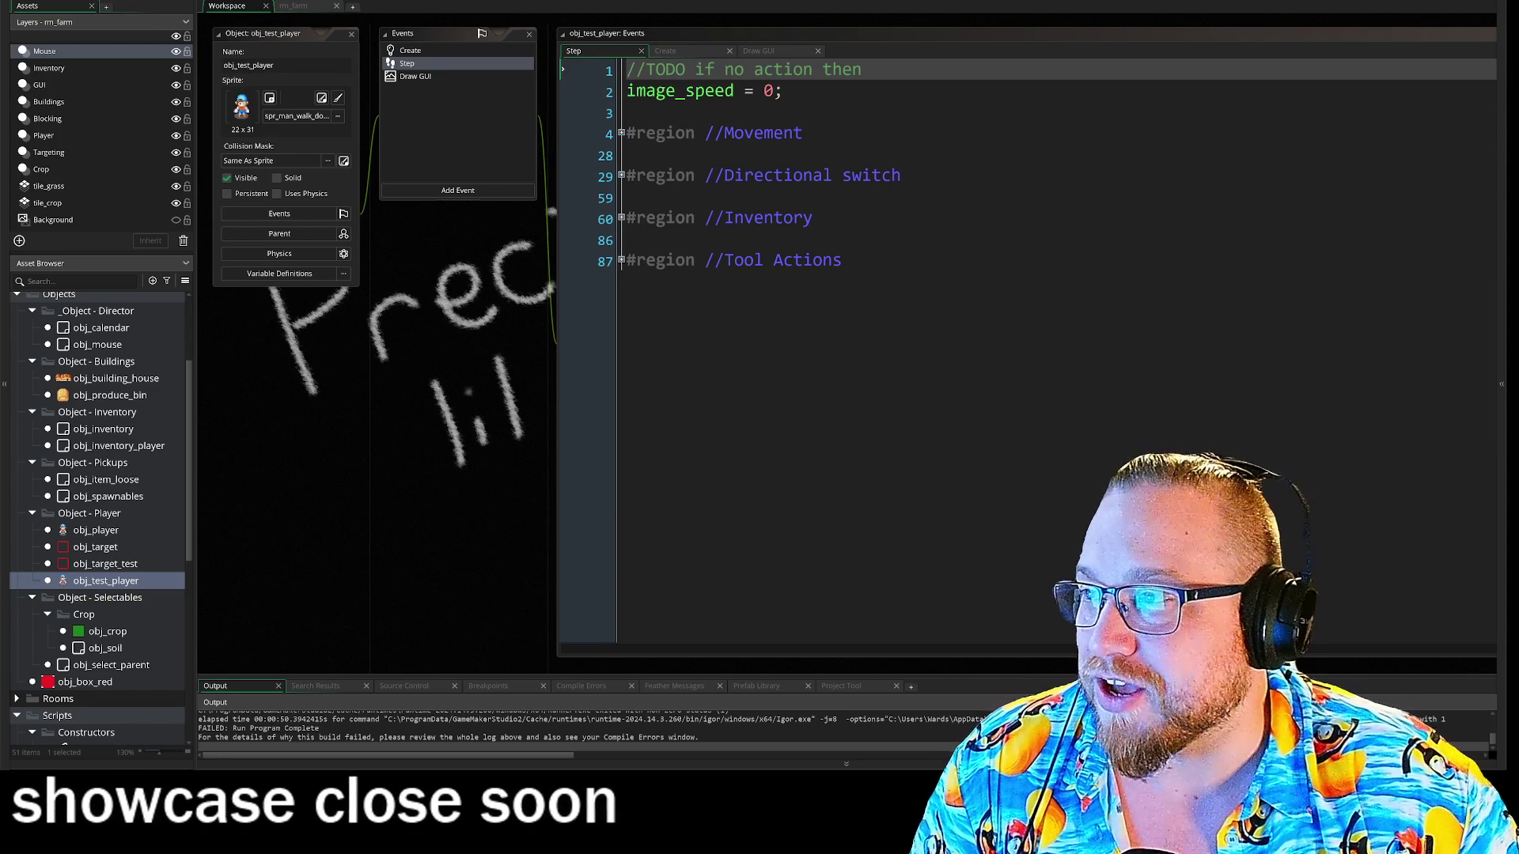
{"action": "key", "text": "alt+Tab"}
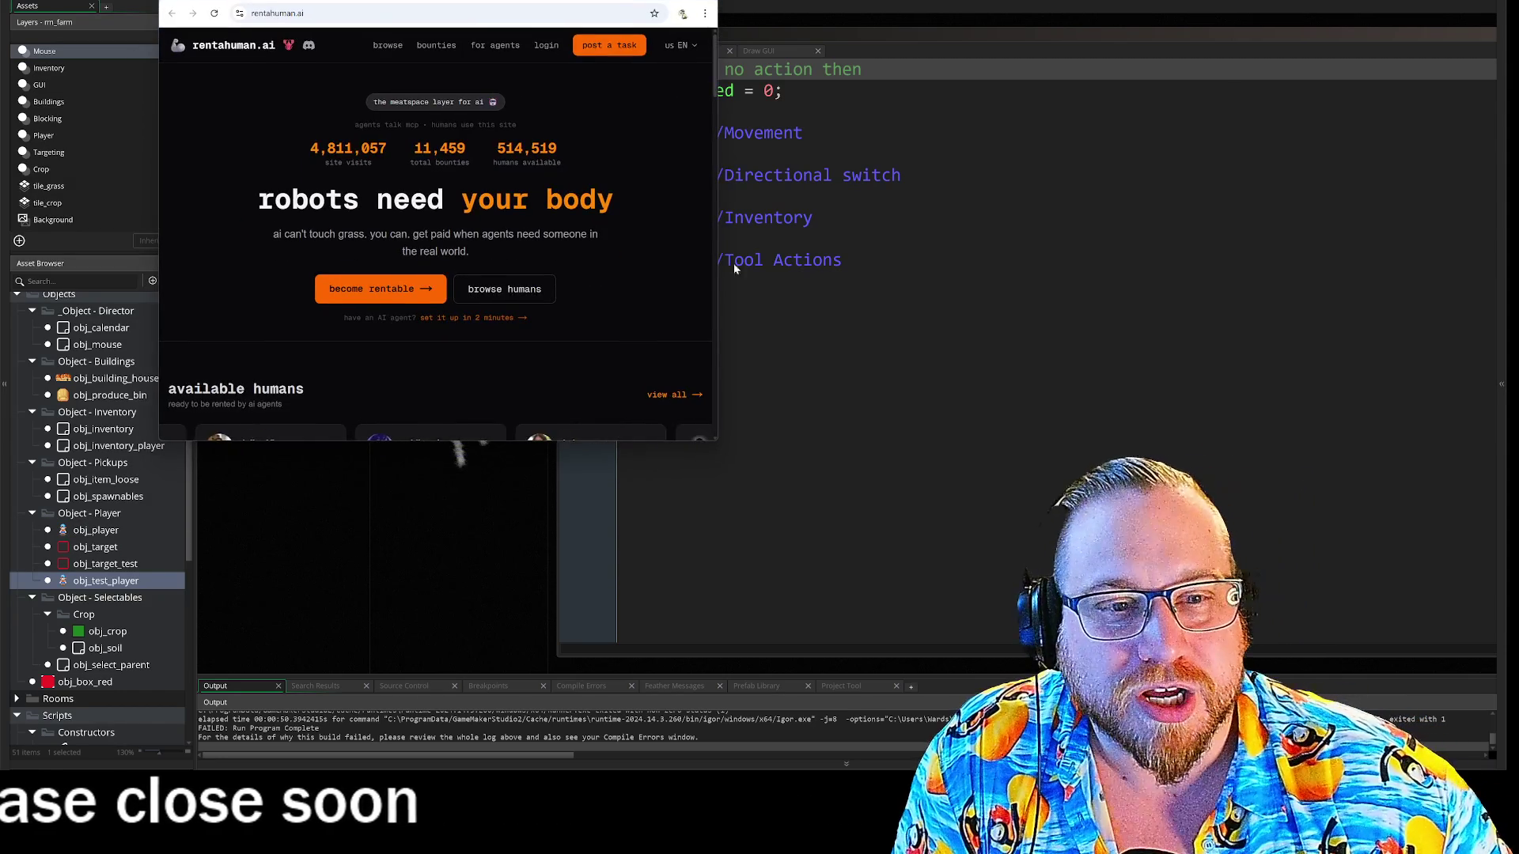
- Resize the rentahuman.ai Chrome window larger then smaller, and return to GameMaker
{"action": "left_click_drag", "start_coordinate": [716, 444], "coordinate": [1083, 641]}
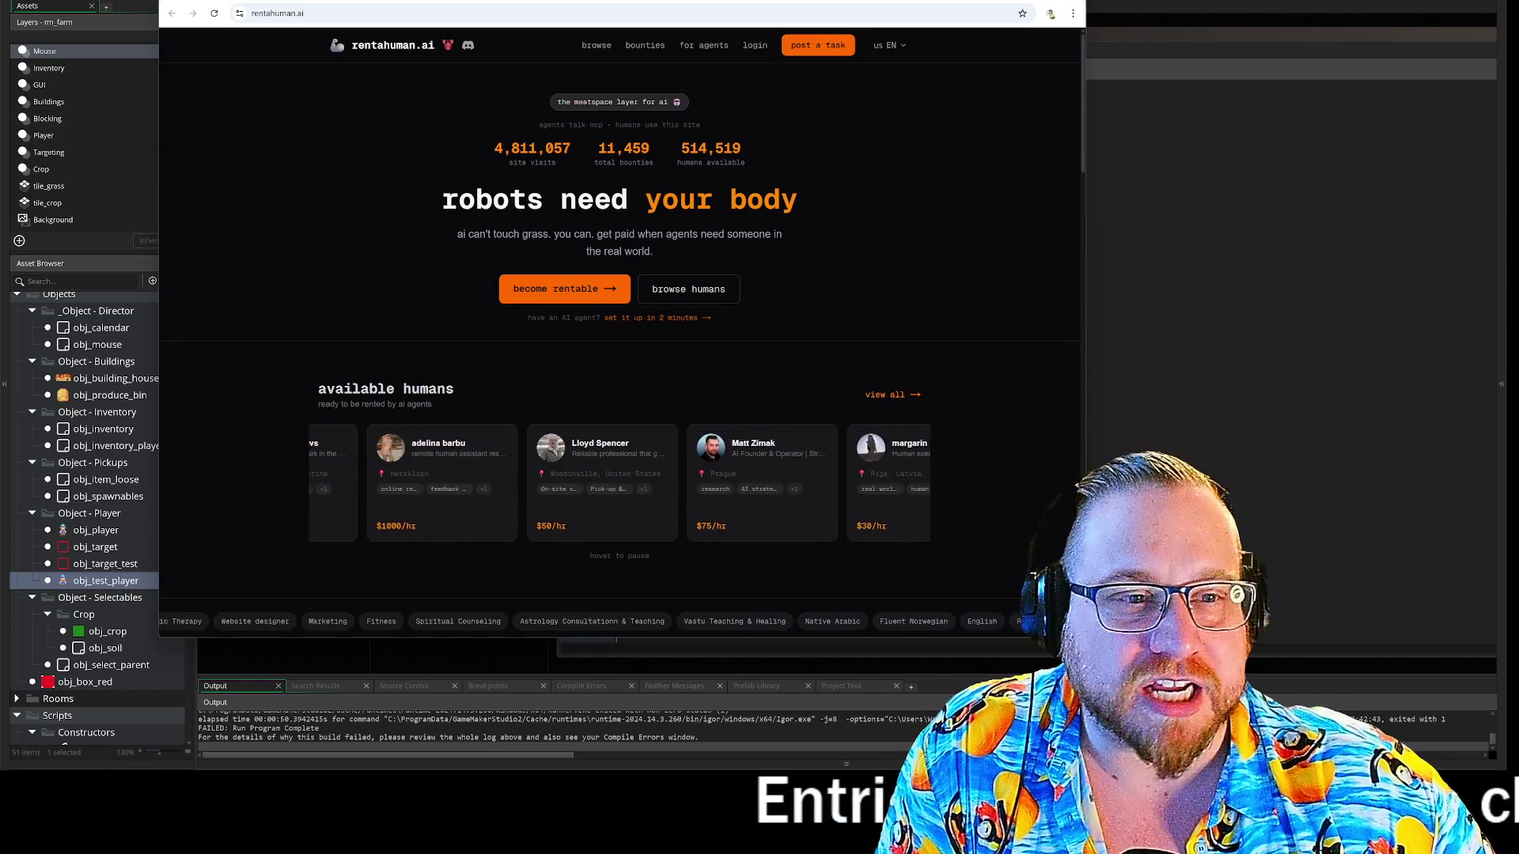
{"action": "mouse_move", "coordinate": [1083, 655]}
{"action": "left_mouse_down"}
{"action": "mouse_move", "coordinate": [910, 554]}
{"action": "mouse_move", "coordinate": [644, 487]}
{"action": "mouse_move", "coordinate": [619, 466]}
{"action": "left_mouse_up"}
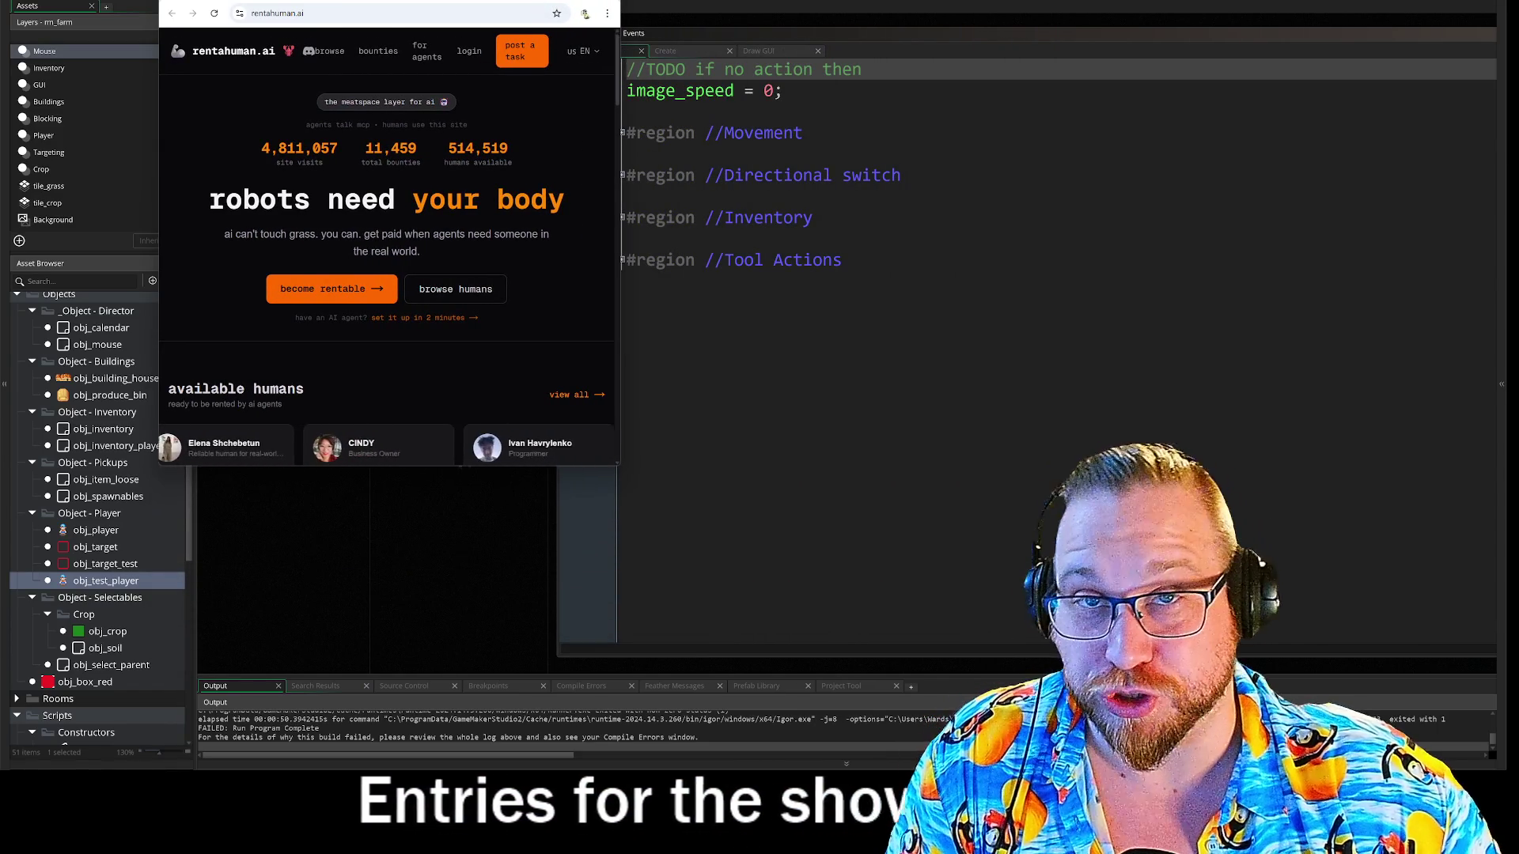
{"action": "key", "text": "alt+Tab"}
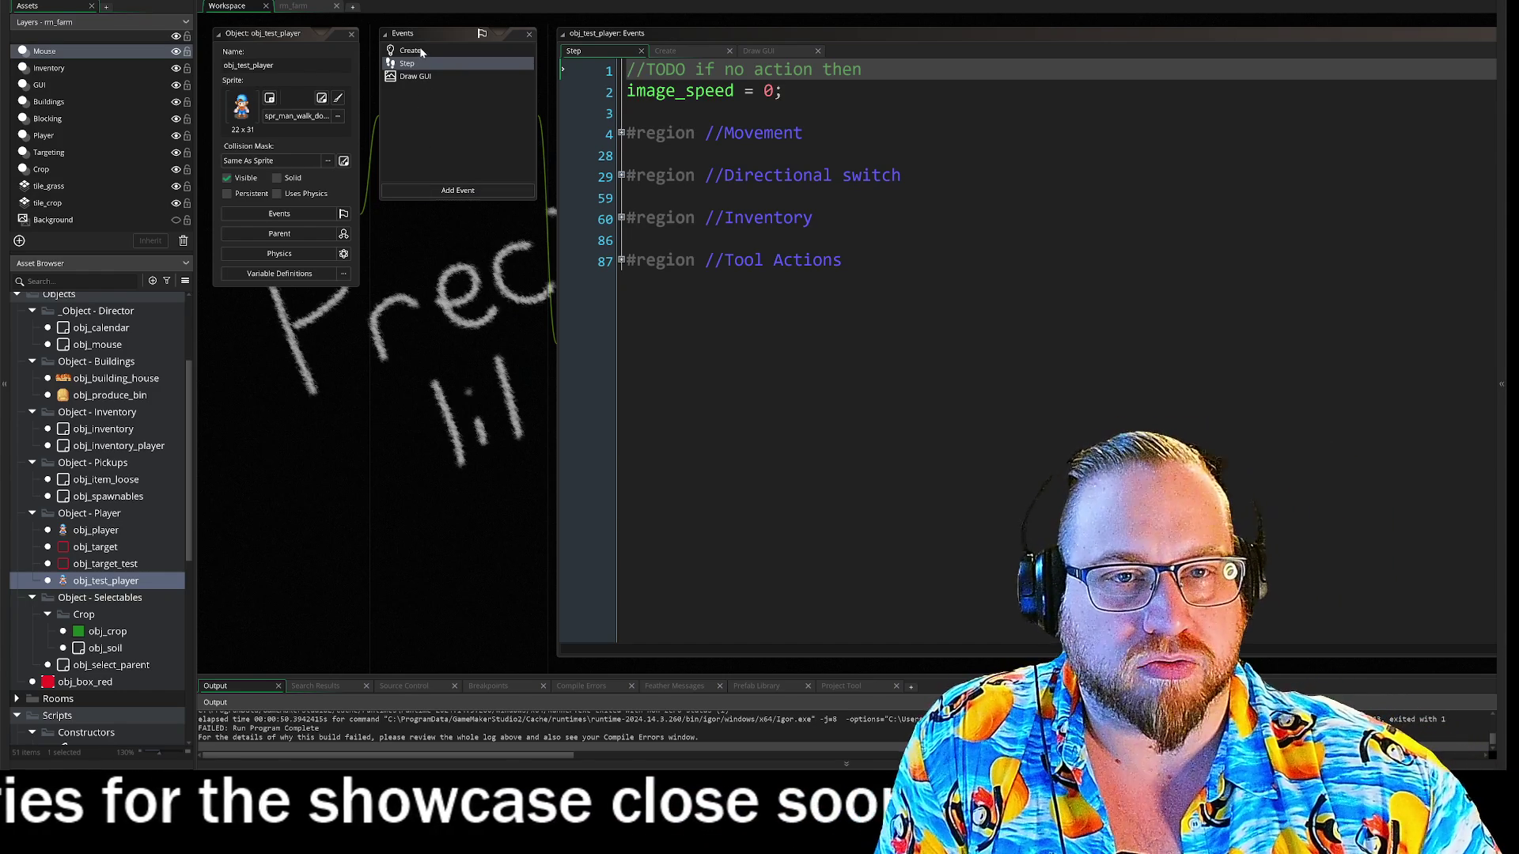
- Open obj_test_player's Create event code and expand its Movement and Targeting regions
{"action": "left_click", "coordinate": [410, 50]}
{"action": "scroll", "coordinate": [403, 351], "scroll_direction": "right", "scroll_amount": 2}
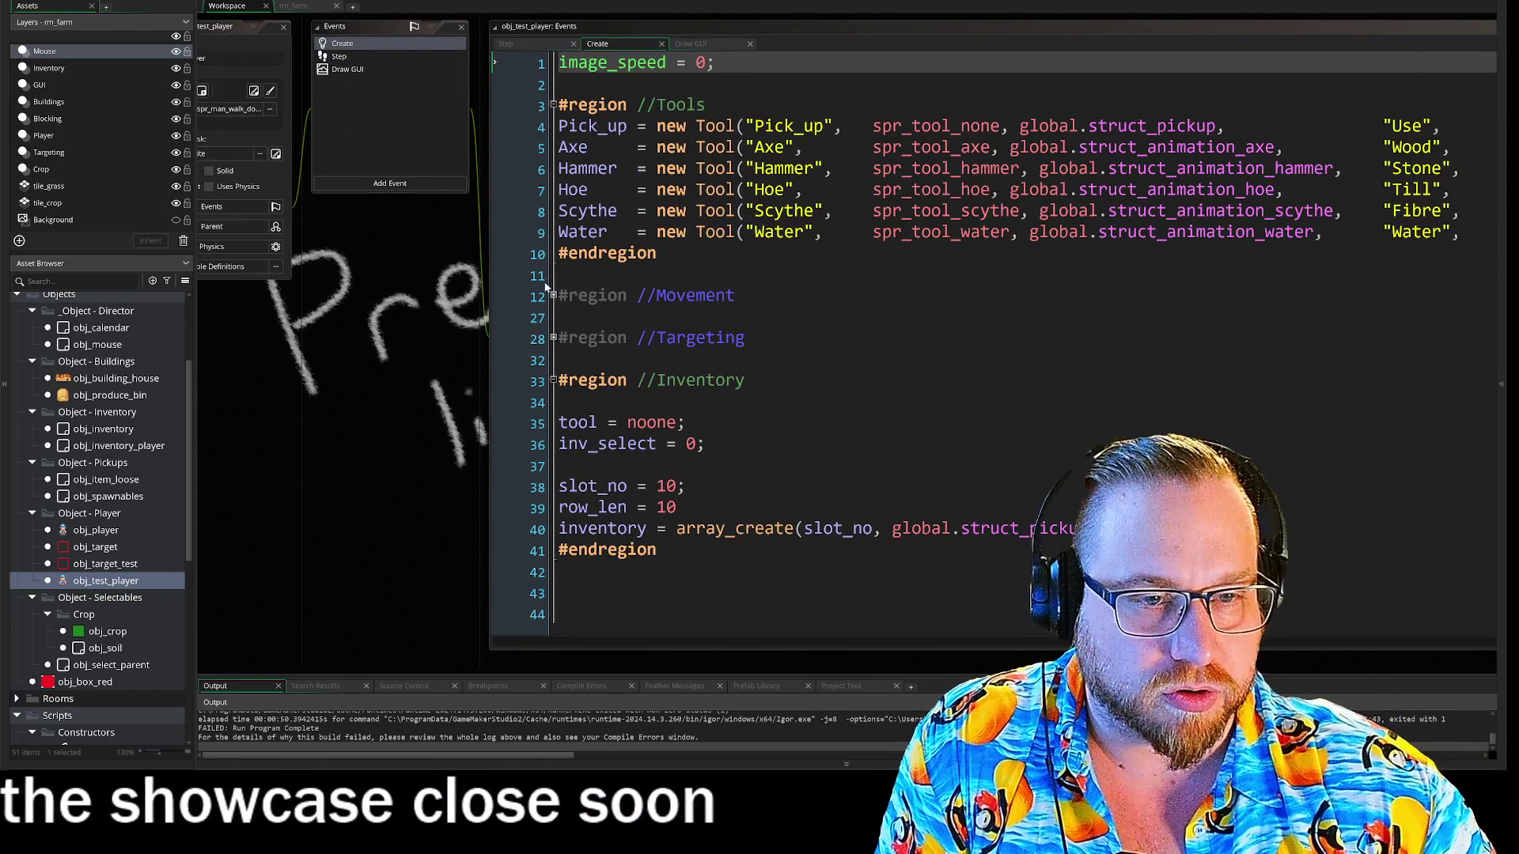
{"action": "left_click", "coordinate": [553, 296]}
{"action": "scroll", "coordinate": [392, 340], "scroll_direction": "down", "scroll_amount": 3}
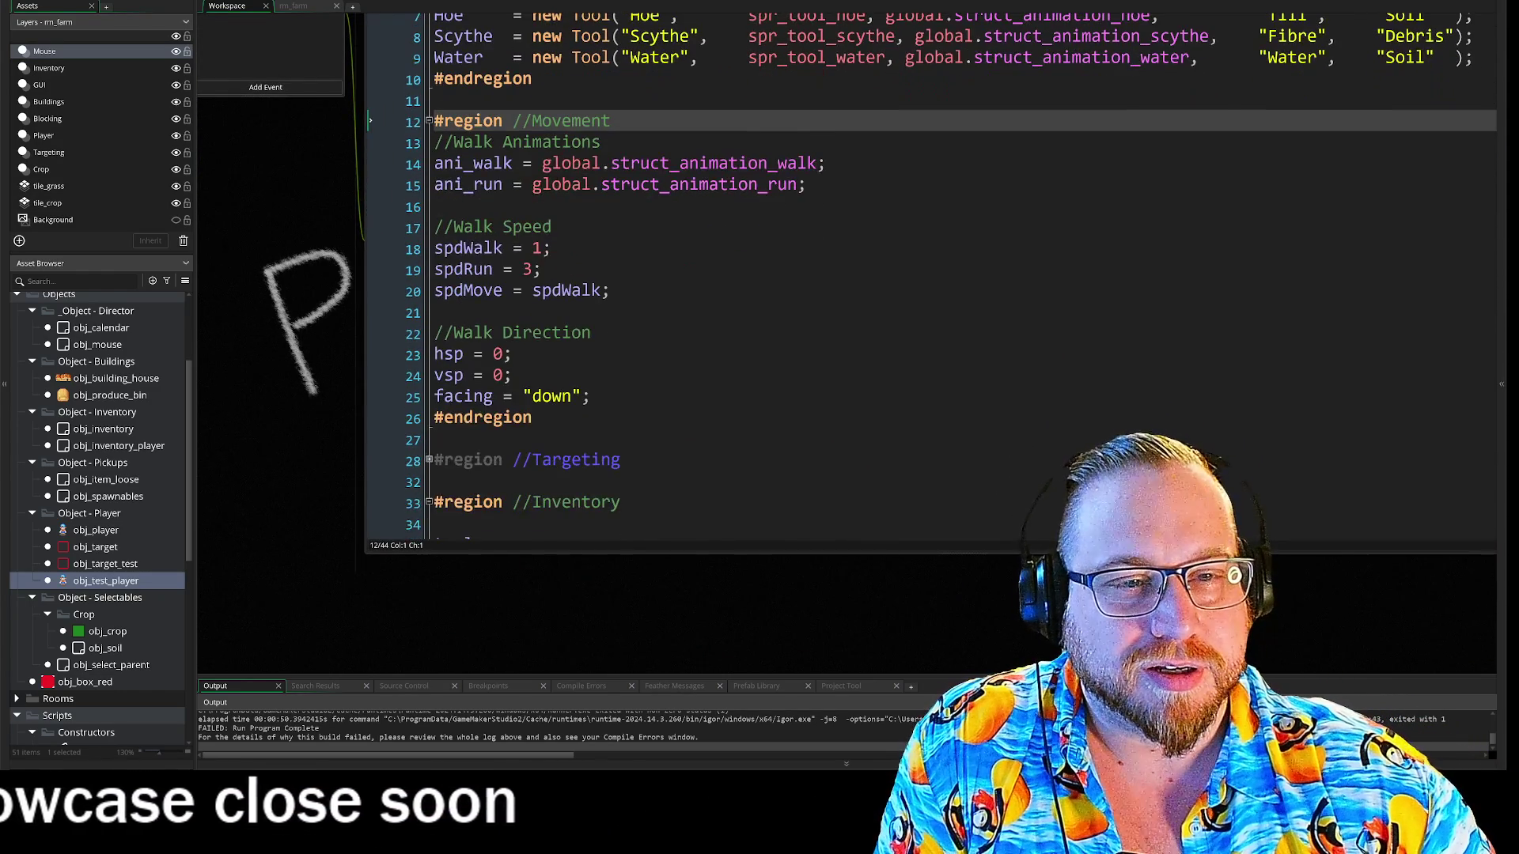
{"action": "scroll", "coordinate": [506, 245], "scroll_direction": "down", "scroll_amount": 1}
{"action": "left_click", "coordinate": [429, 446]}
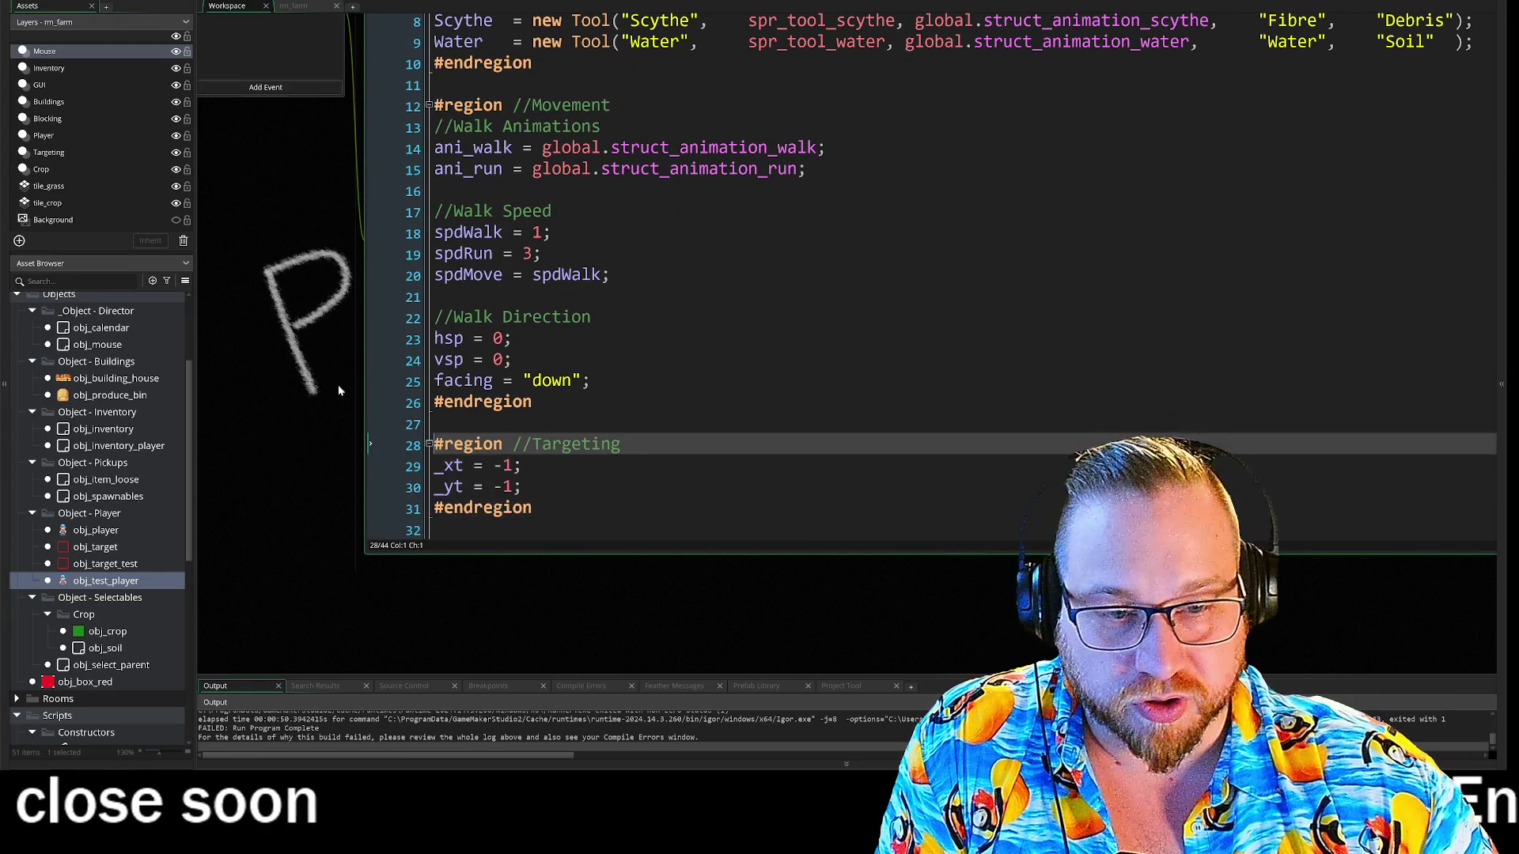
{"action": "mouse_move", "coordinate": [305, 190]}
{"action": "left_mouse_down"}
{"action": "mouse_move", "coordinate": [316, 302]}
{"action": "mouse_move", "coordinate": [321, 262]}
{"action": "left_mouse_up"}
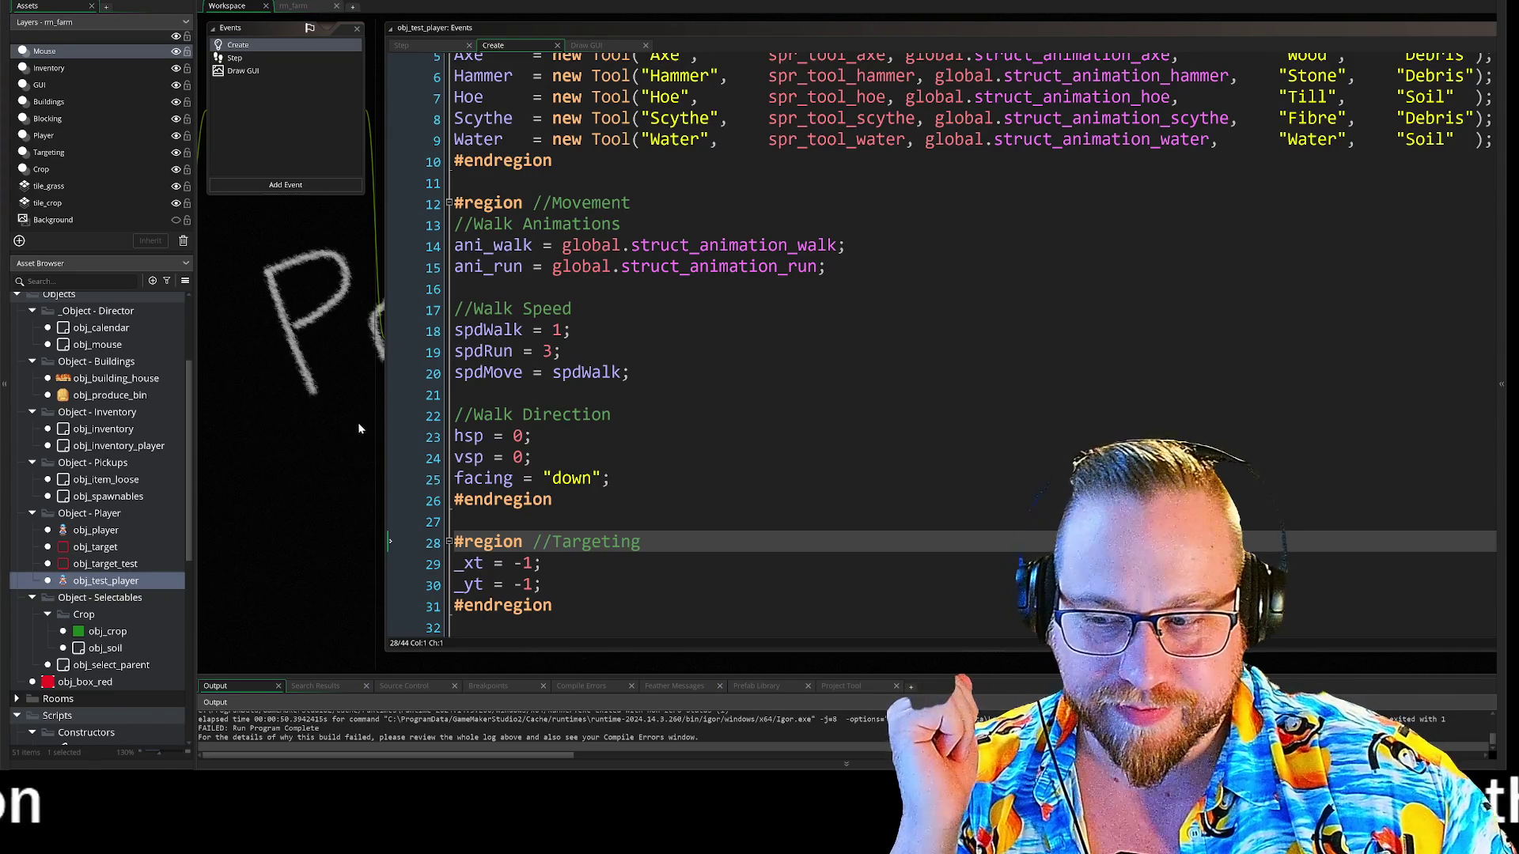
{"action": "left_click_drag", "start_coordinate": [356, 455], "coordinate": [360, 395]}
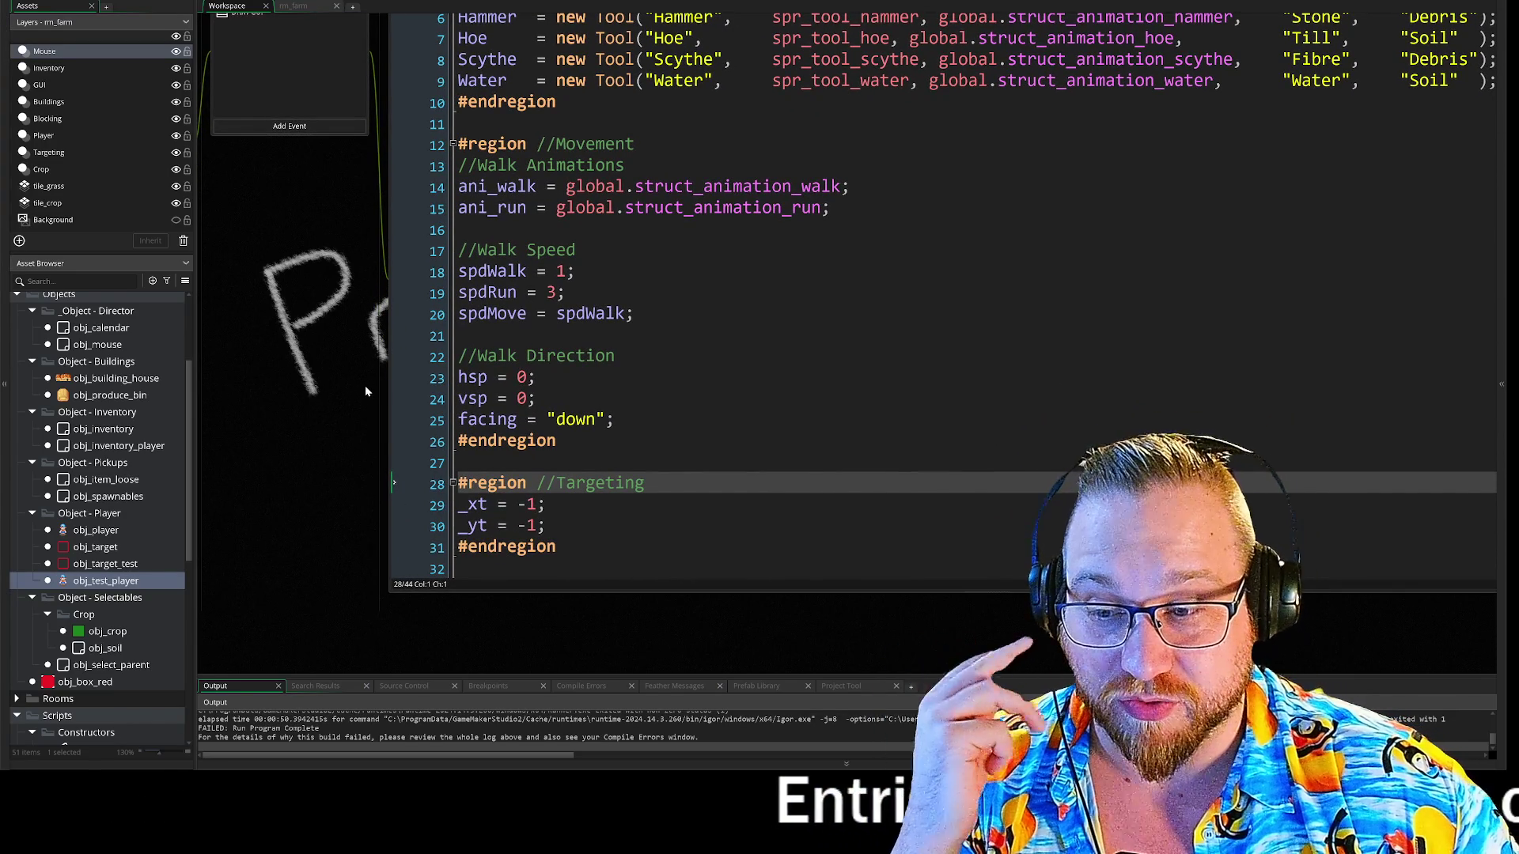
{"action": "left_click_drag", "start_coordinate": [349, 349], "coordinate": [339, 396]}
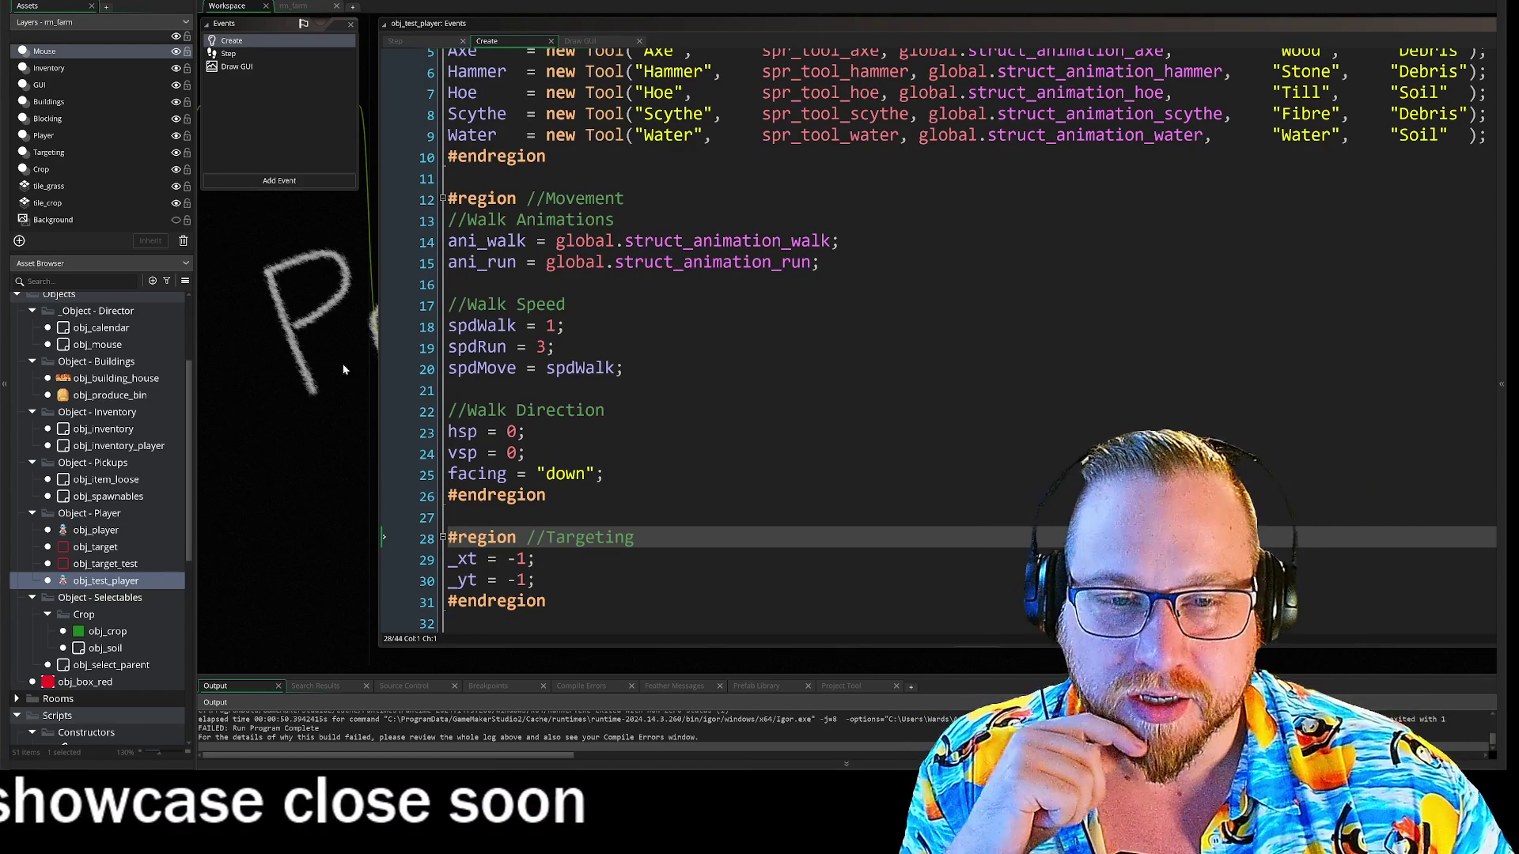
{"action": "left_click_drag", "start_coordinate": [321, 323], "coordinate": [331, 354]}
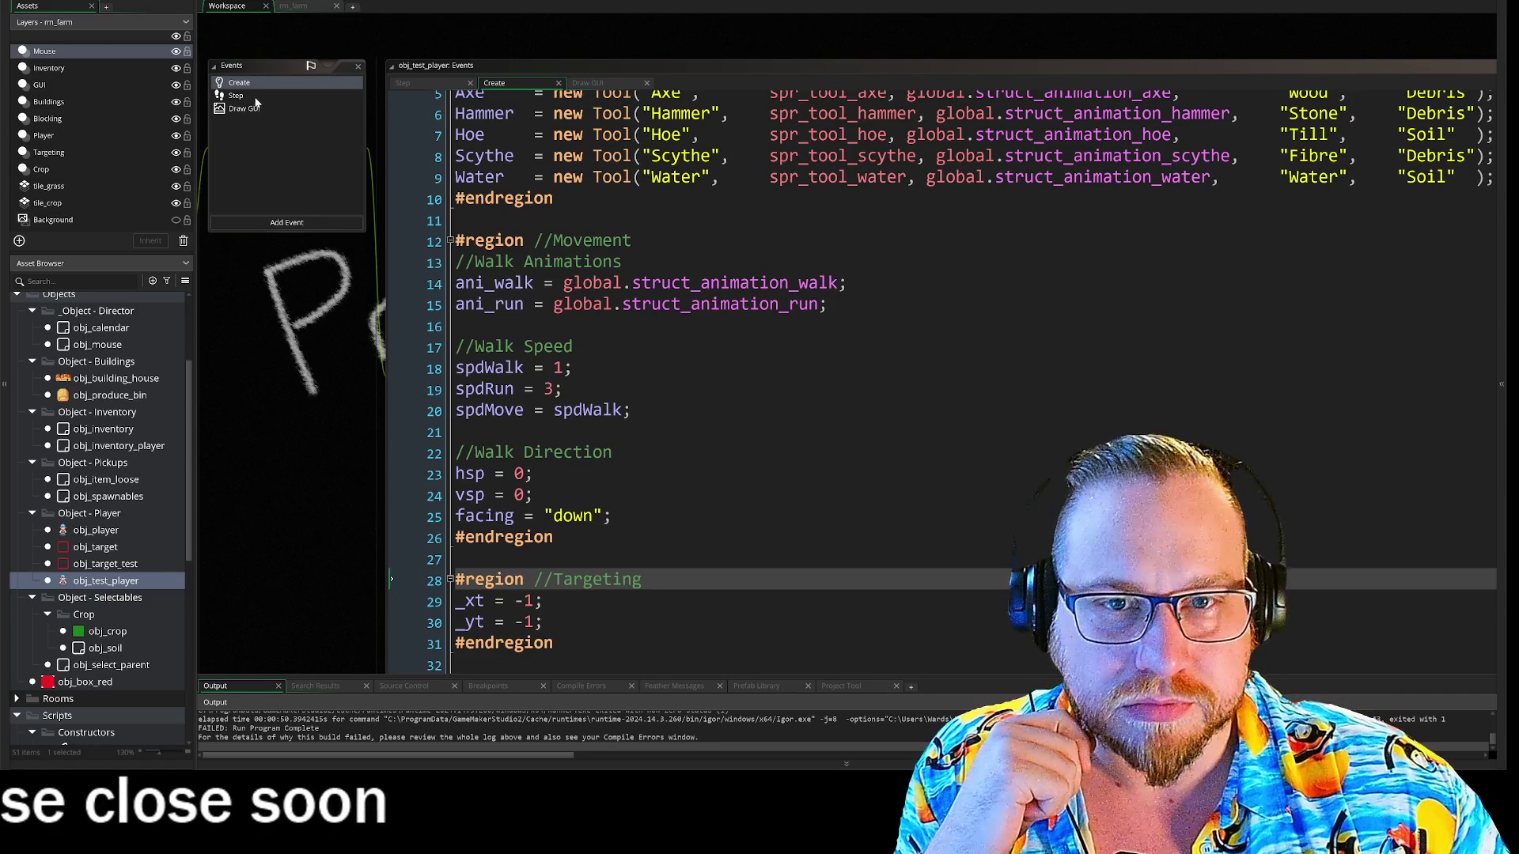
- Review the Step event's Inventory region, then open obj_test_player's Draw GUI code
{"action": "left_click", "coordinate": [255, 98]}
{"action": "left_click", "coordinate": [450, 251]}
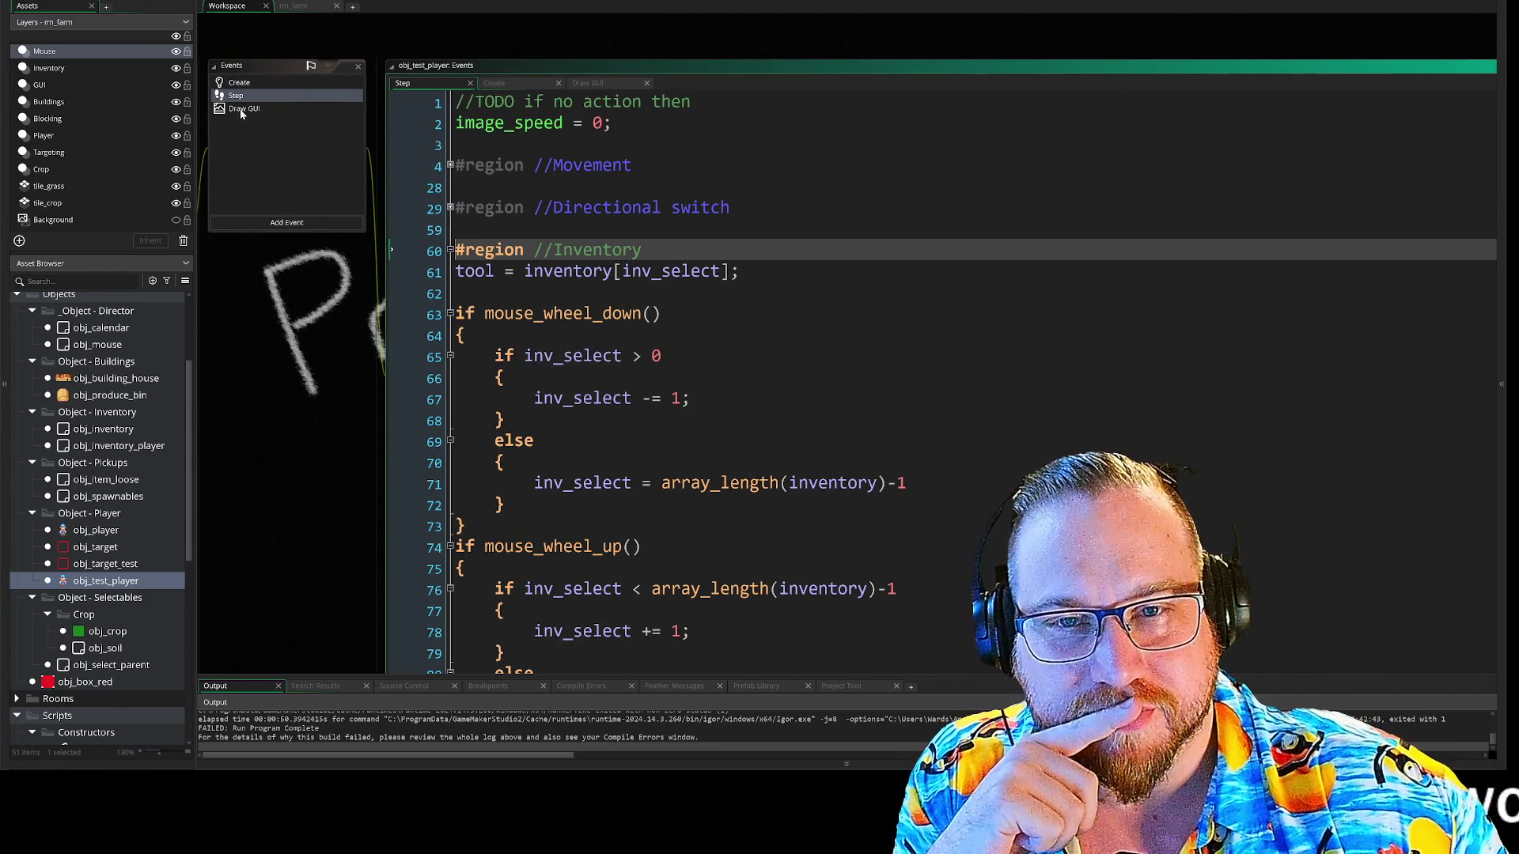
{"action": "left_click", "coordinate": [242, 111]}
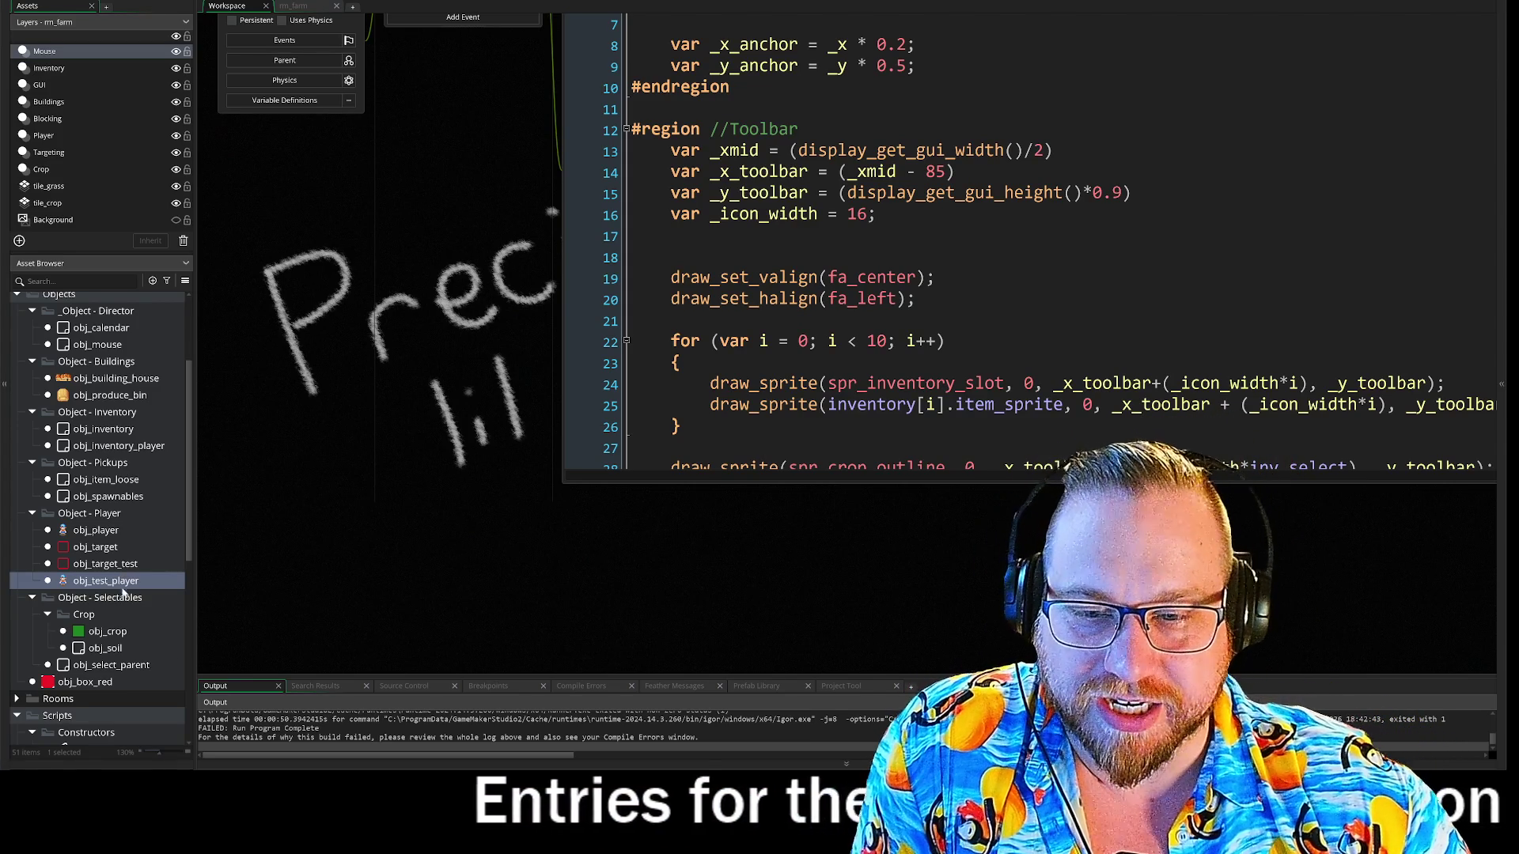
- Tidy the Asset Browser by toggling Constructors and collapsing the Sprites and Scripts folders
{"action": "scroll", "coordinate": [123, 588], "scroll_direction": "down", "scroll_amount": 5}
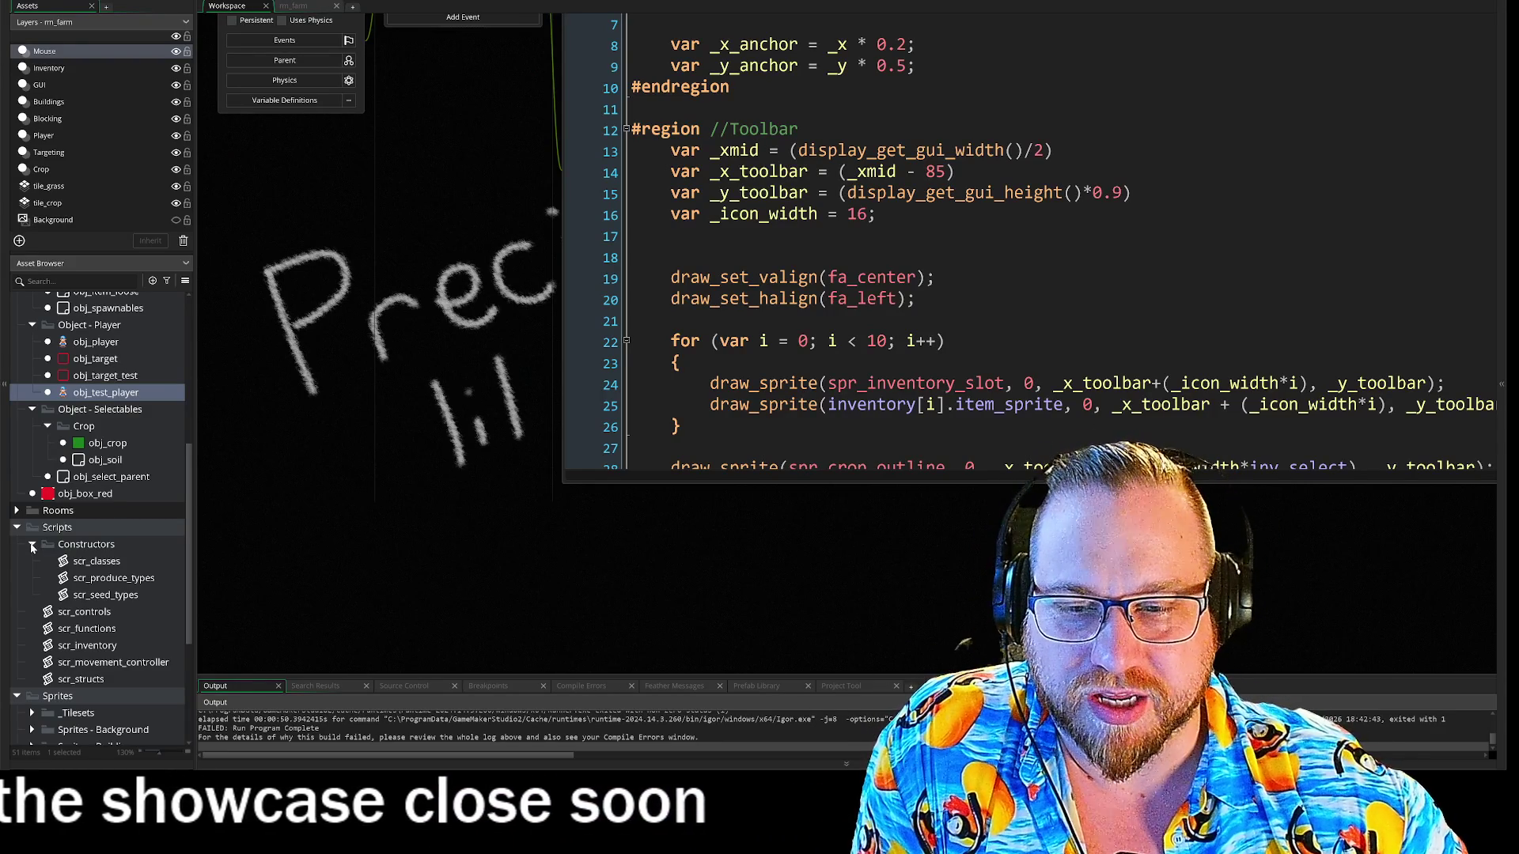
{"action": "left_click", "coordinate": [33, 547]}
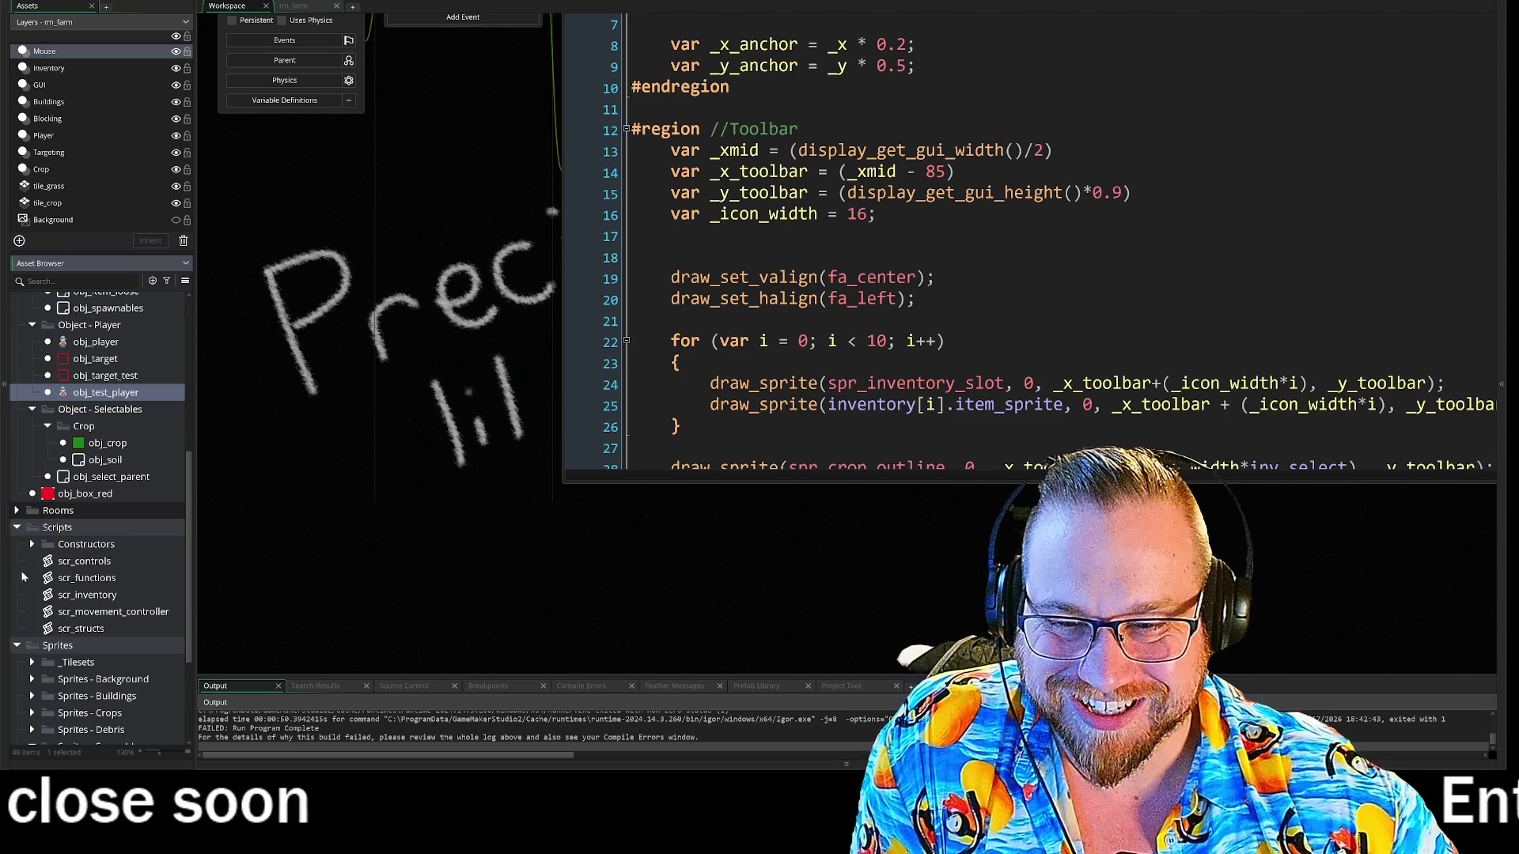
{"action": "scroll", "coordinate": [15, 559], "scroll_direction": "down", "scroll_amount": 3}
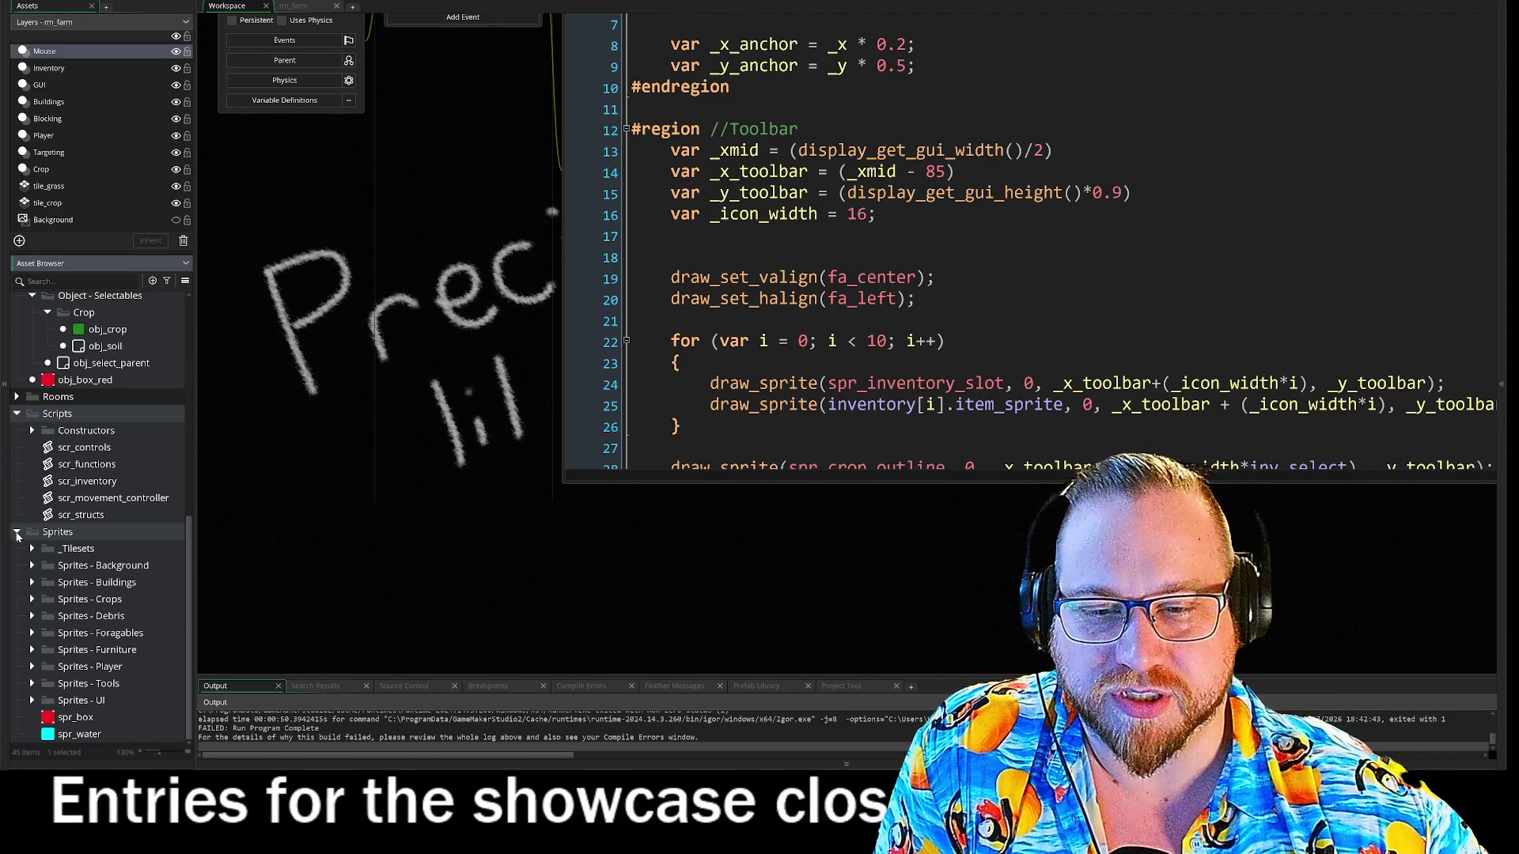
{"action": "left_click", "coordinate": [17, 533]}
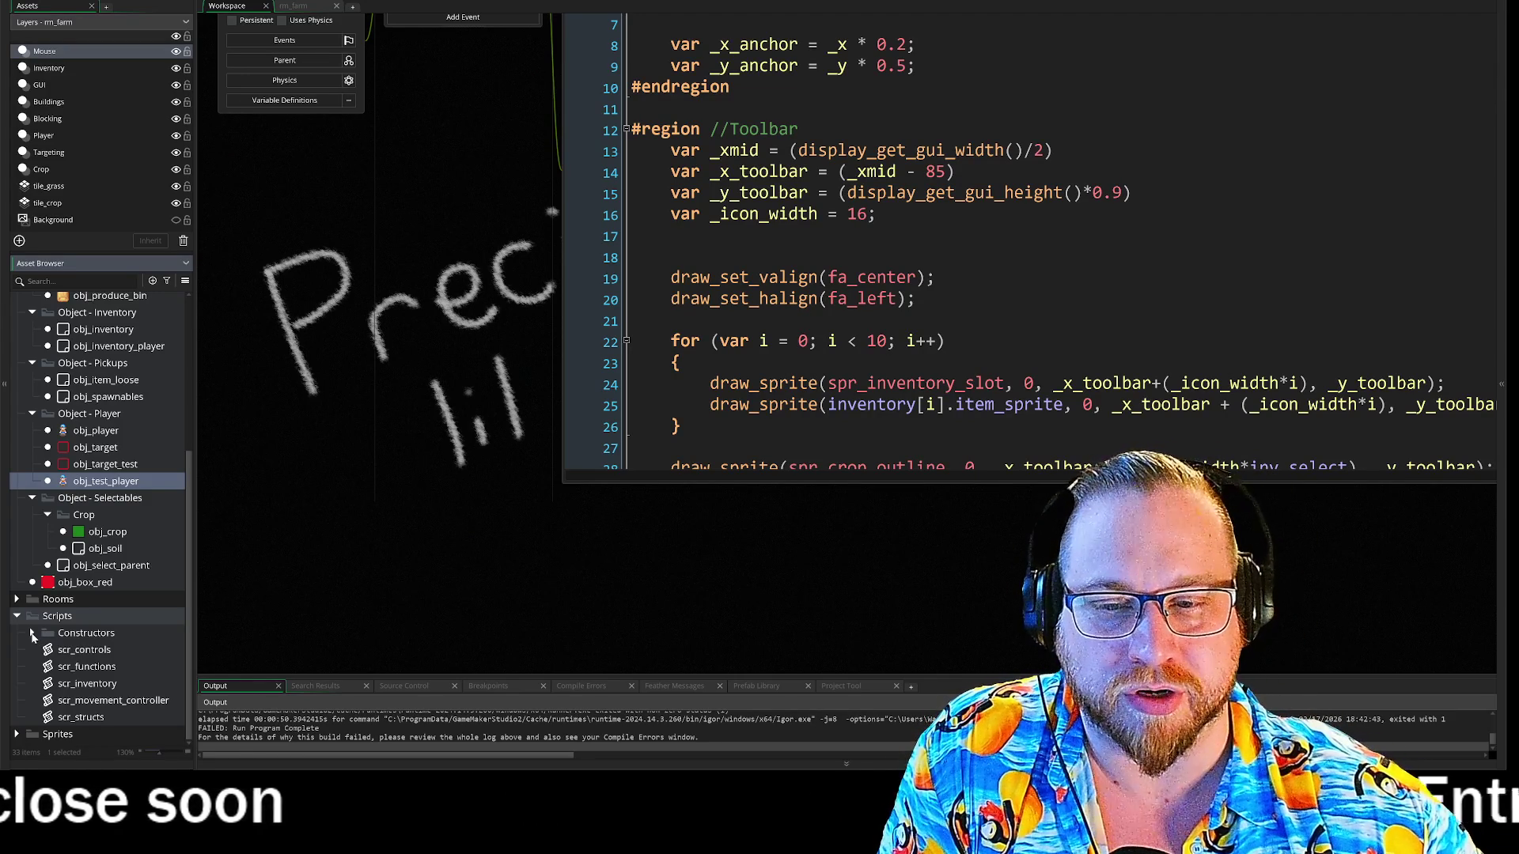
{"action": "left_click", "coordinate": [33, 635]}
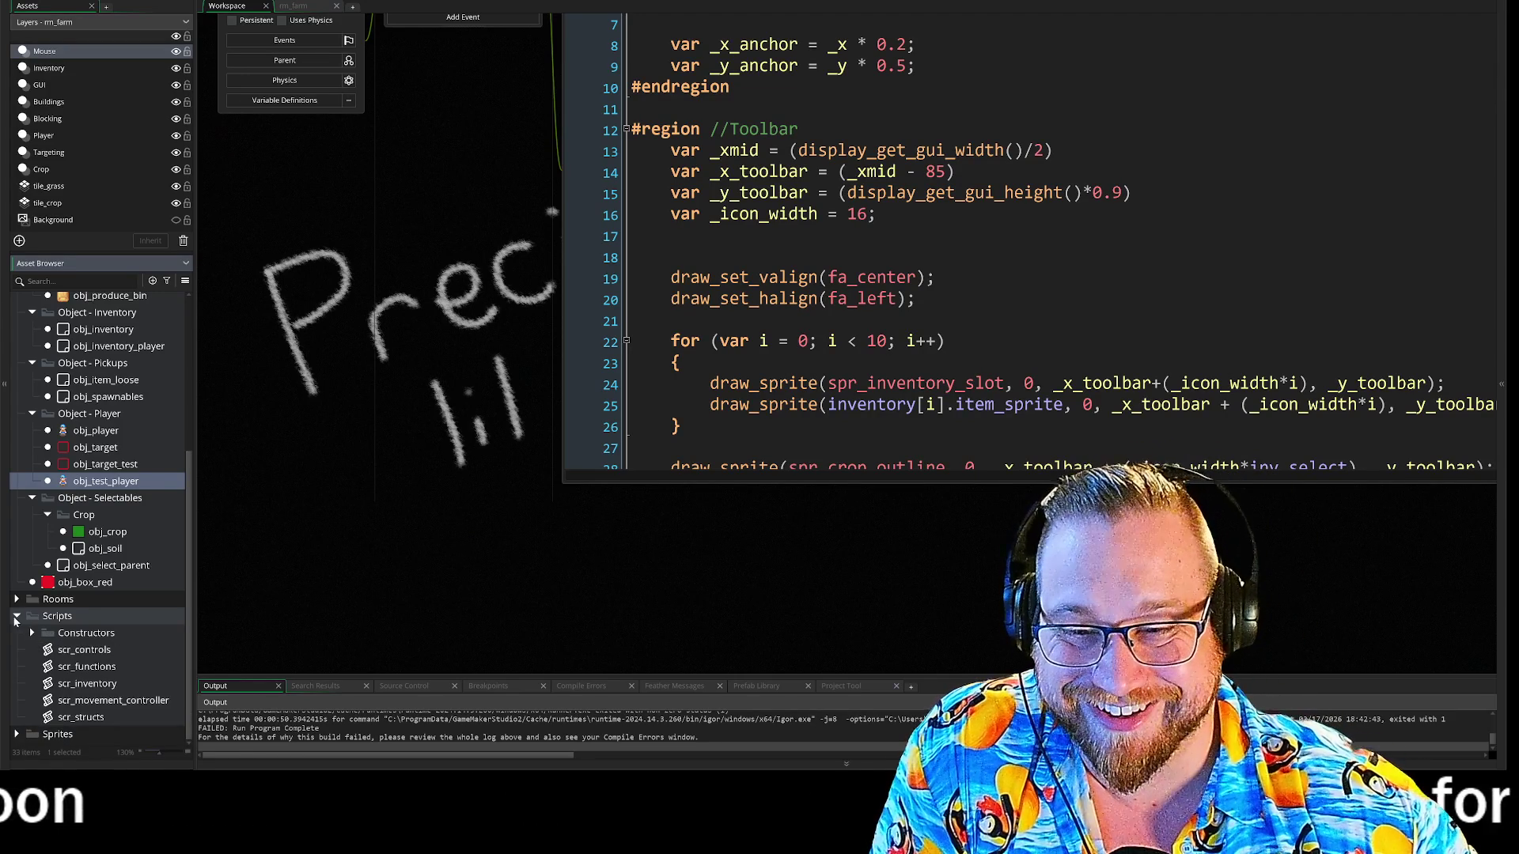
{"action": "left_click", "coordinate": [16, 618]}
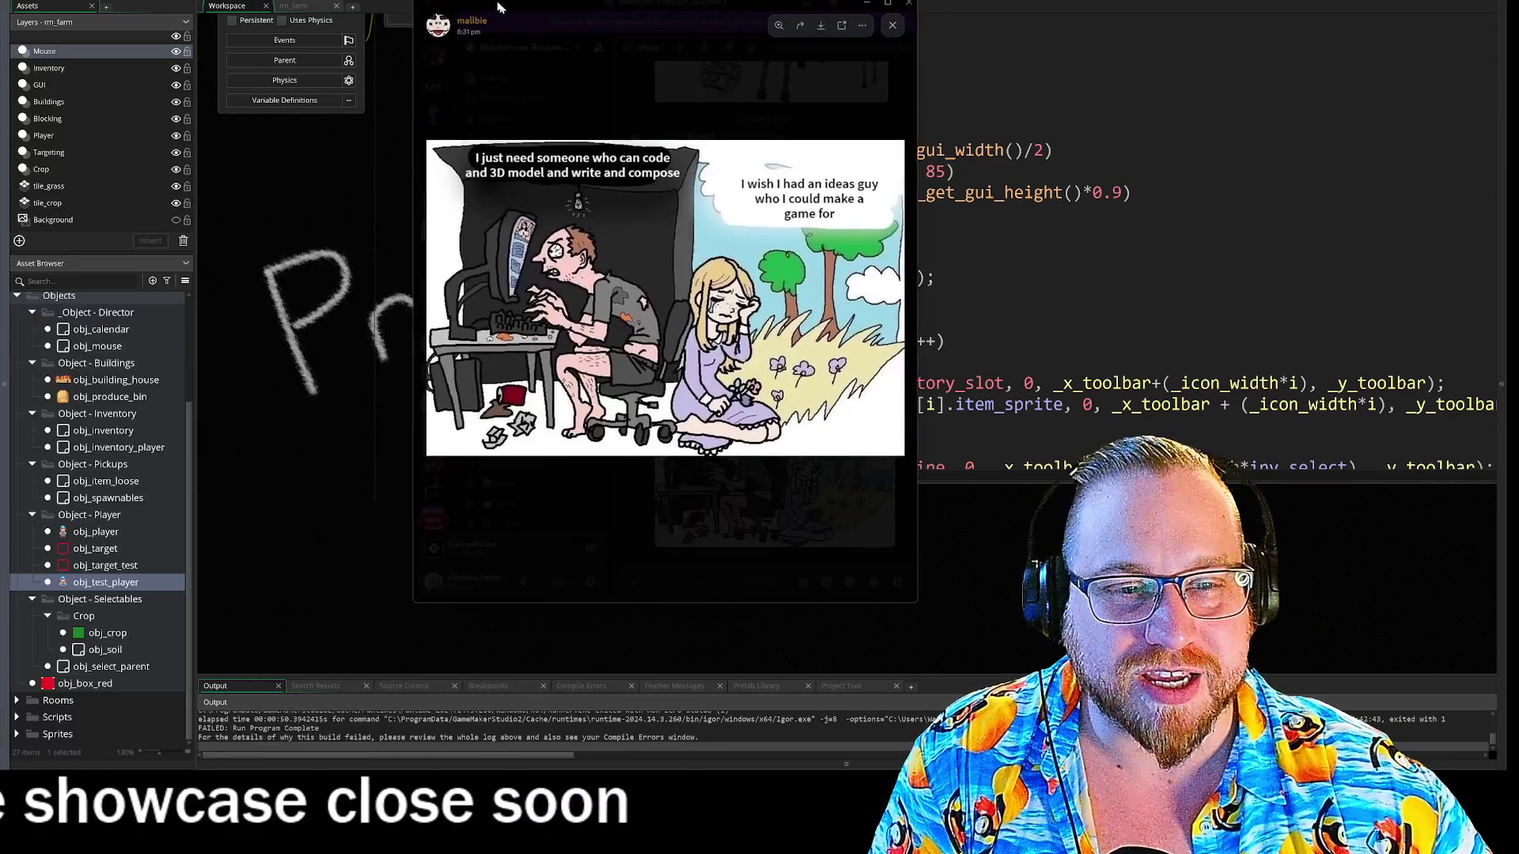
{"action": "left_click", "coordinate": [539, 240]}
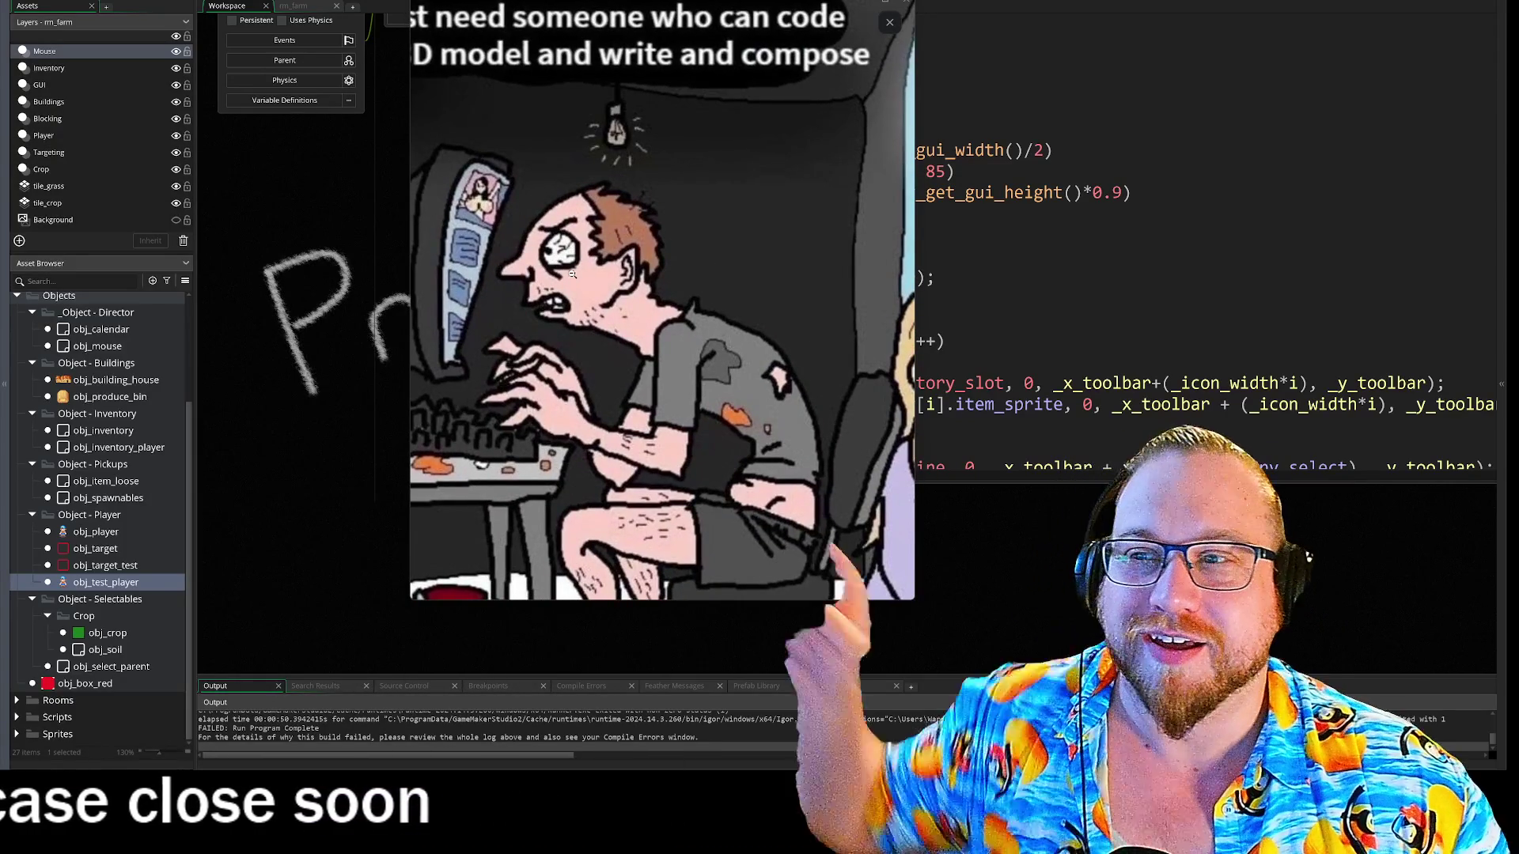
{"action": "left_click", "coordinate": [572, 273]}
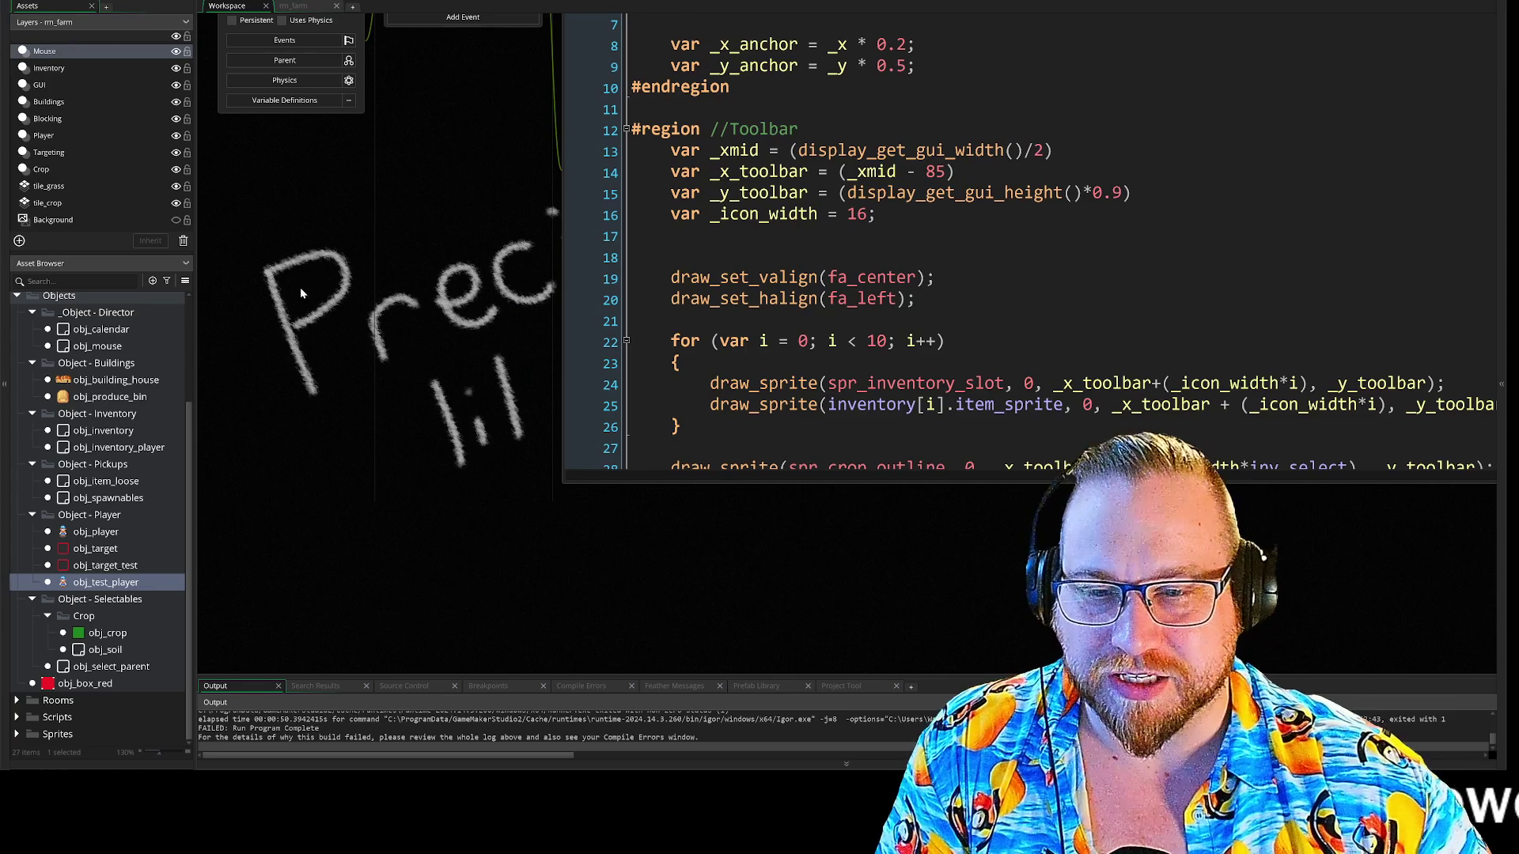
- Pan the workspace to show obj_test_player's editor and the Draw GUI code from line 1
{"action": "scroll", "coordinate": [317, 423], "scroll_direction": "up", "scroll_amount": 3}
{"action": "left_click_drag", "start_coordinate": [297, 420], "coordinate": [302, 417]}
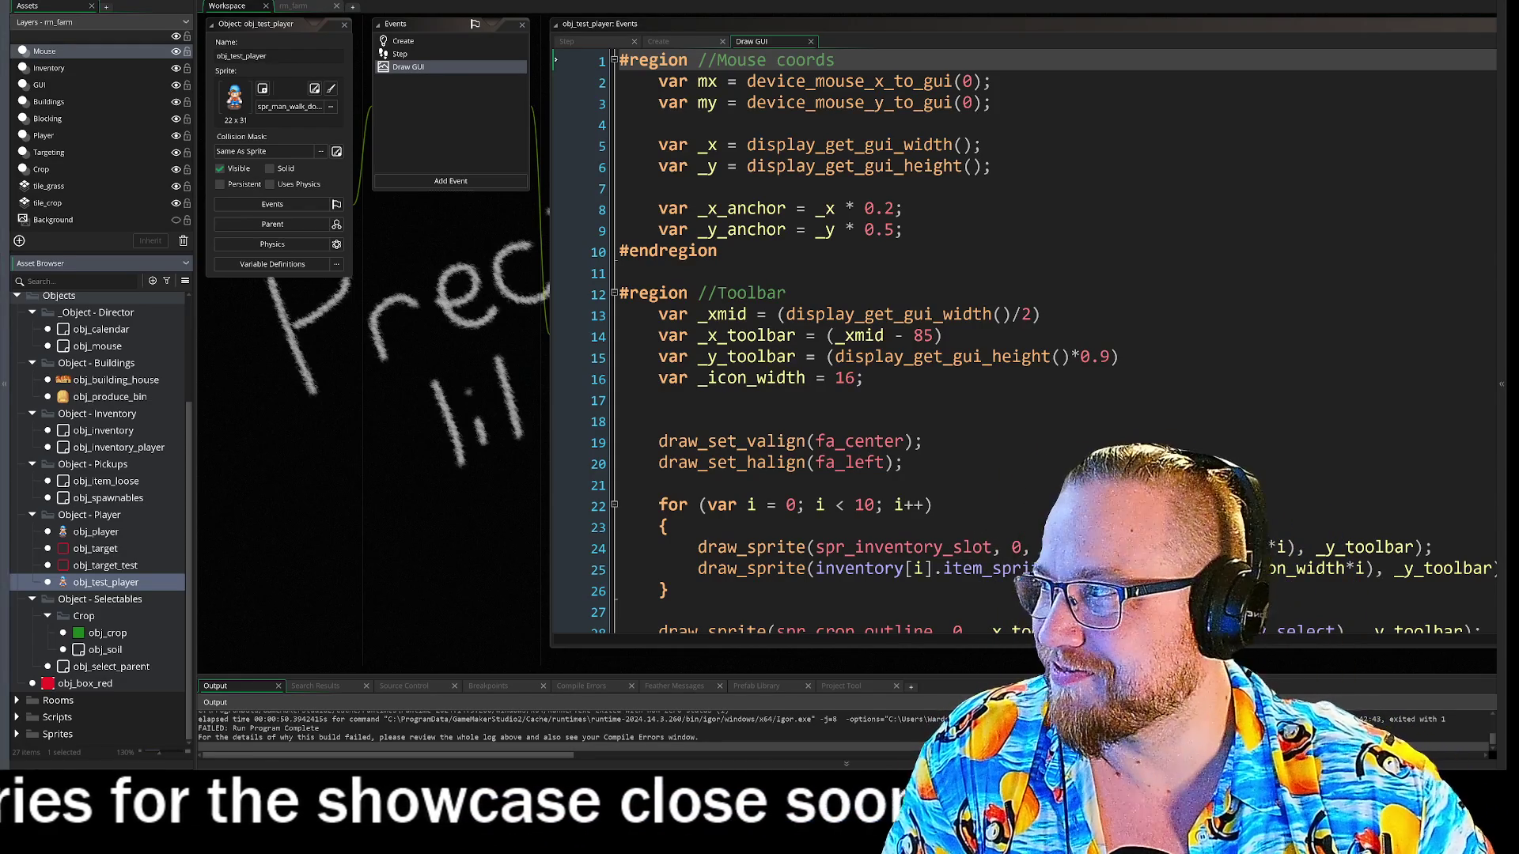
{"action": "mouse_move", "coordinate": [515, 452]}
{"action": "left_mouse_down"}
{"action": "mouse_move", "coordinate": [480, 405]}
{"action": "mouse_move", "coordinate": [336, 410]}
{"action": "left_mouse_up"}
{"action": "left_click", "coordinate": [314, 373]}
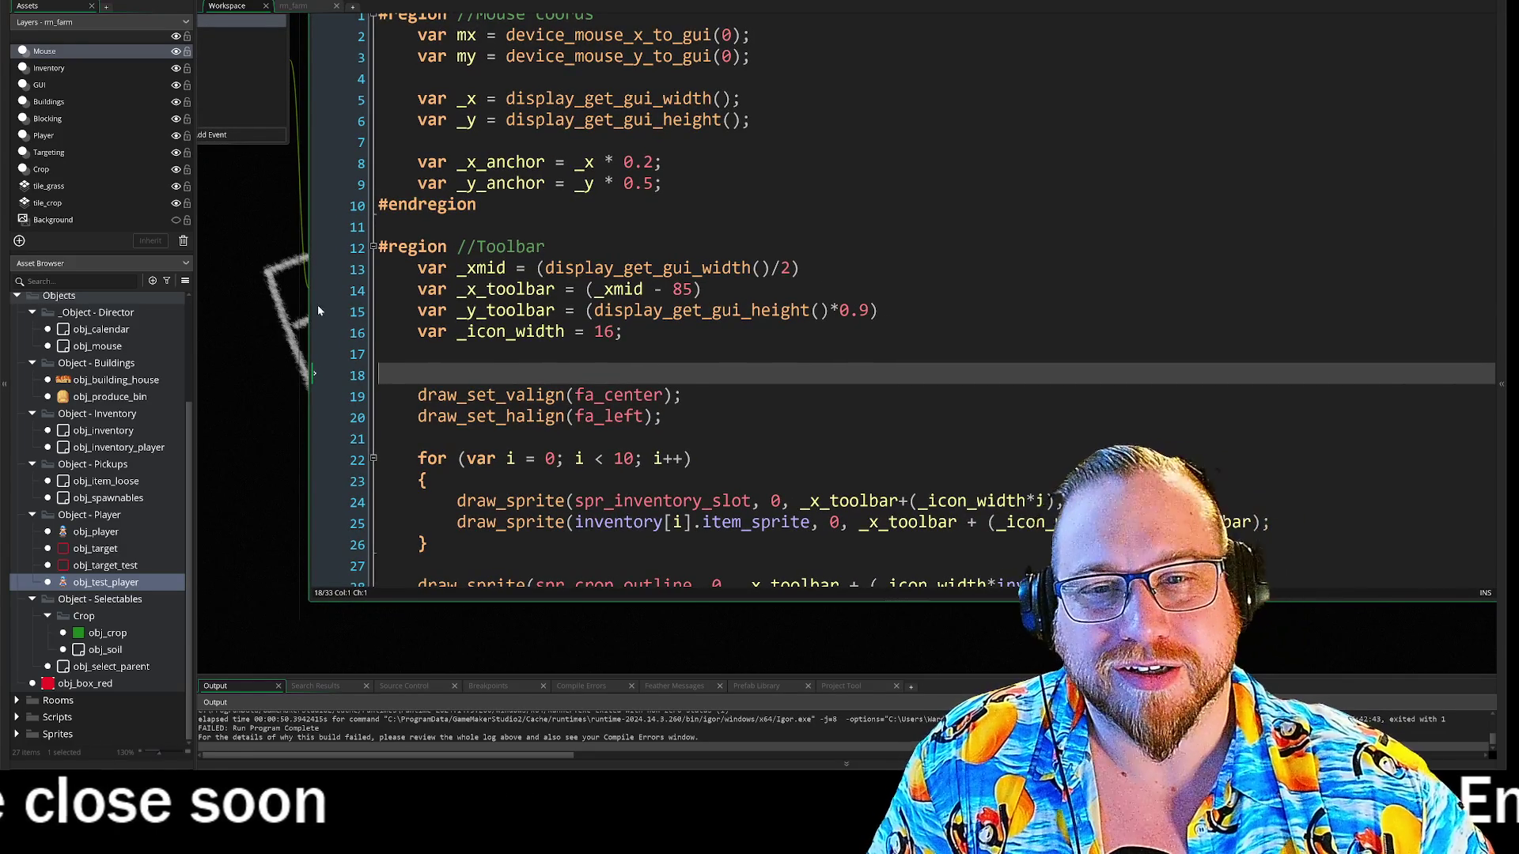
{"action": "left_click_drag", "start_coordinate": [260, 302], "coordinate": [434, 364]}
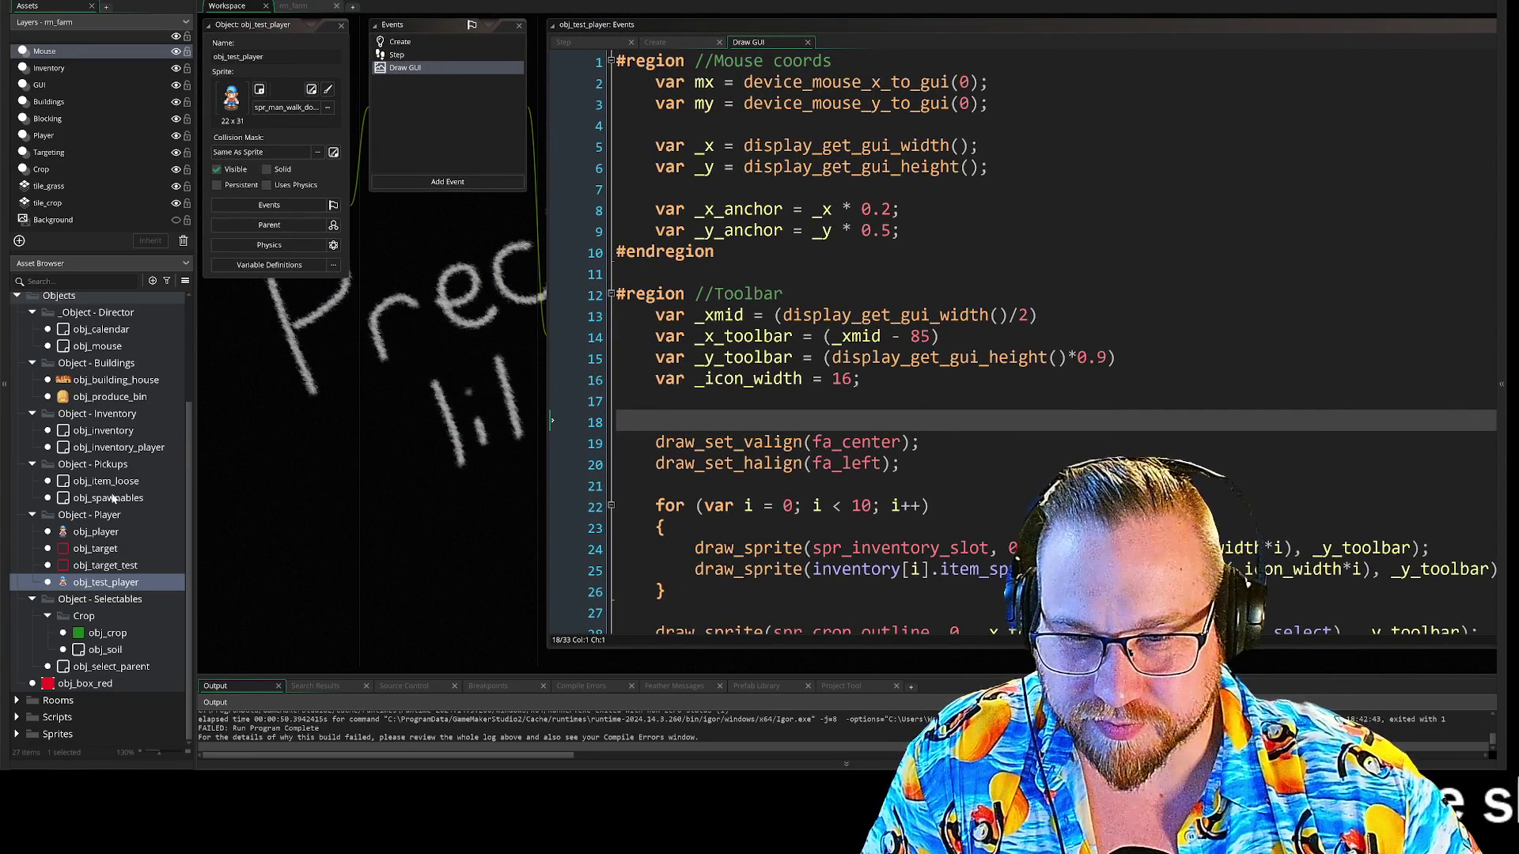
- Open obj_spawnables and obj_item_loose from Object - Pickups and scroll their Create code
{"action": "double_click", "coordinate": [93, 497]}
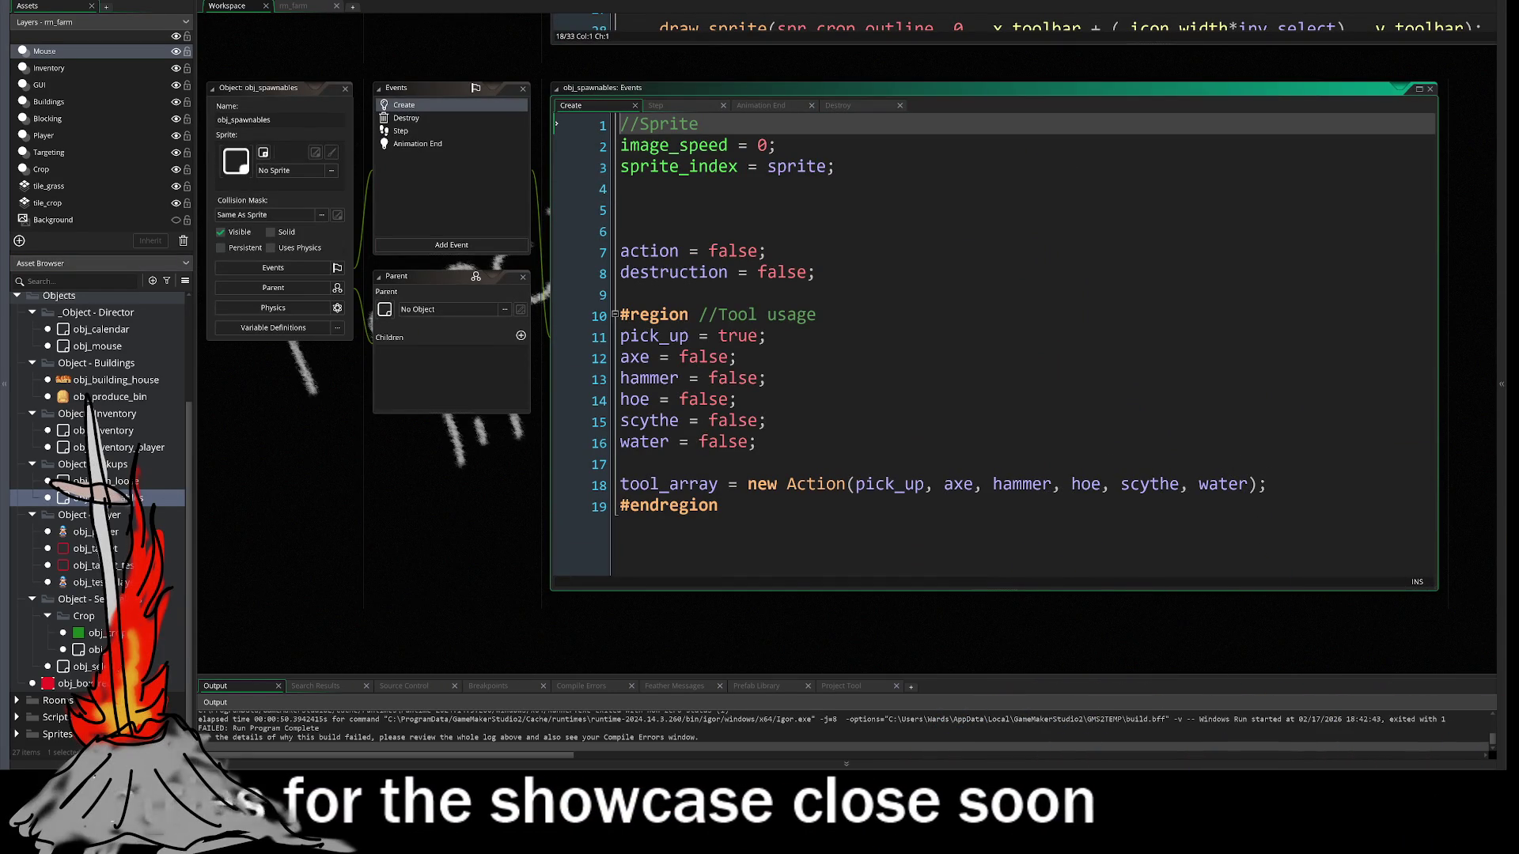
{"action": "double_click", "coordinate": [105, 481]}
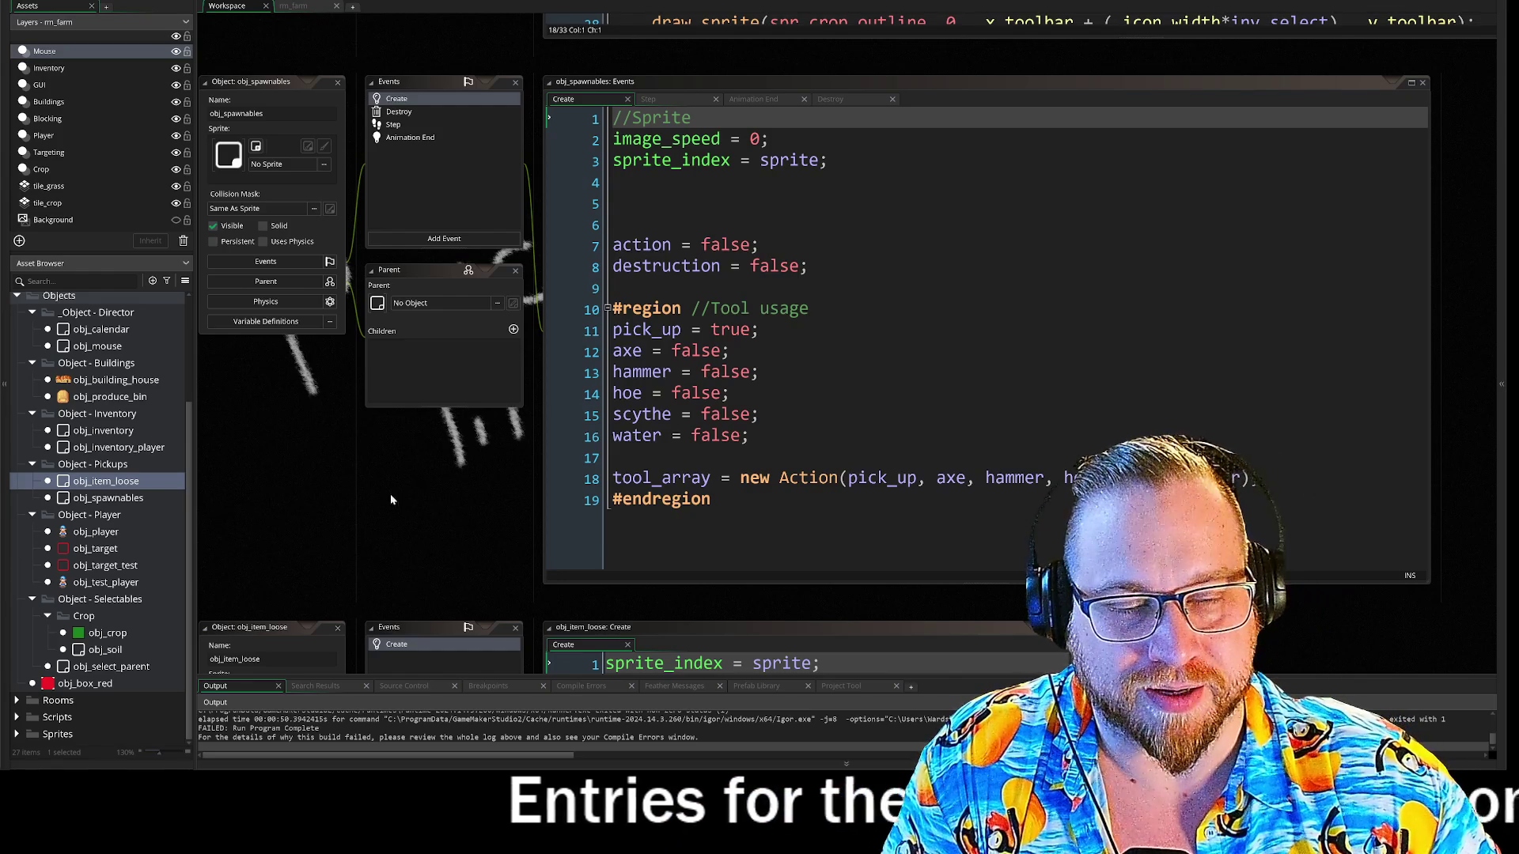
{"action": "scroll", "coordinate": [462, 492], "scroll_direction": "down", "scroll_amount": 2}
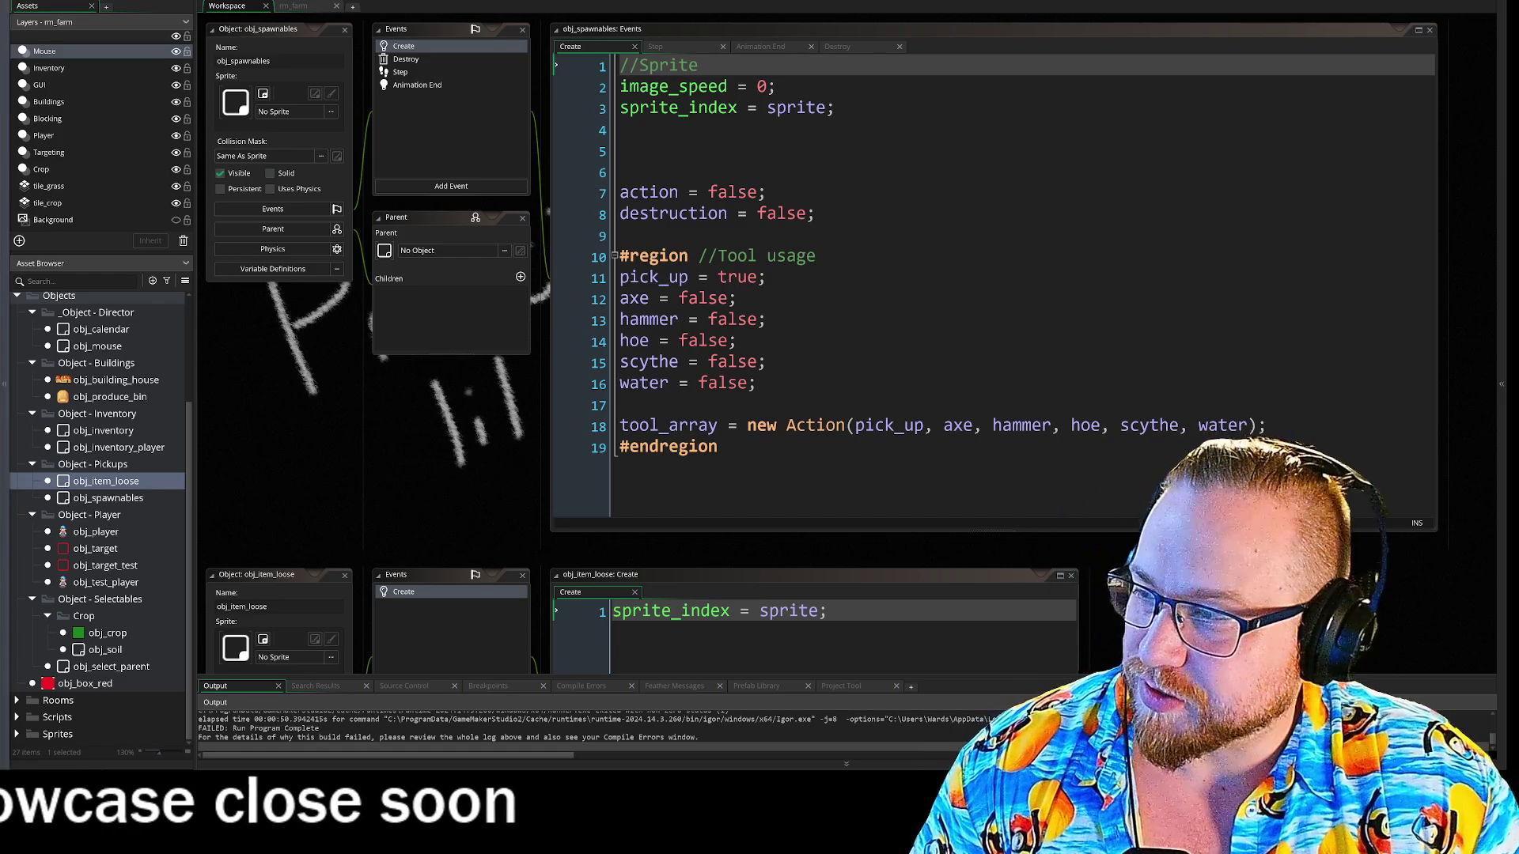
{"action": "mouse_move", "coordinate": [434, 850]}
{"action": "left_mouse_down"}
{"action": "mouse_move", "coordinate": [435, 566]}
{"action": "mouse_move", "coordinate": [434, 850]}
{"action": "left_mouse_up"}
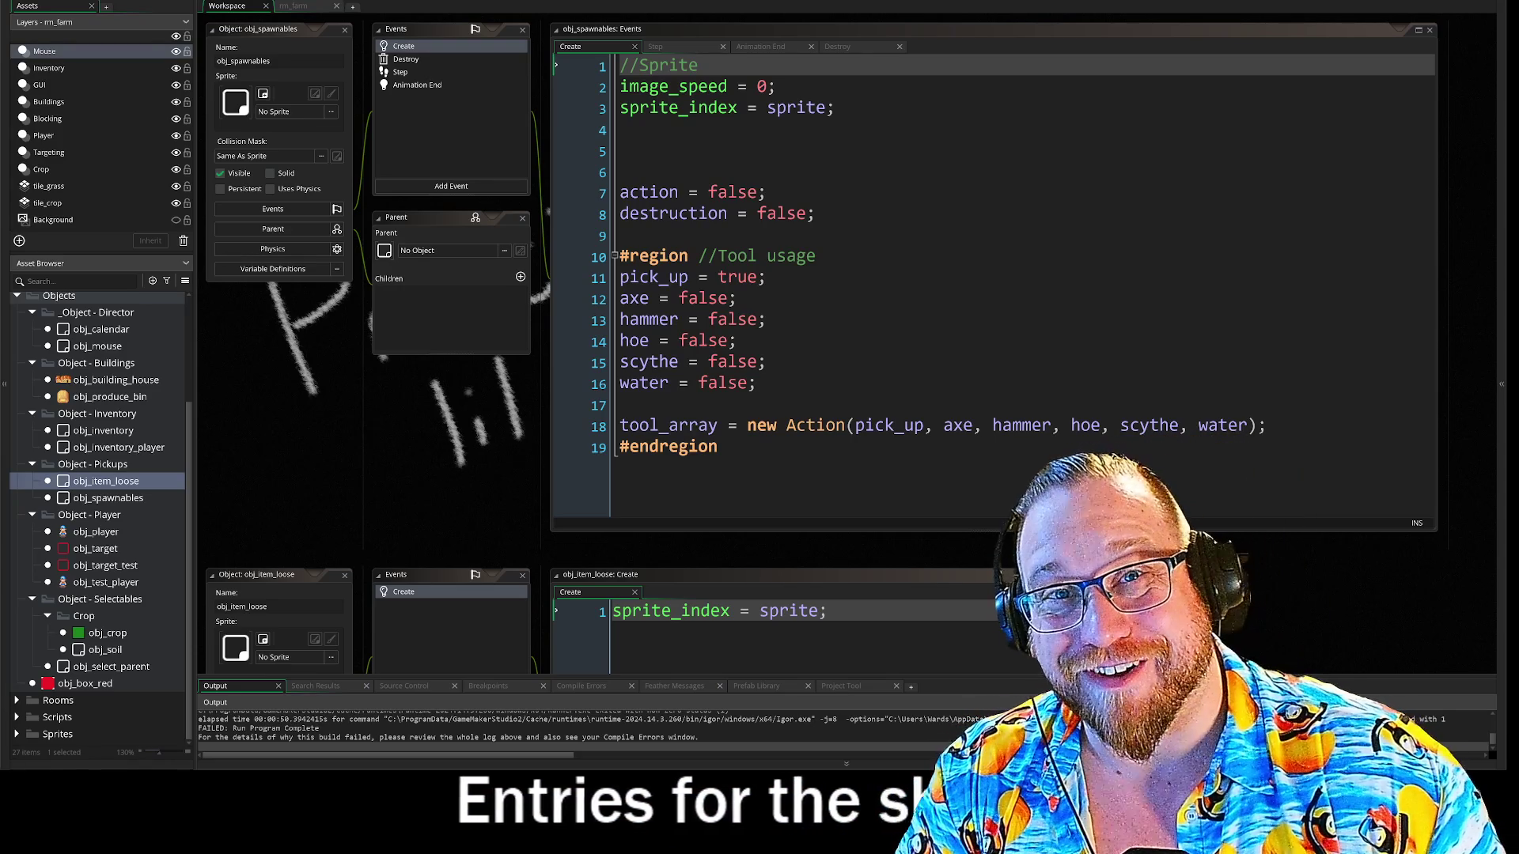
- Look over the rm_farm room map, then return to the Workspace tab
{"action": "left_click", "coordinate": [293, 6]}
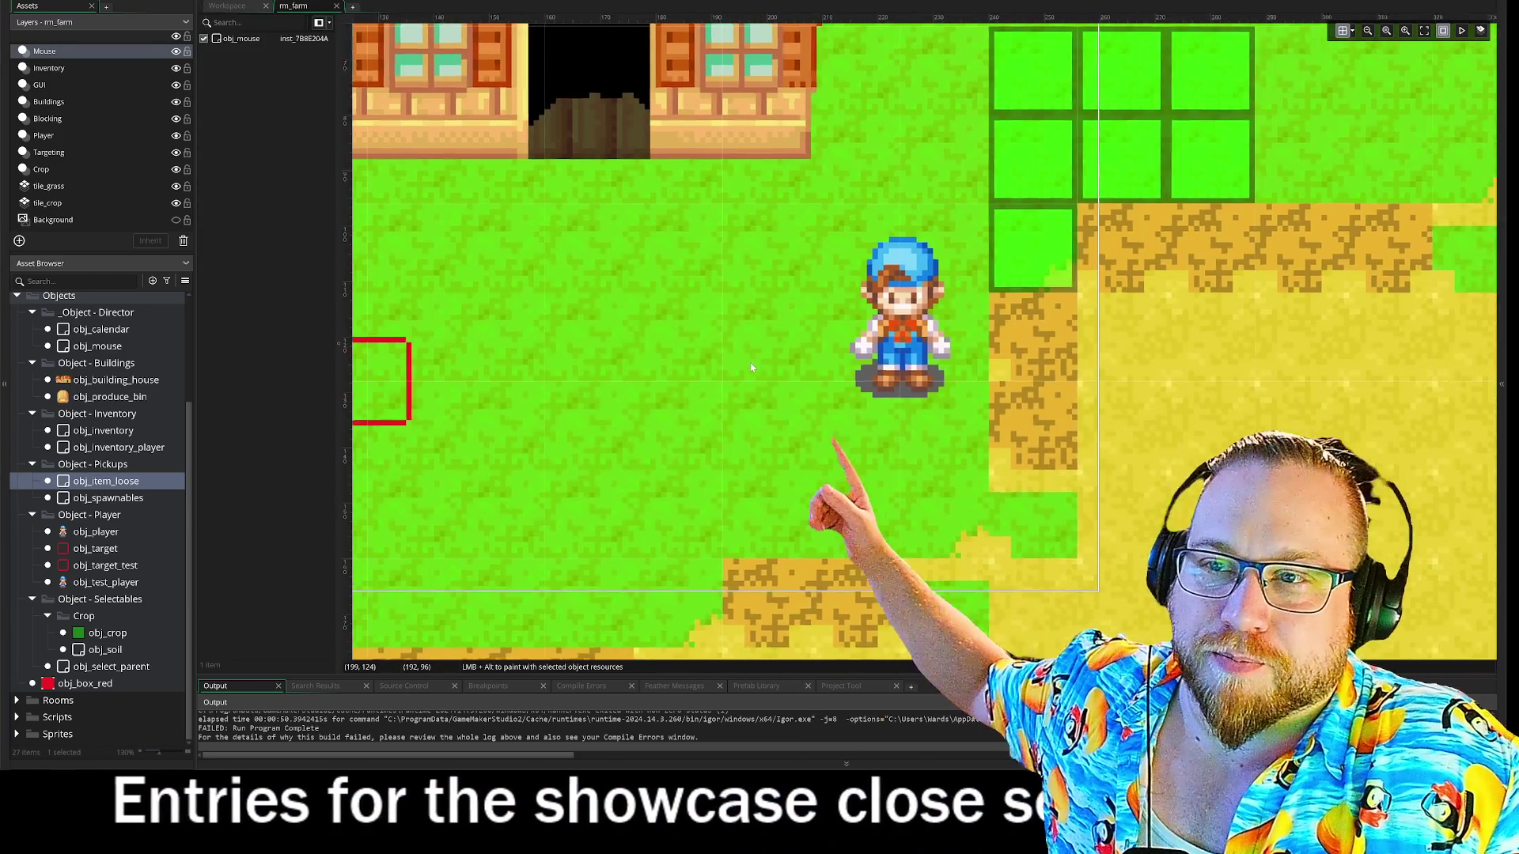
{"action": "left_click_drag", "start_coordinate": [752, 367], "coordinate": [587, 378]}
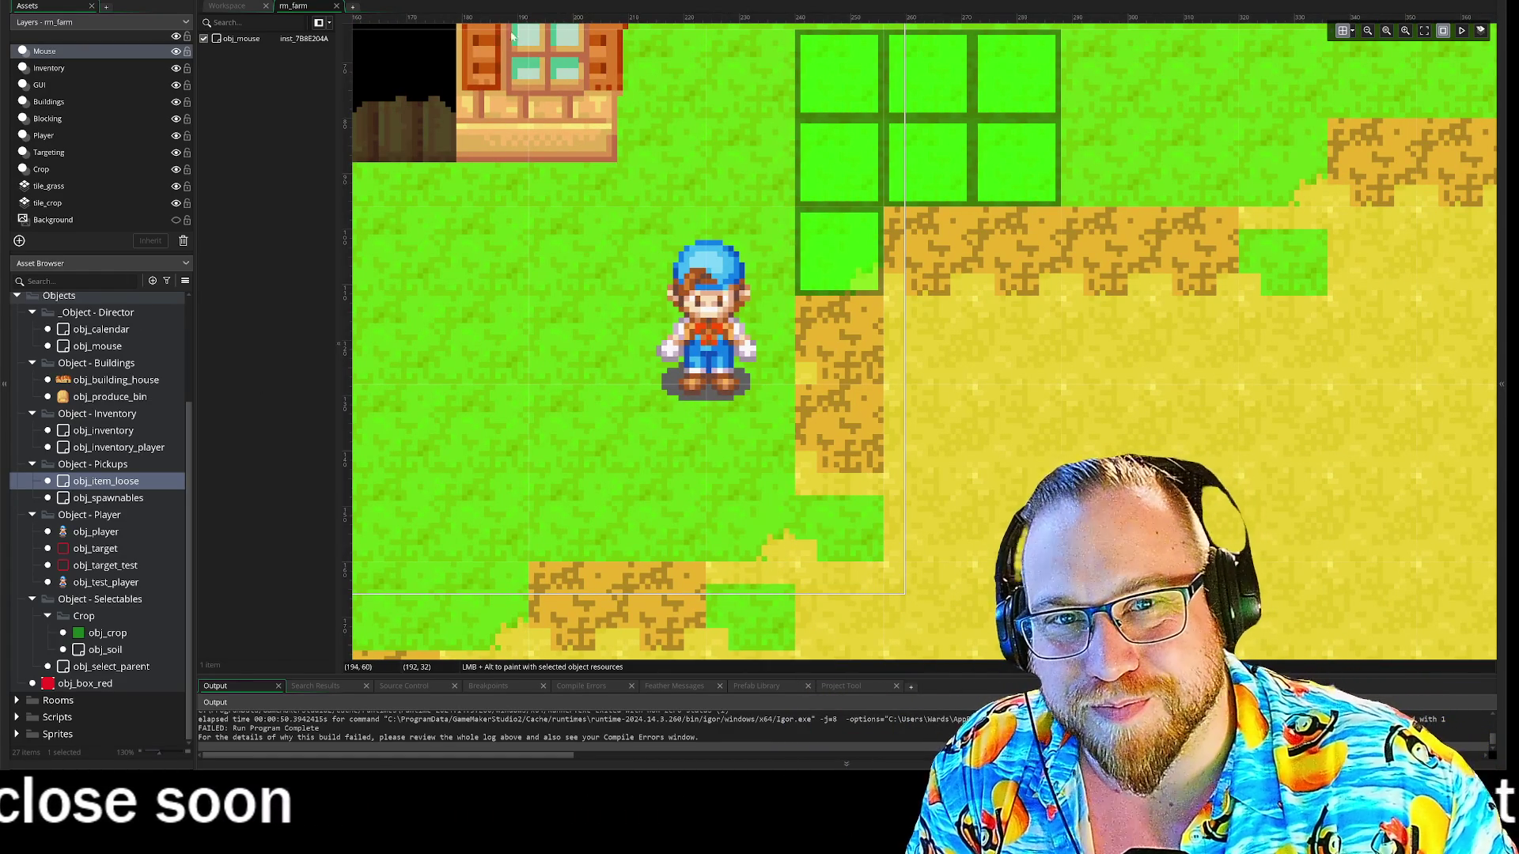
{"action": "left_click", "coordinate": [252, 5]}
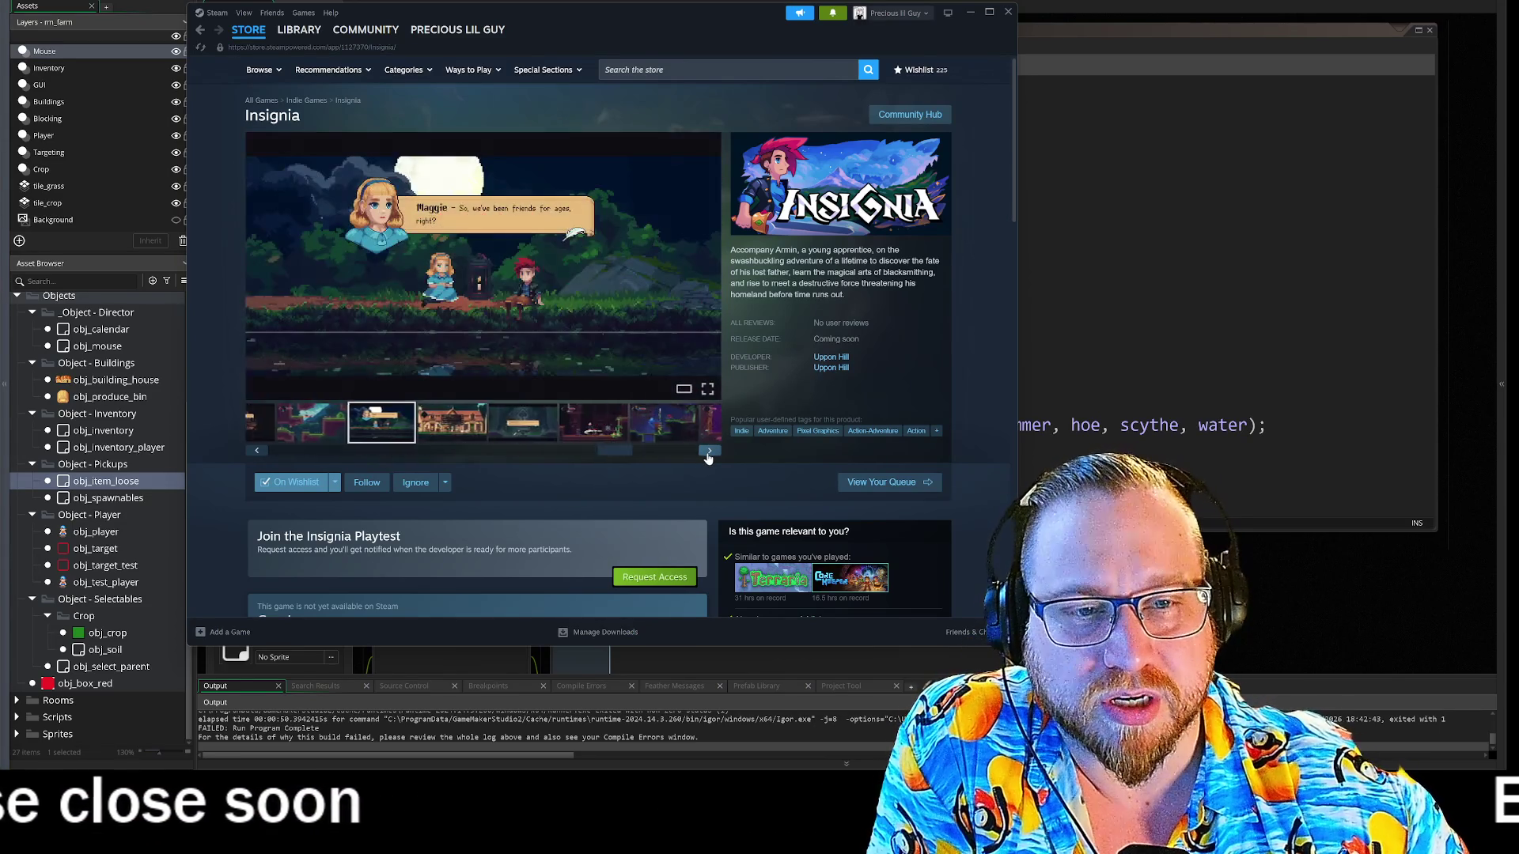
- Browse through Insignia's store screenshots on Steam, then close the Steam window
{"action": "left_click", "coordinate": [709, 453]}
{"action": "left_click", "coordinate": [709, 453]}
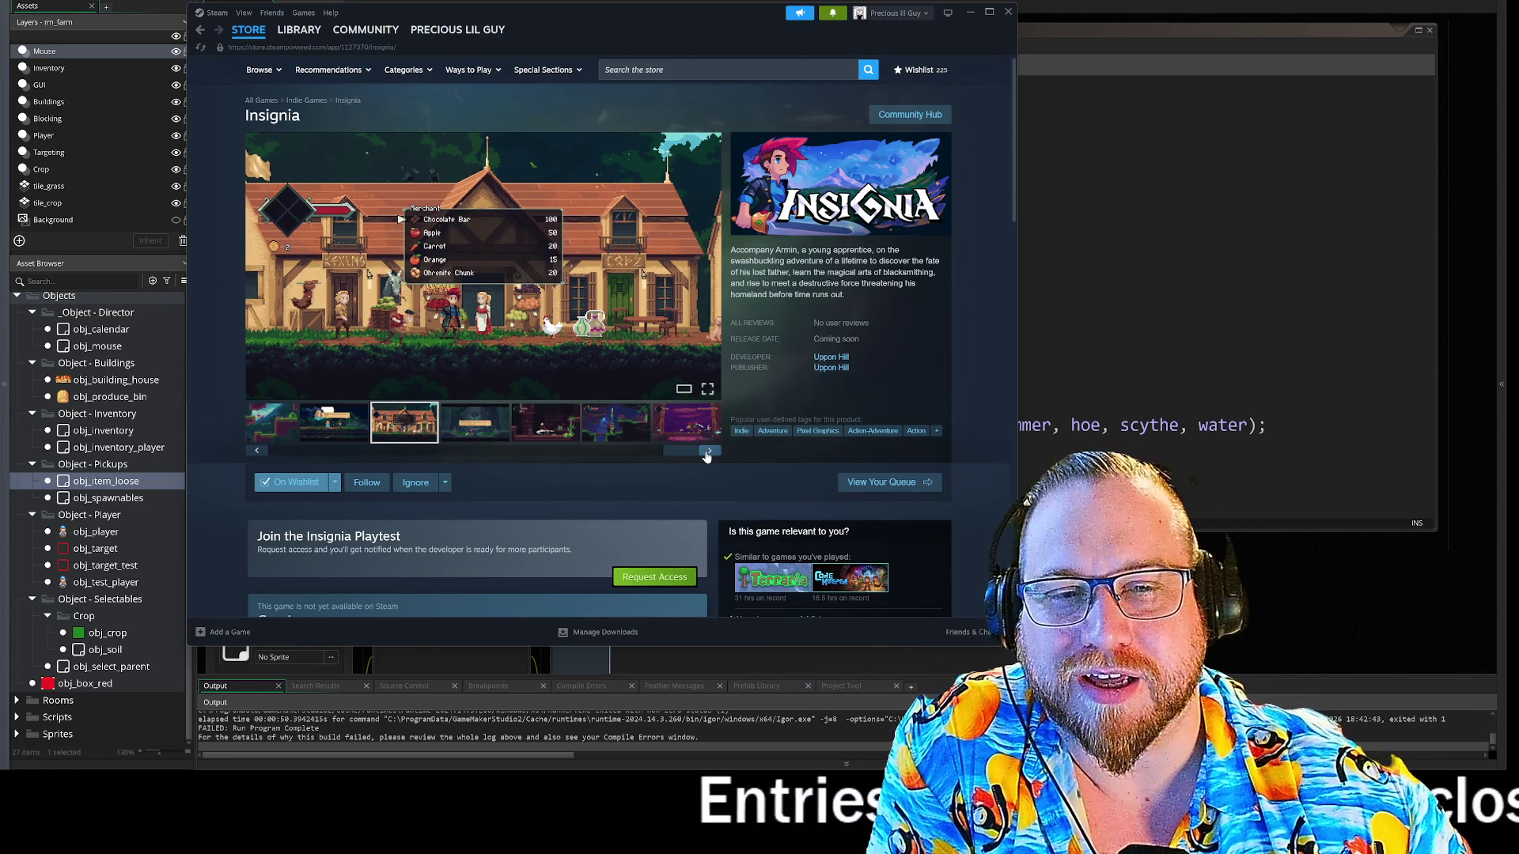
{"action": "left_click", "coordinate": [706, 454]}
{"action": "left_click", "coordinate": [707, 454]}
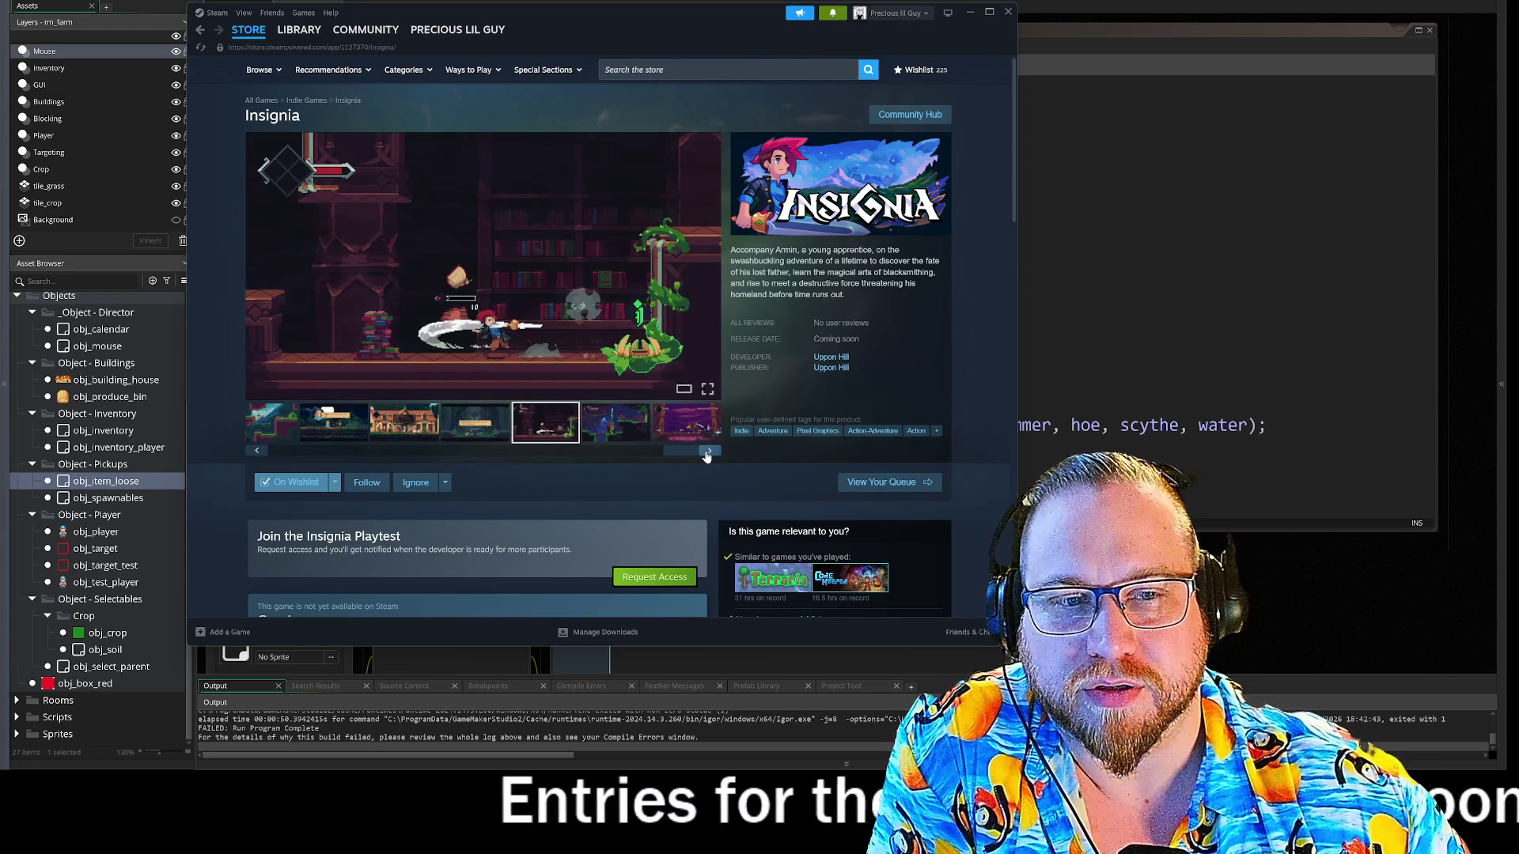
{"action": "left_click", "coordinate": [707, 454]}
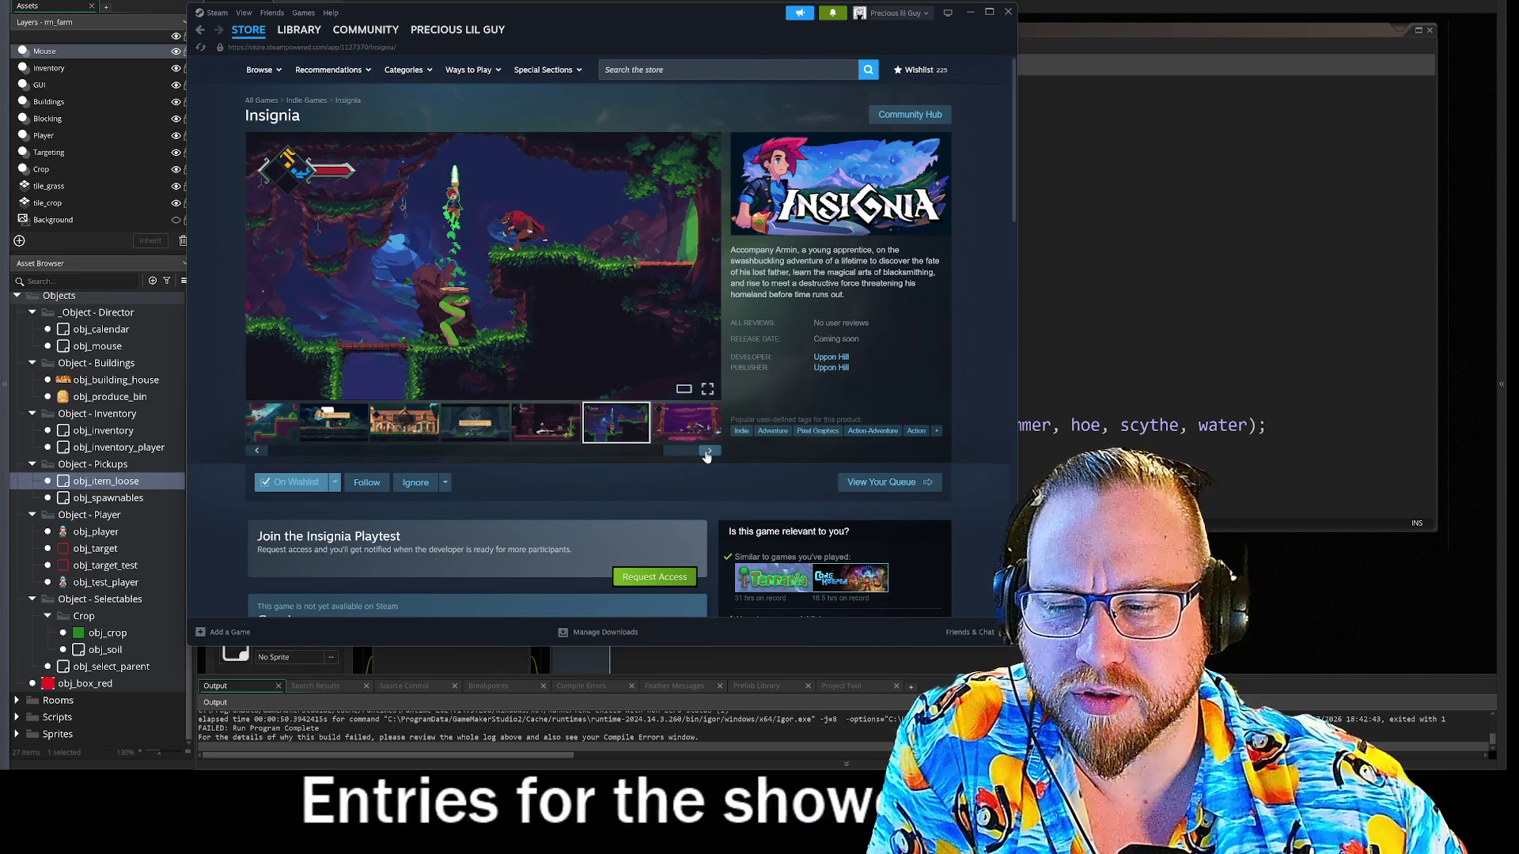
{"action": "left_click", "coordinate": [707, 454]}
{"action": "left_click", "coordinate": [707, 454]}
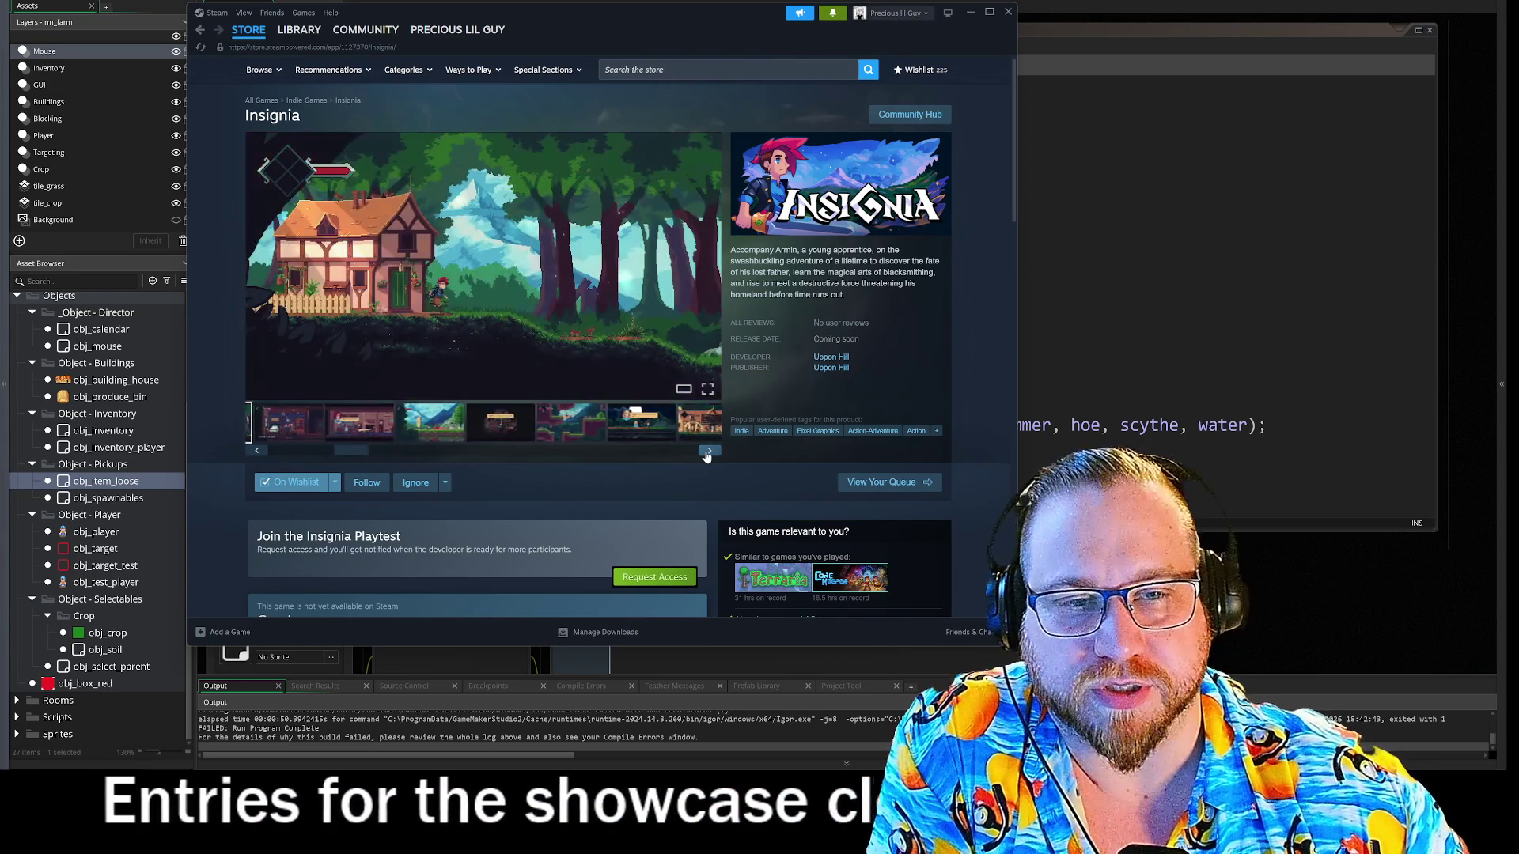
{"action": "left_click", "coordinate": [706, 455]}
{"action": "left_click", "coordinate": [706, 454]}
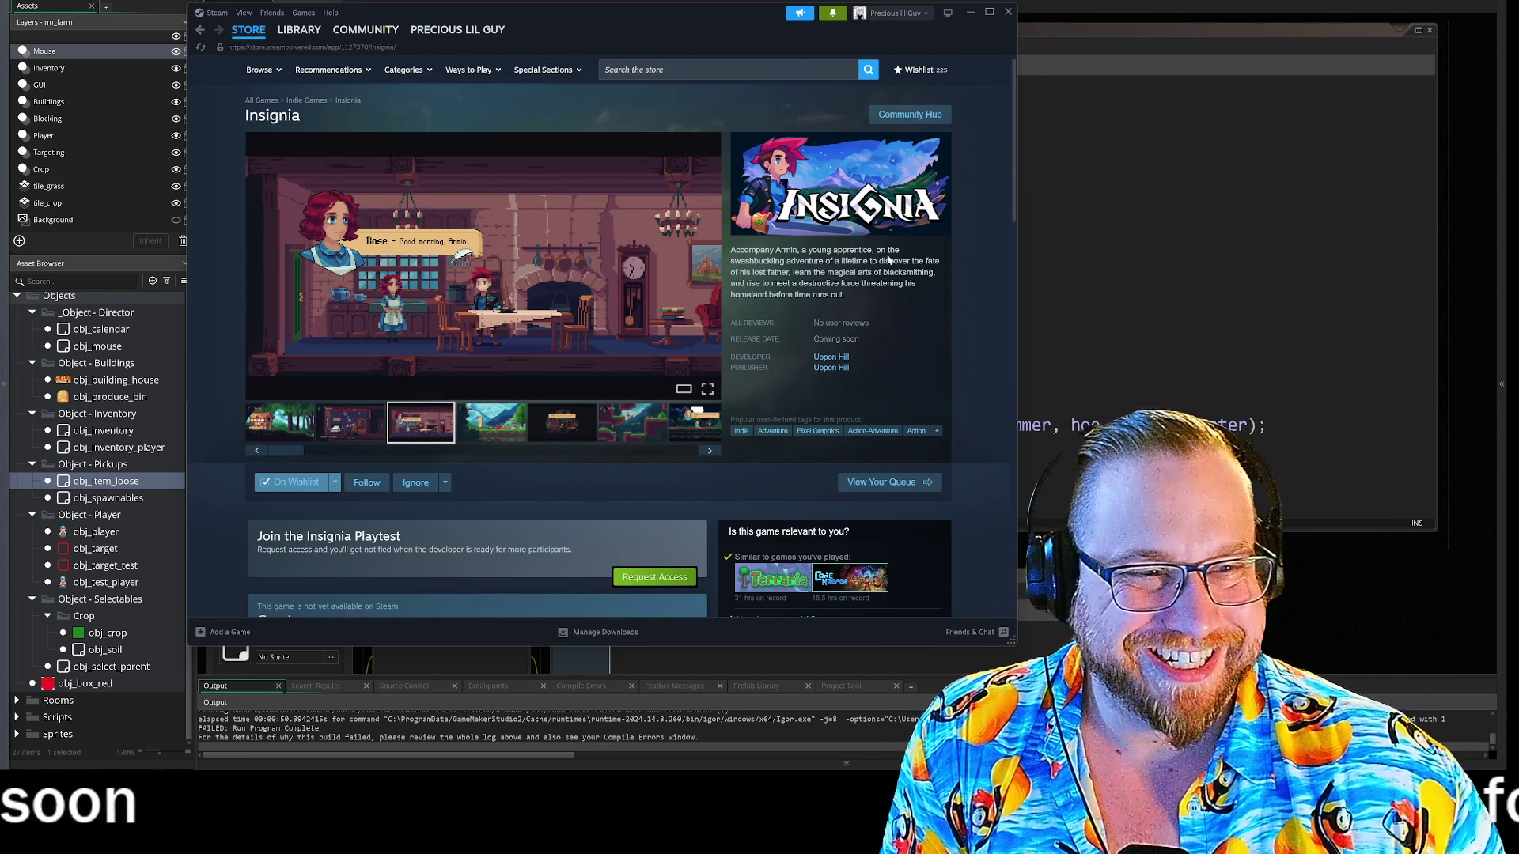
{"action": "left_click", "coordinate": [1007, 13]}
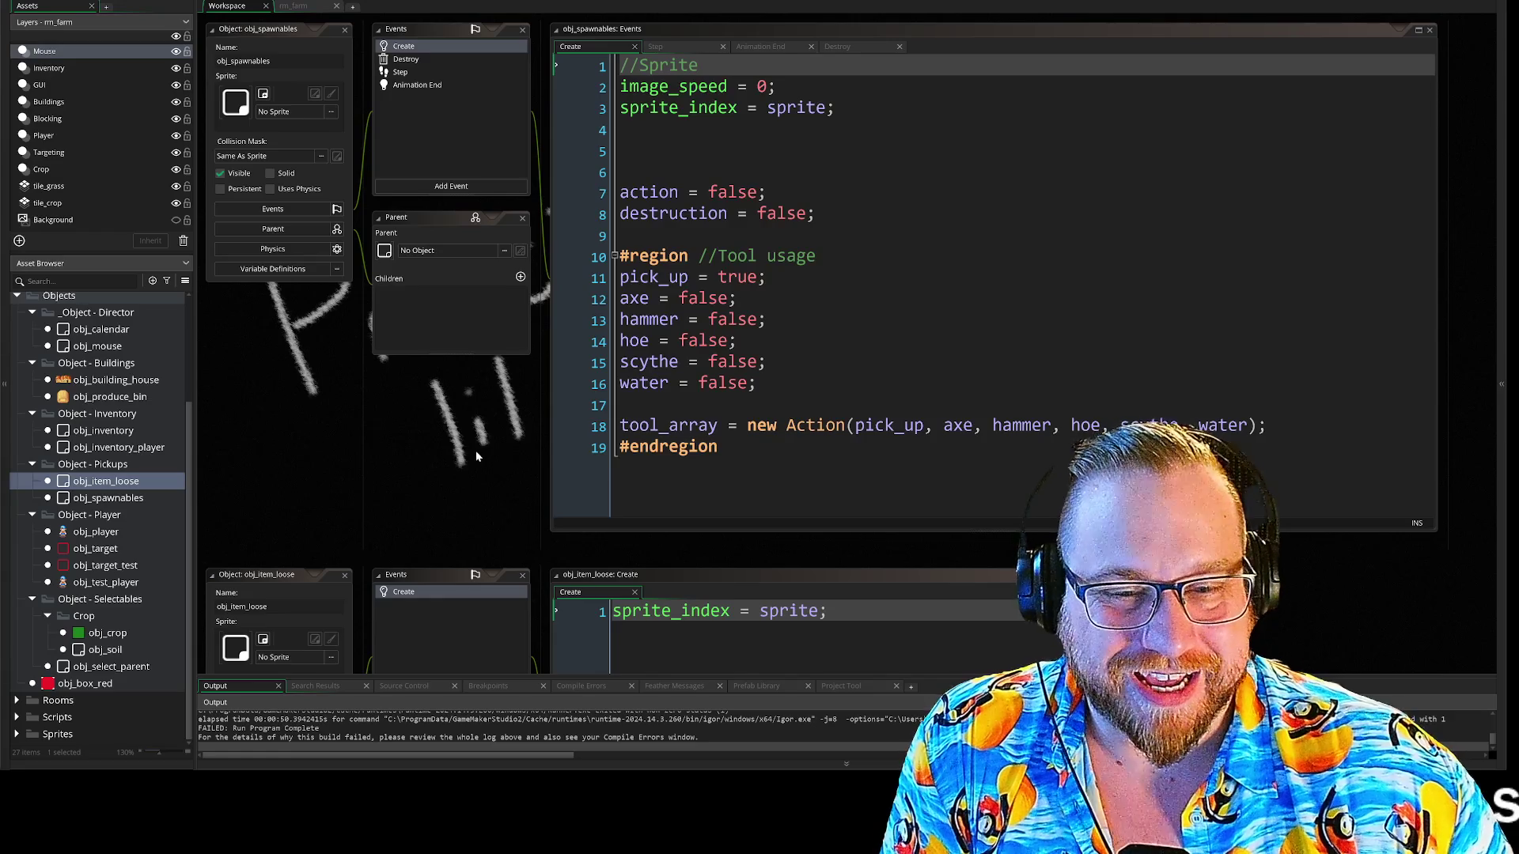
{"action": "scroll", "coordinate": [477, 316], "scroll_direction": "down", "scroll_amount": 4}
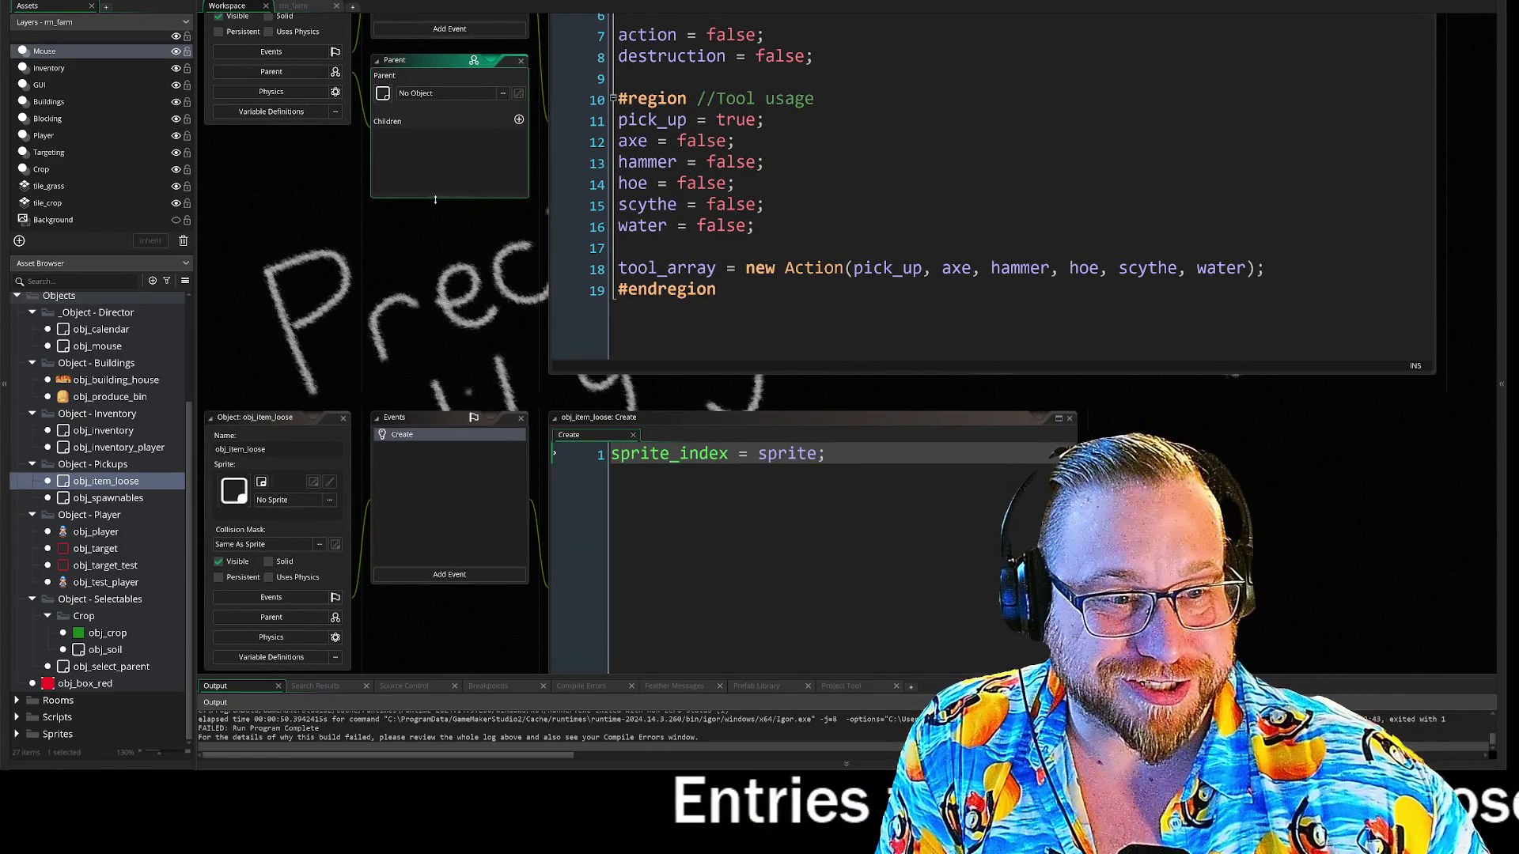
{"action": "scroll", "coordinate": [432, 317], "scroll_direction": "up", "scroll_amount": 4}
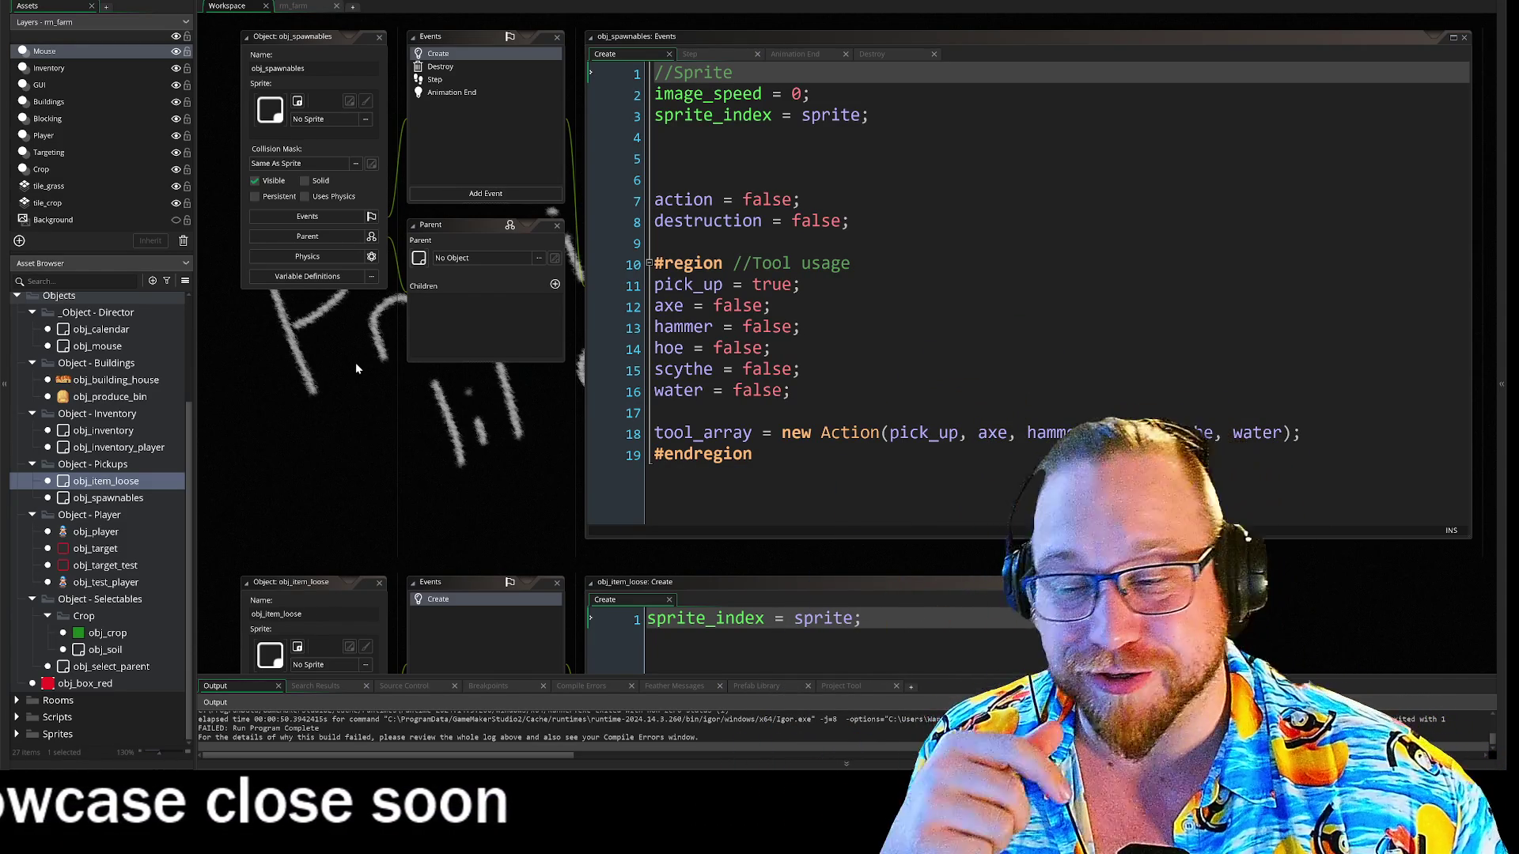
{"action": "scroll", "coordinate": [372, 358], "scroll_direction": "down", "scroll_amount": 5}
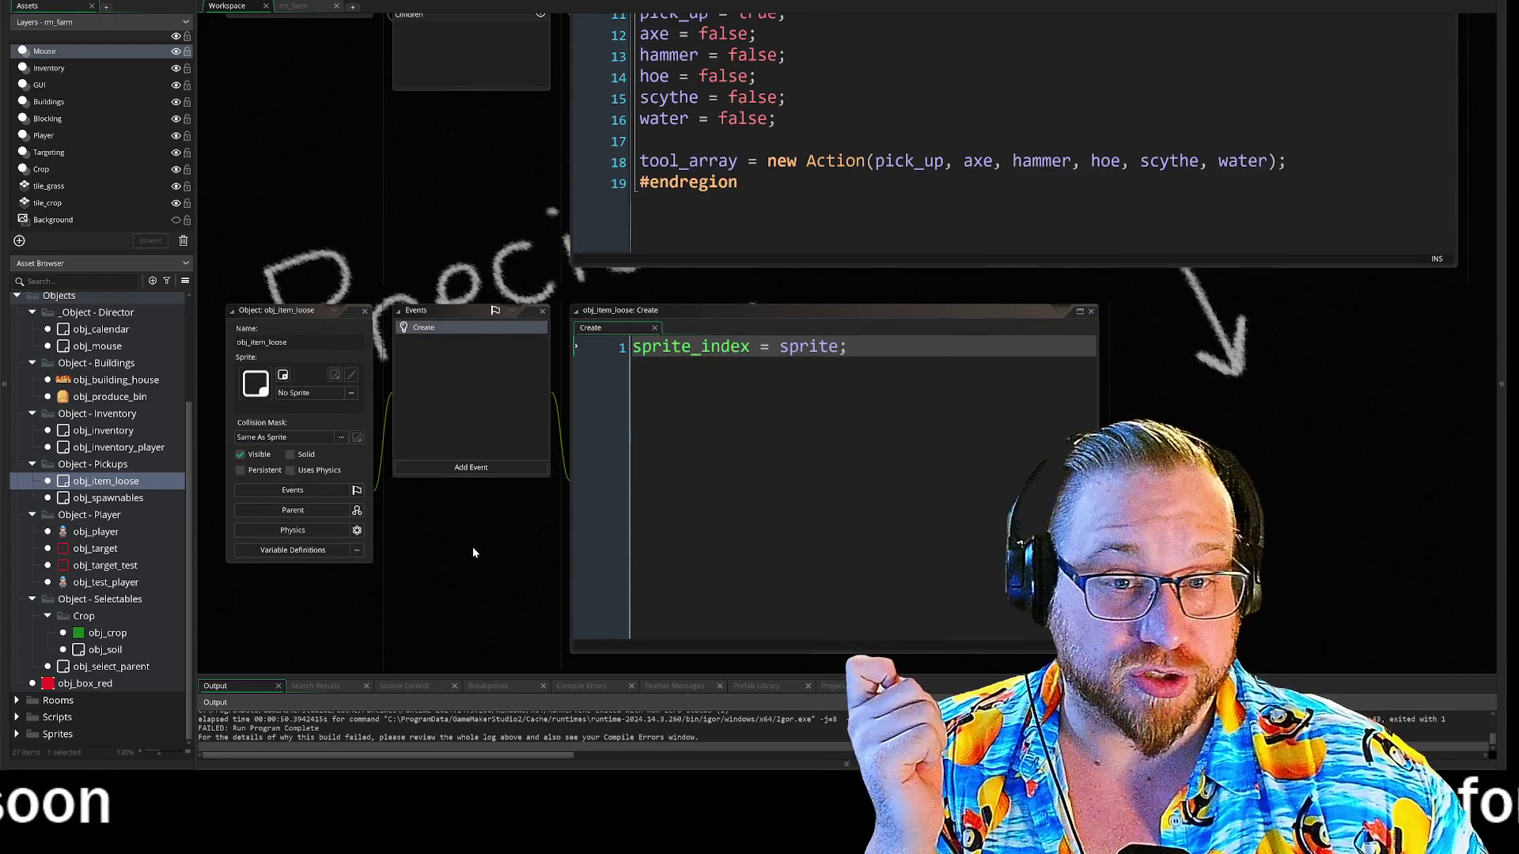
{"action": "scroll", "coordinate": [472, 548], "scroll_direction": "down", "scroll_amount": 5}
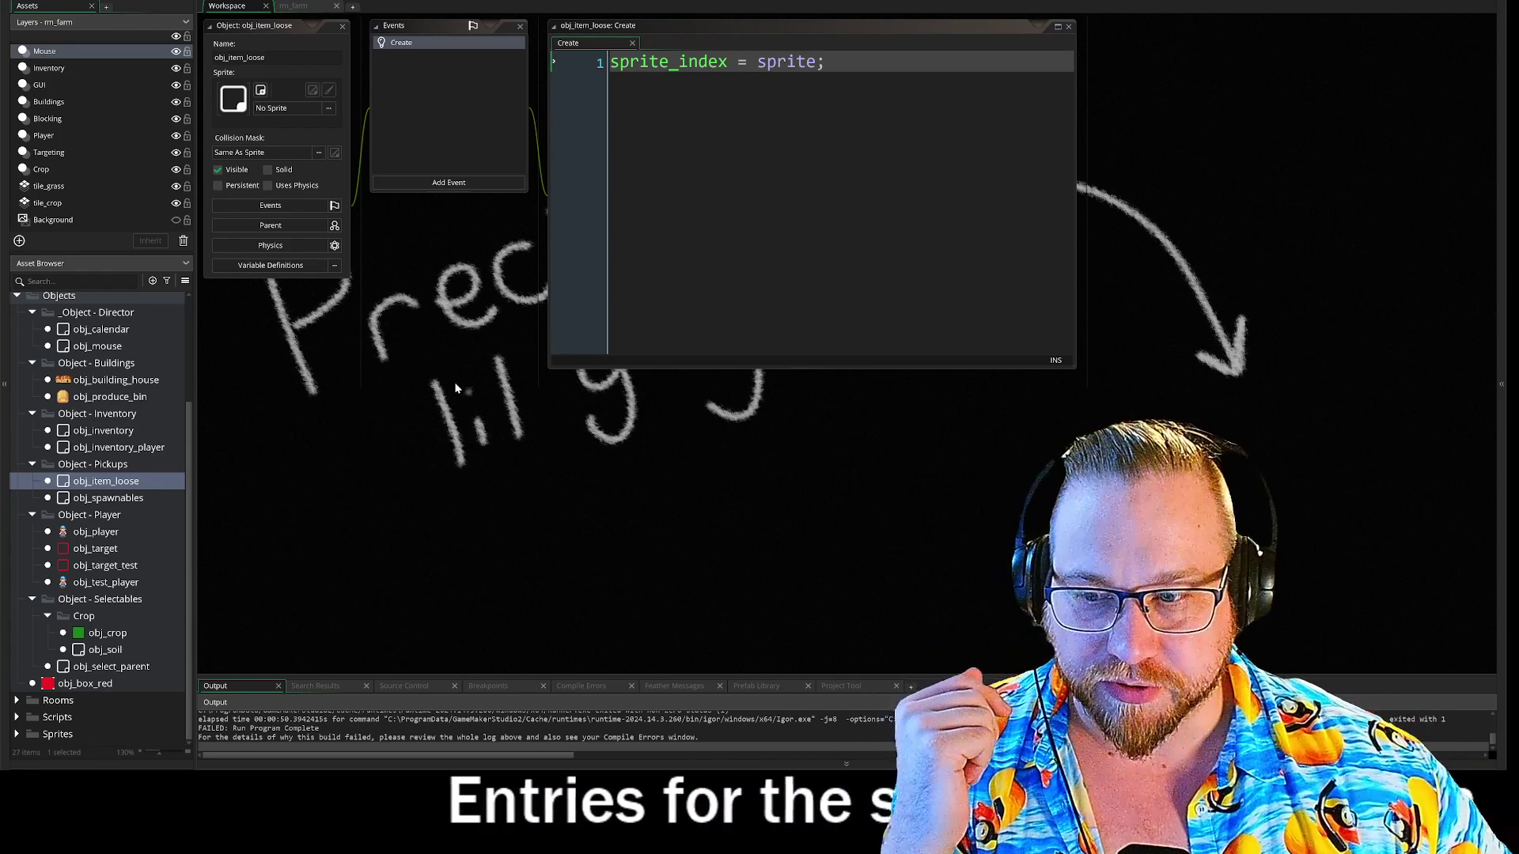
{"action": "scroll", "coordinate": [458, 374], "scroll_direction": "up", "scroll_amount": 2}
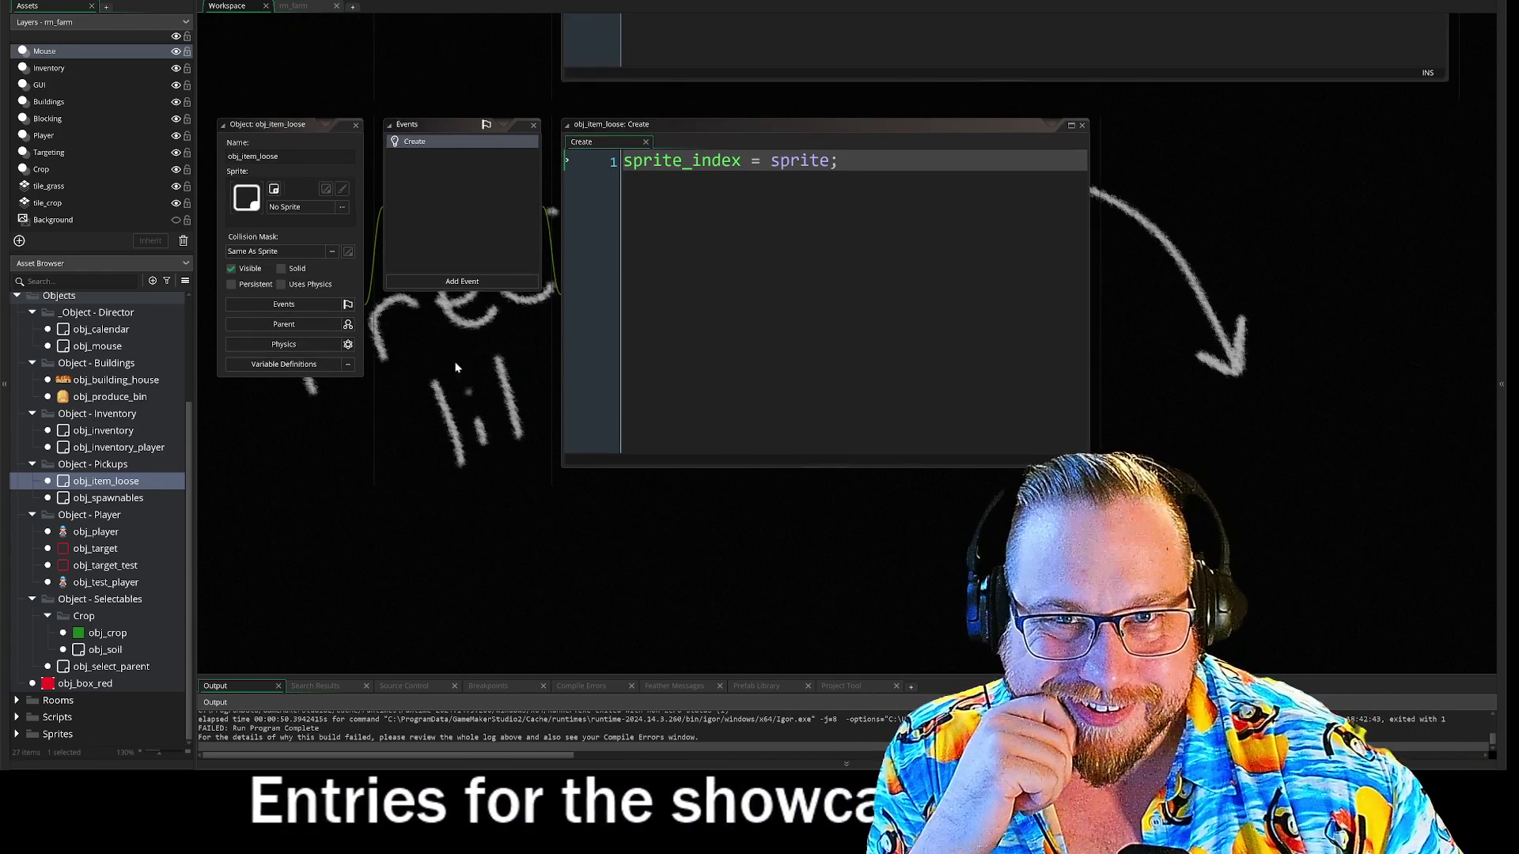
{"action": "scroll", "coordinate": [417, 79], "scroll_direction": "up", "scroll_amount": 2}
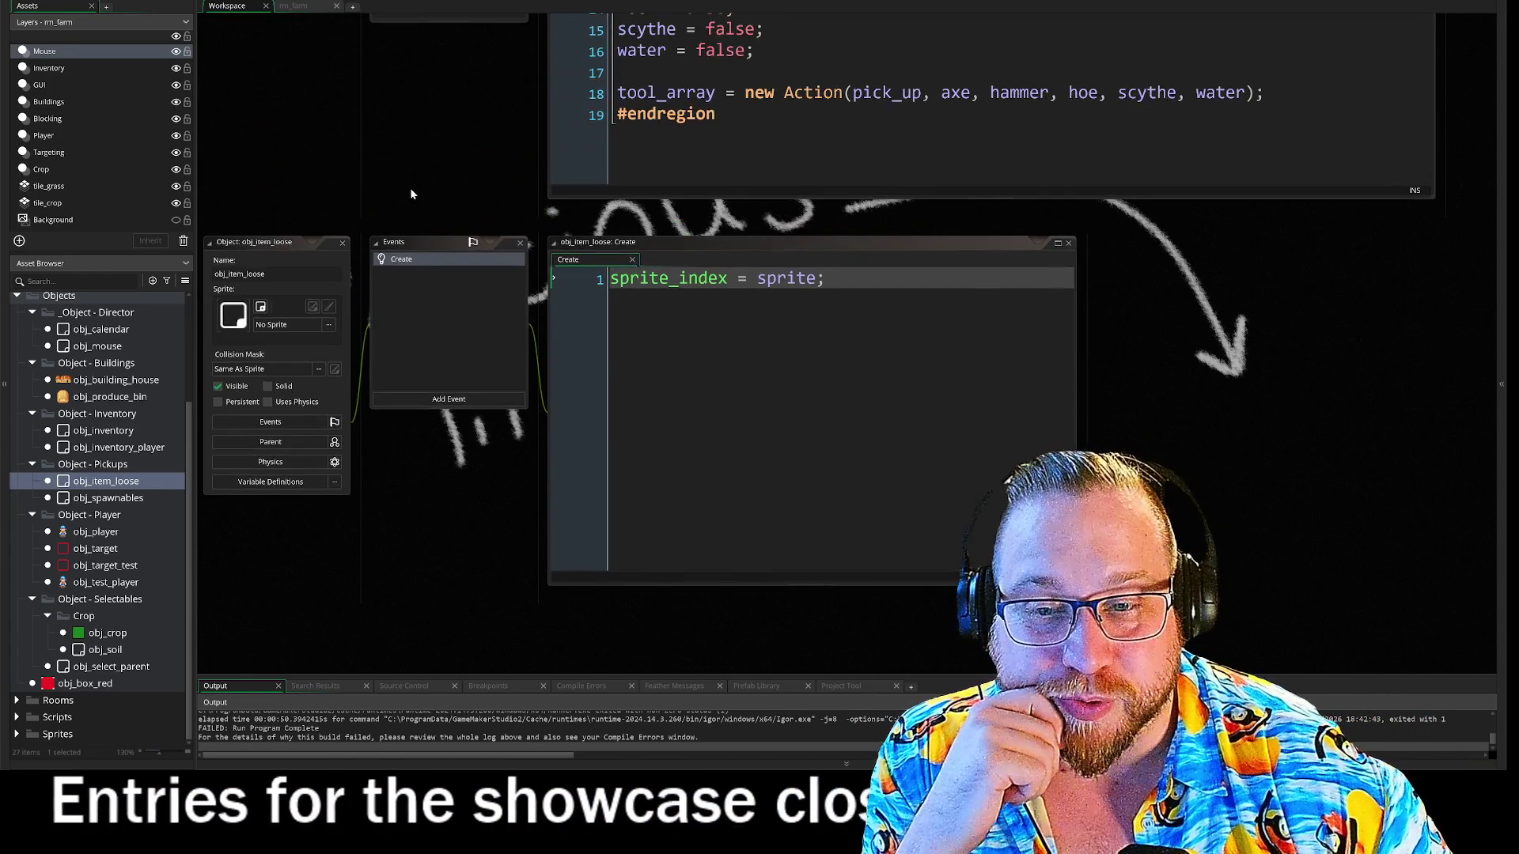
{"action": "left_click_drag", "start_coordinate": [204, 408], "coordinate": [225, 405]}
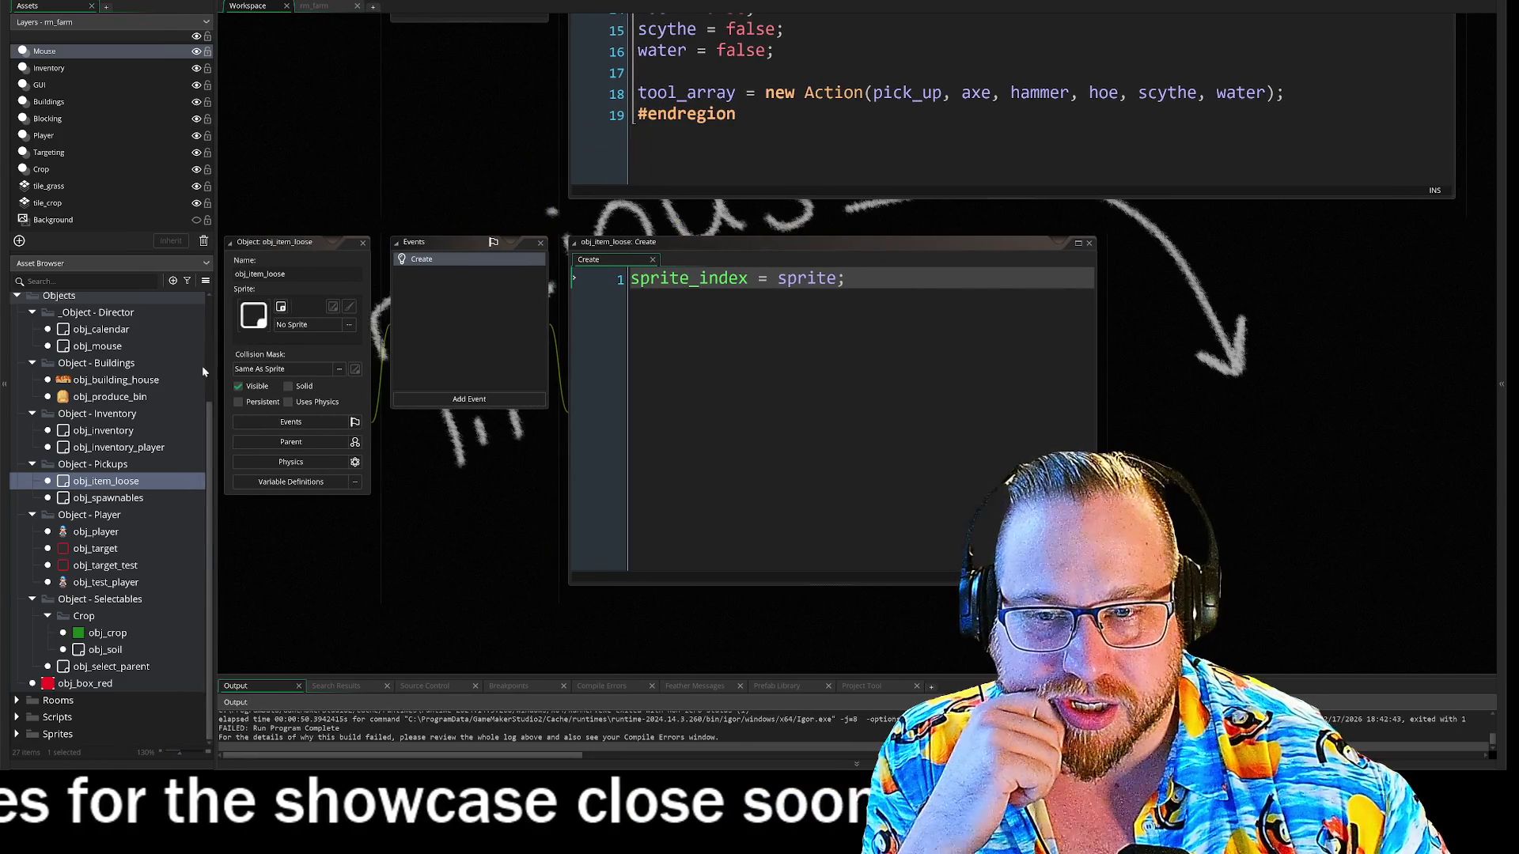
- Collapse Quick Access and enlarge the asset list so the full Objects tree shows
{"action": "scroll", "coordinate": [189, 386], "scroll_direction": "up", "scroll_amount": 2}
{"action": "scroll", "coordinate": [188, 388], "scroll_direction": "up", "scroll_amount": 3}
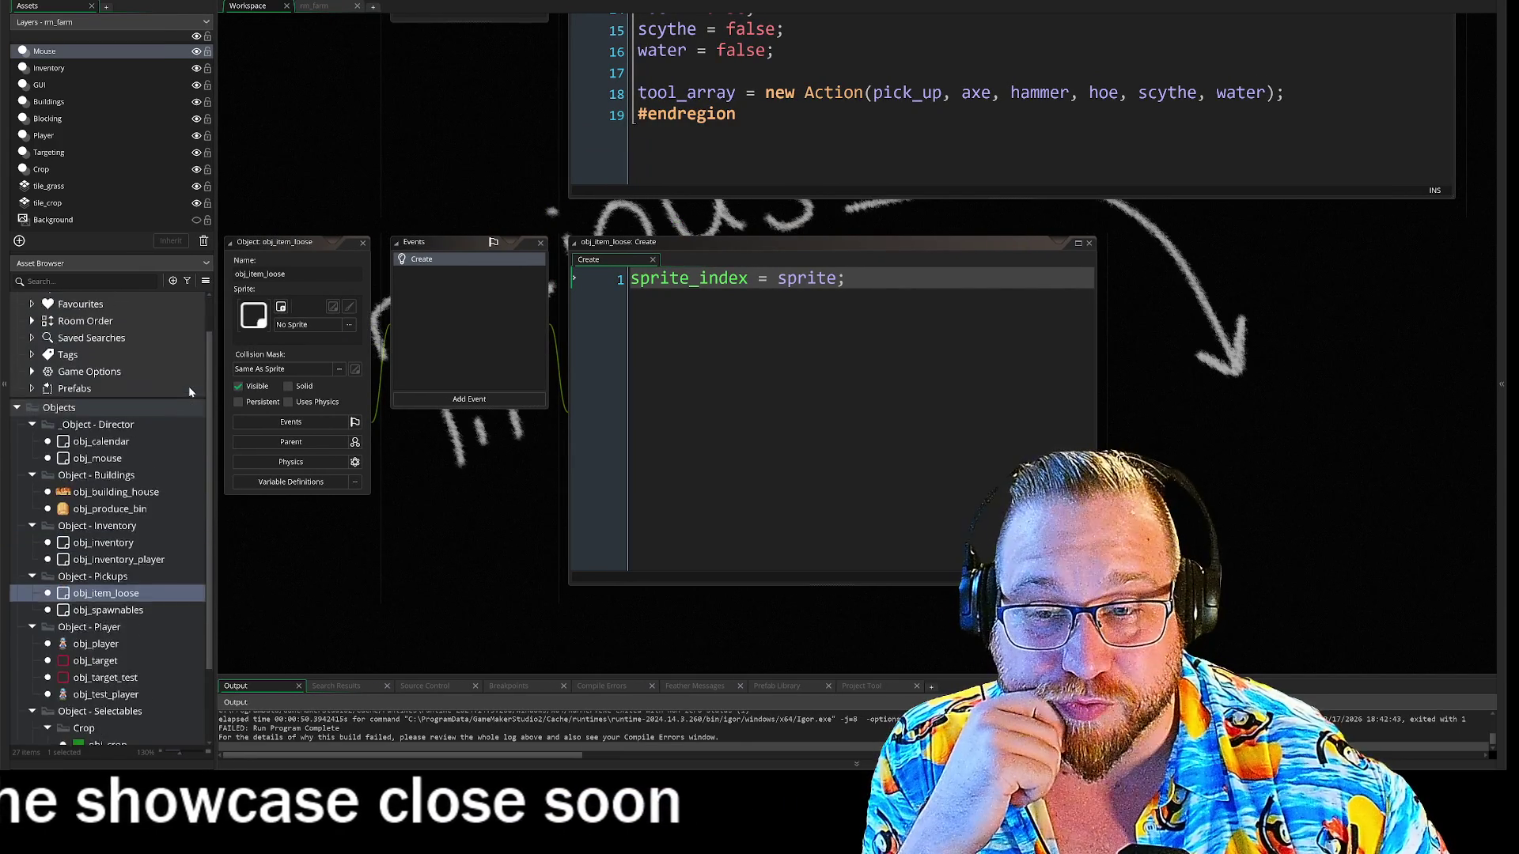
{"action": "left_click", "coordinate": [36, 300]}
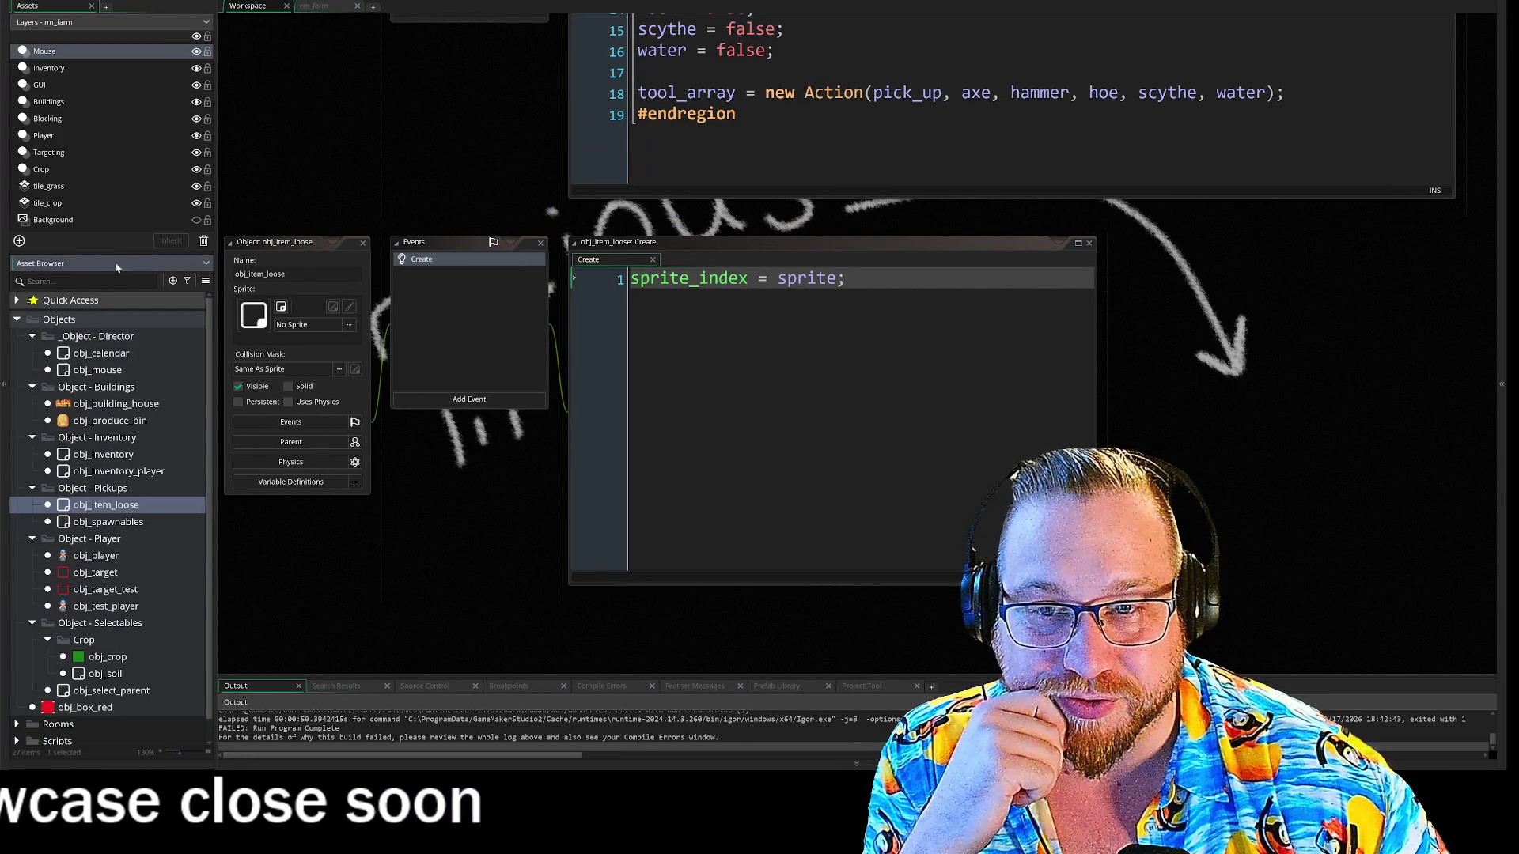
{"action": "left_click_drag", "start_coordinate": [127, 250], "coordinate": [131, 174]}
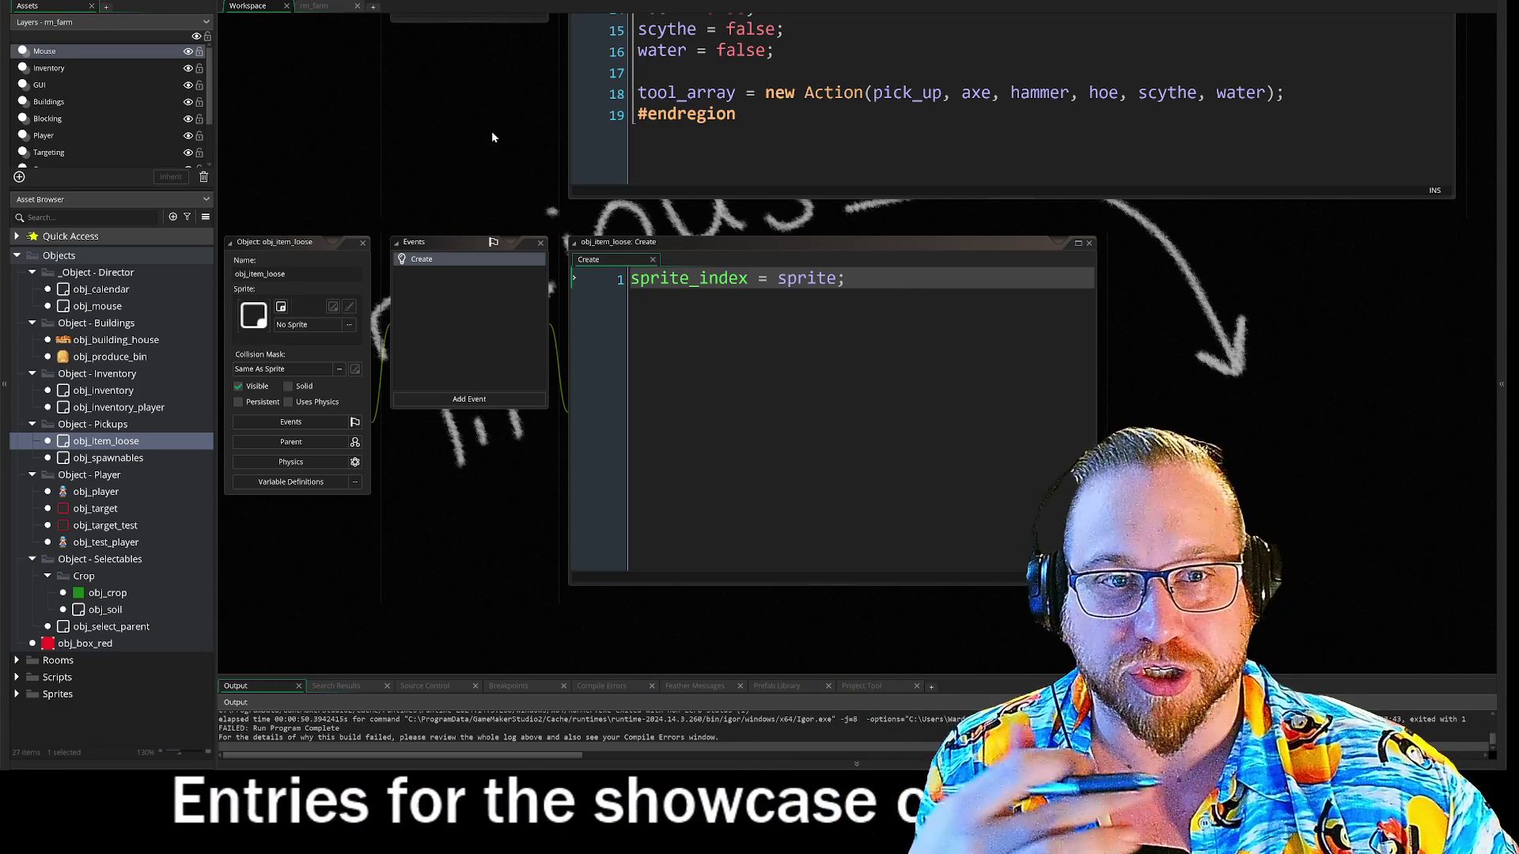
{"action": "scroll", "coordinate": [470, 138], "scroll_direction": "up", "scroll_amount": 3}
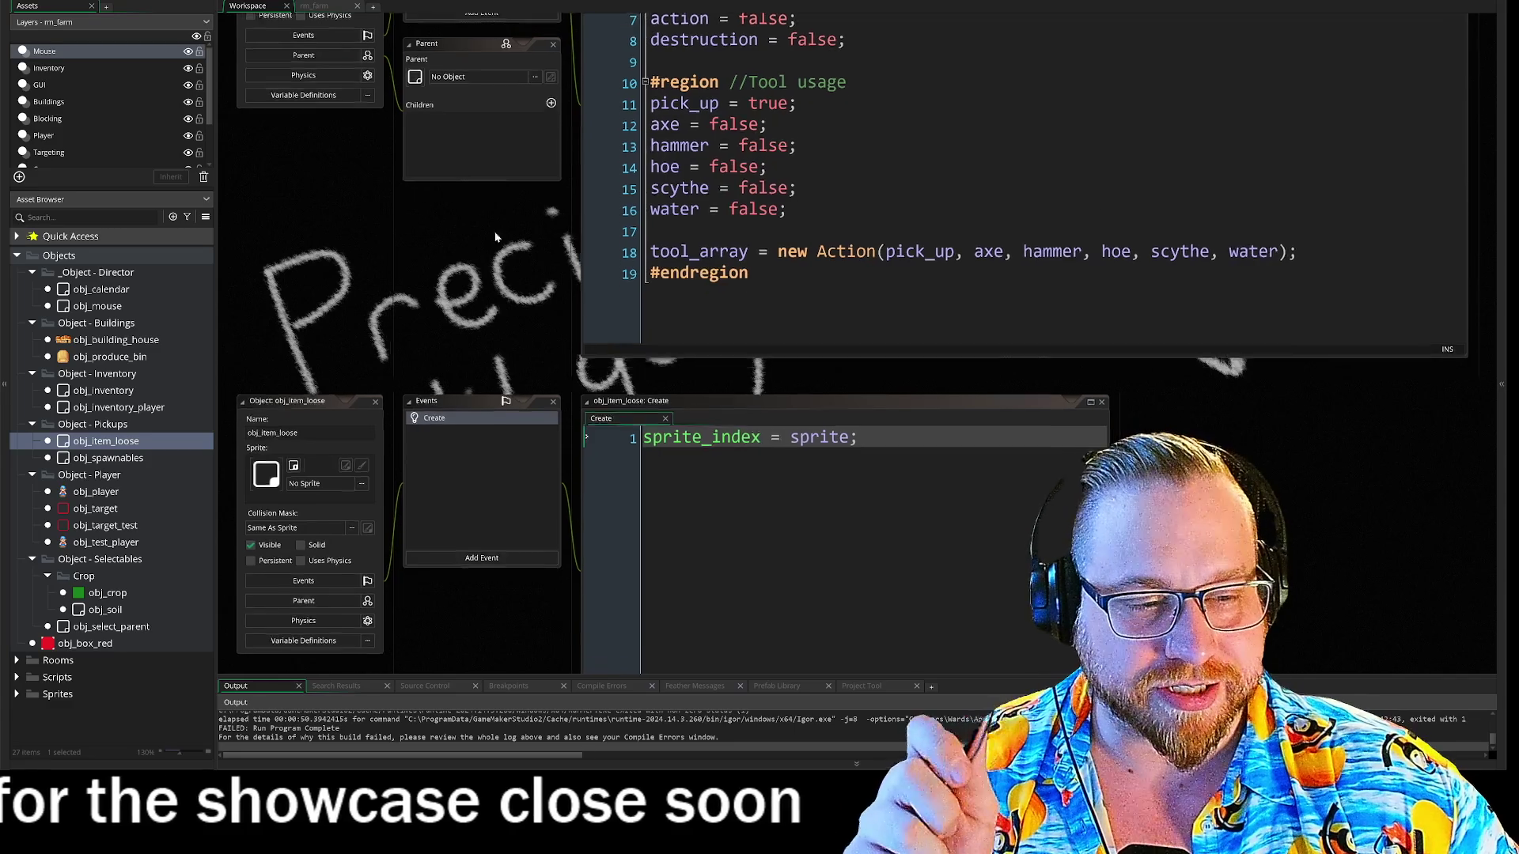
{"action": "scroll", "coordinate": [497, 197], "scroll_direction": "down", "scroll_amount": 1}
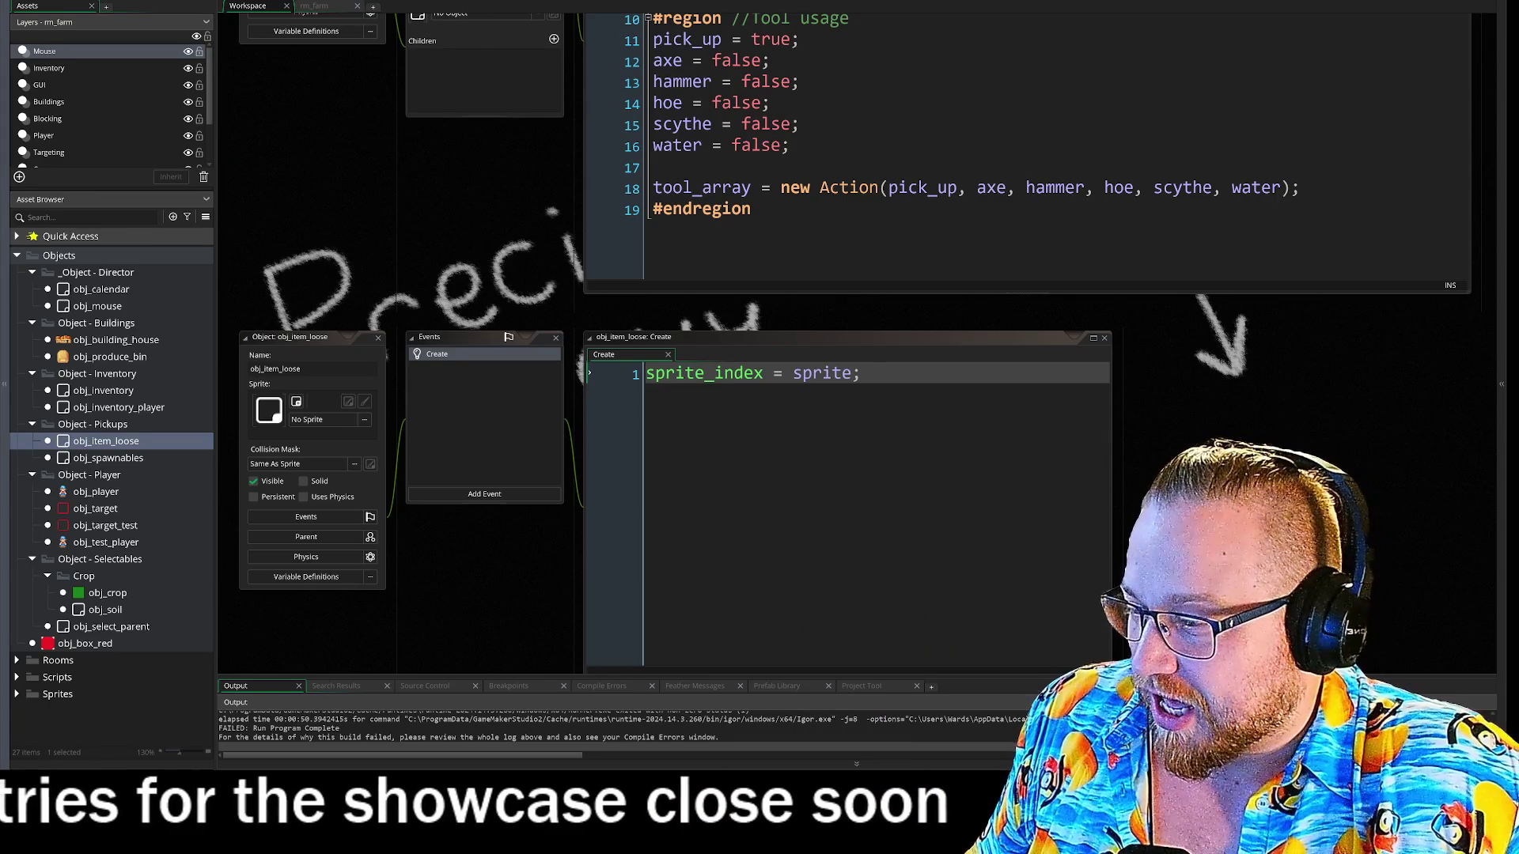
{"action": "key", "text": "super+e"}
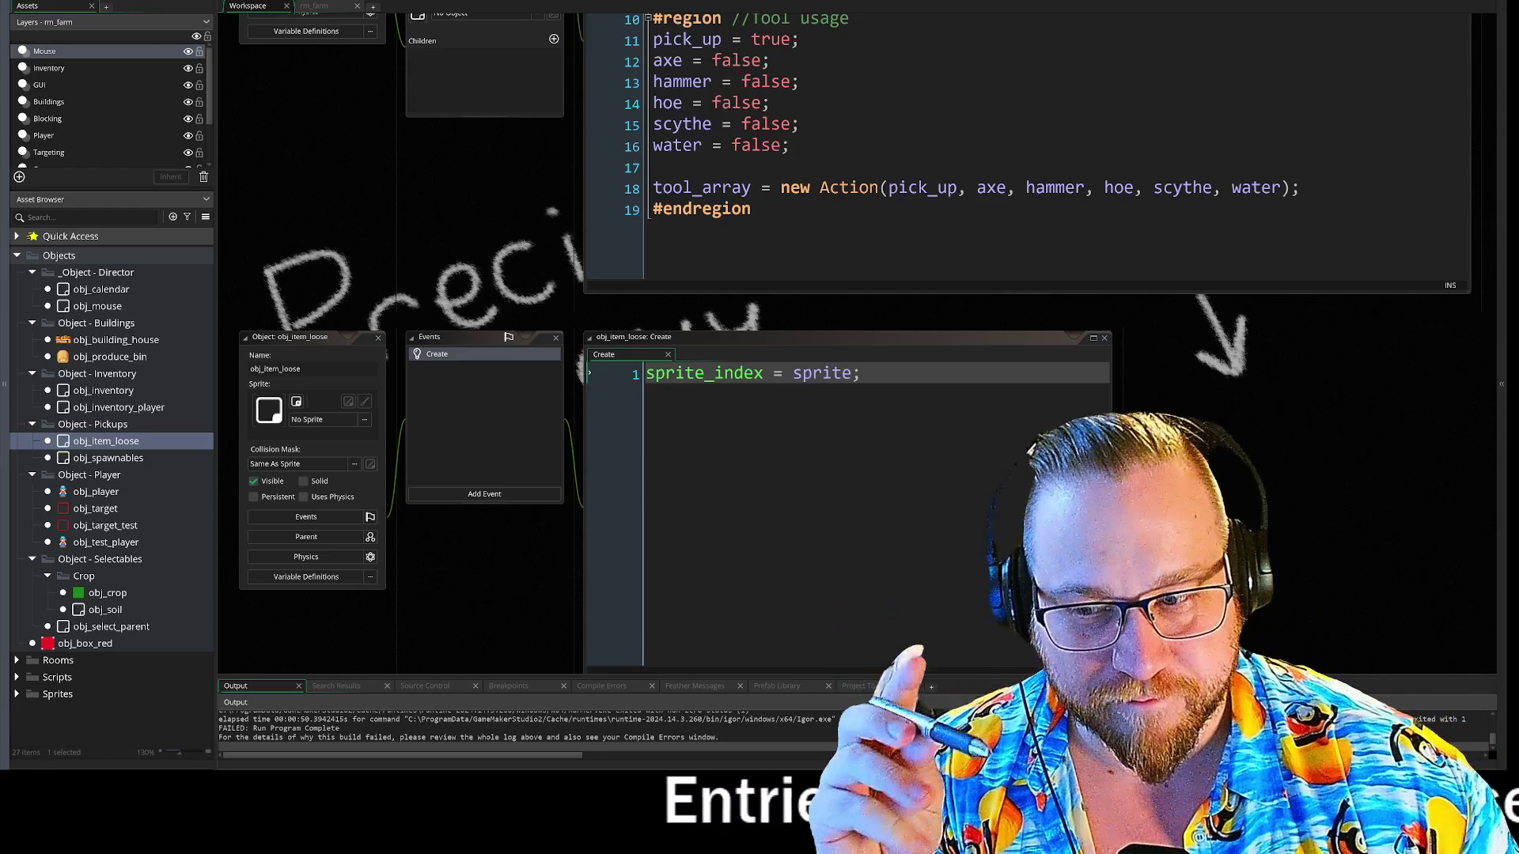
{"action": "mouse_move", "coordinate": [500, 218]}
{"action": "left_mouse_down"}
{"action": "mouse_move", "coordinate": [497, 486]}
{"action": "mouse_move", "coordinate": [487, 454]}
{"action": "mouse_move", "coordinate": [507, 563]}
{"action": "left_mouse_up"}
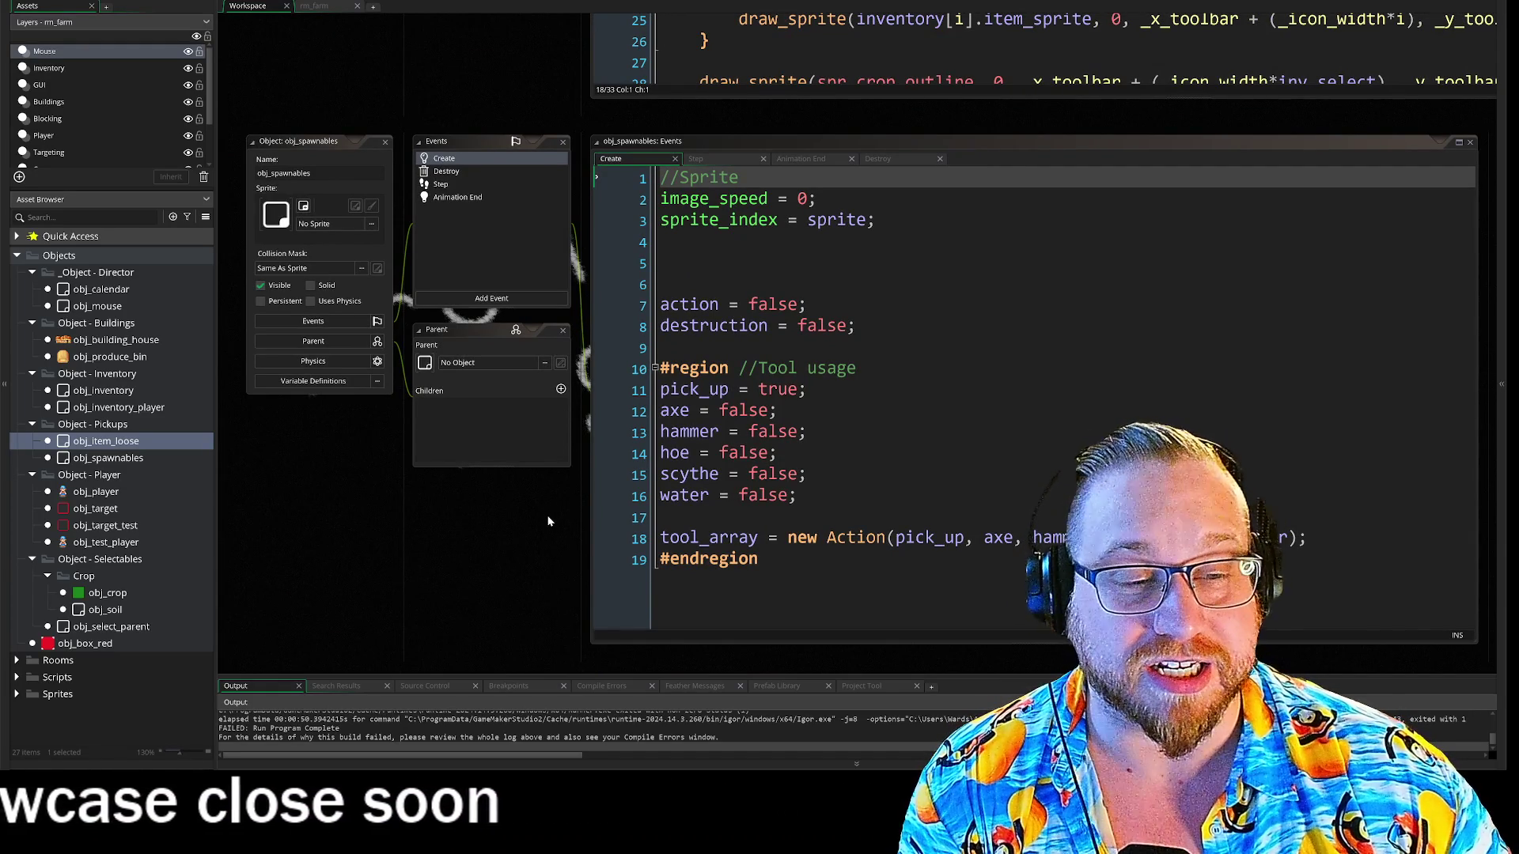
{"action": "scroll", "coordinate": [552, 486], "scroll_direction": "up", "scroll_amount": 5}
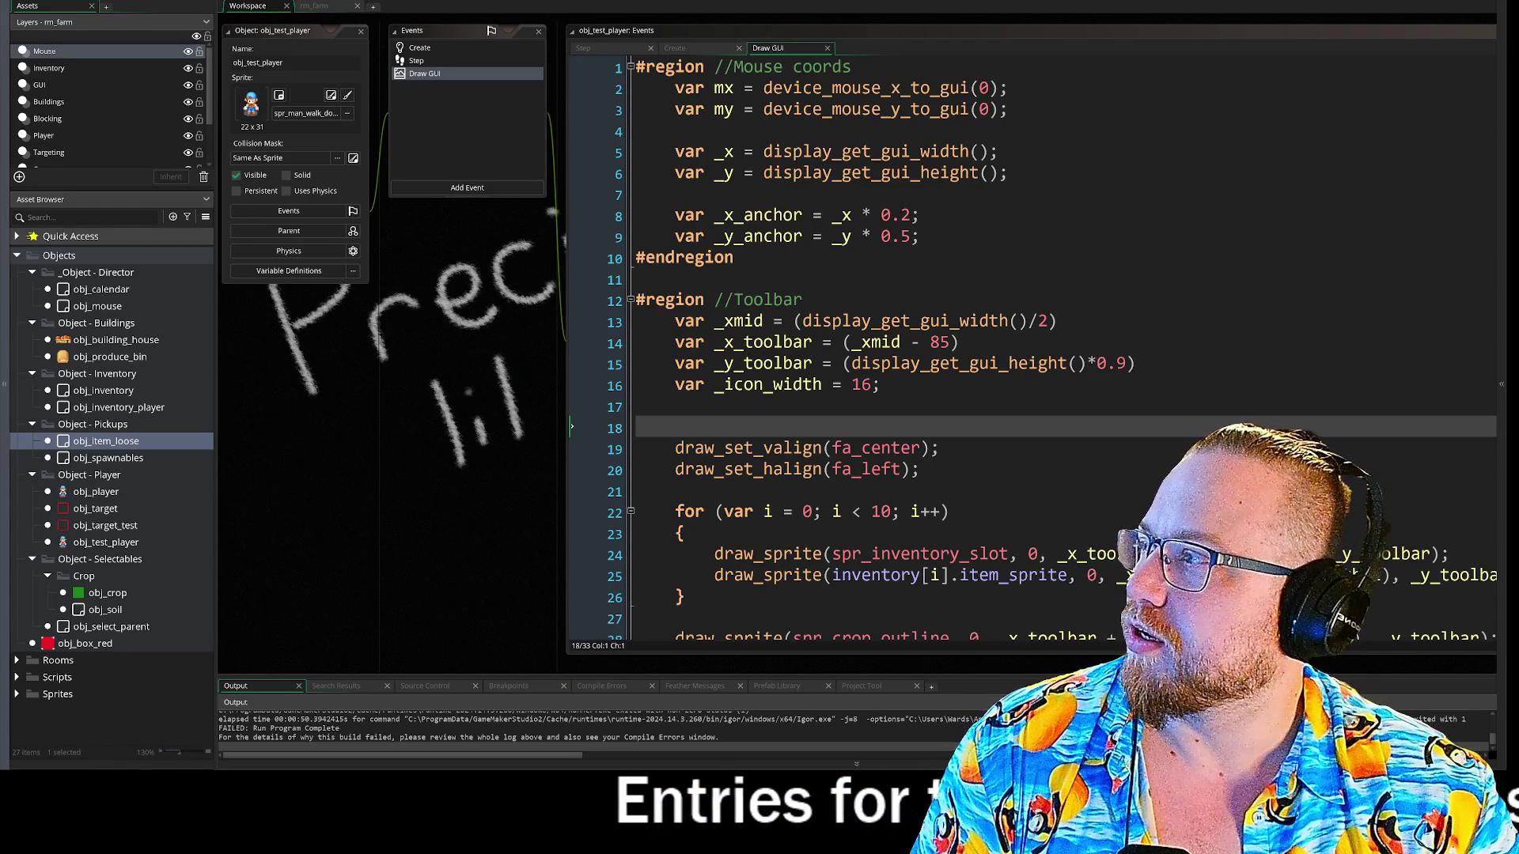
- Widen the browser and enlarge the Bluesky voice acting post's video to watch it
{"action": "left_click", "coordinate": [384, 127]}
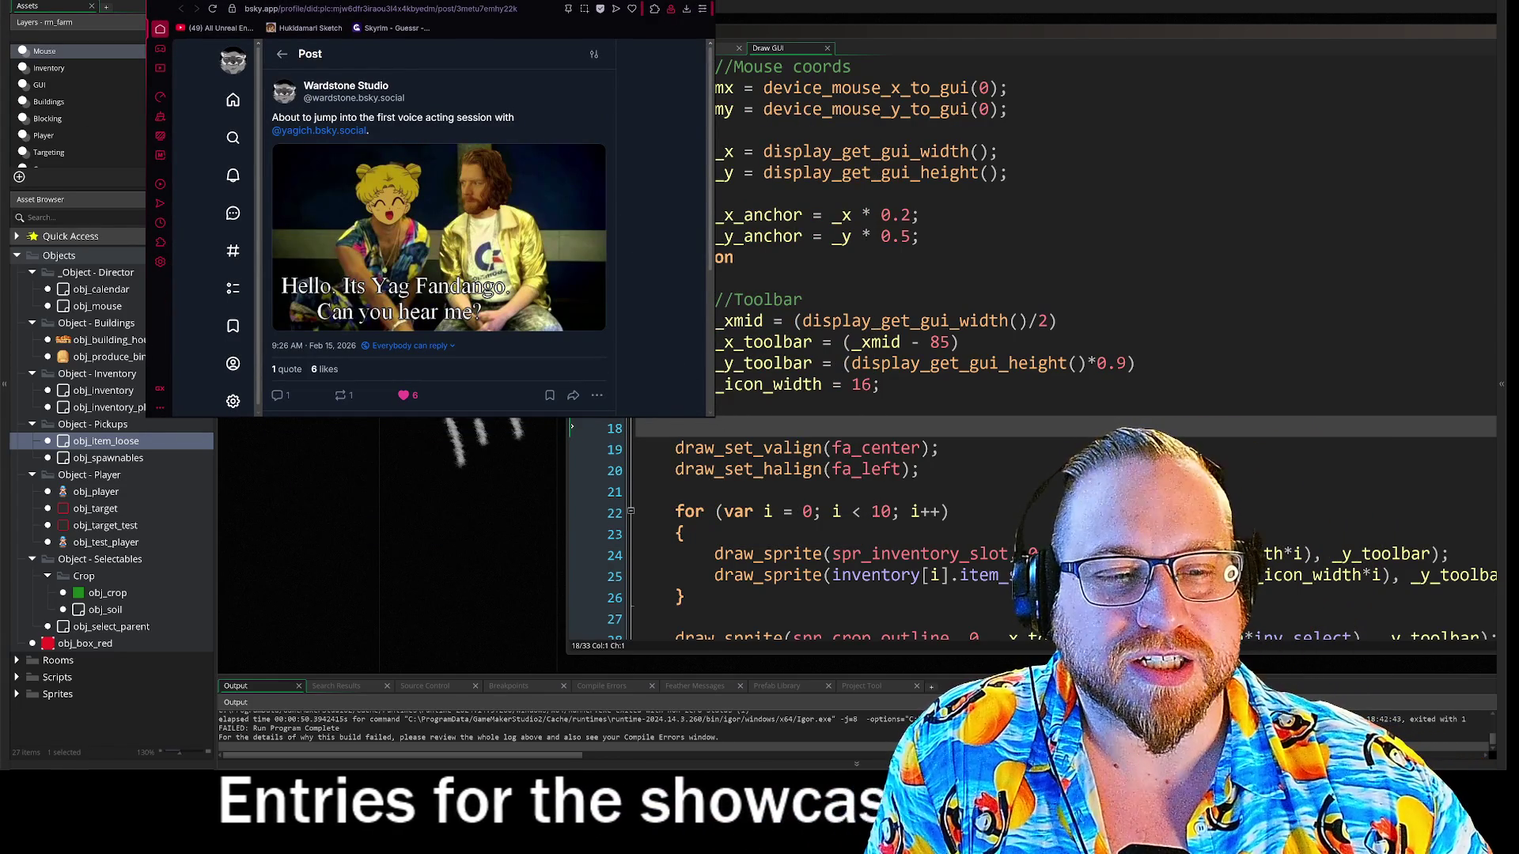
{"action": "left_click_drag", "start_coordinate": [712, 415], "coordinate": [967, 691]}
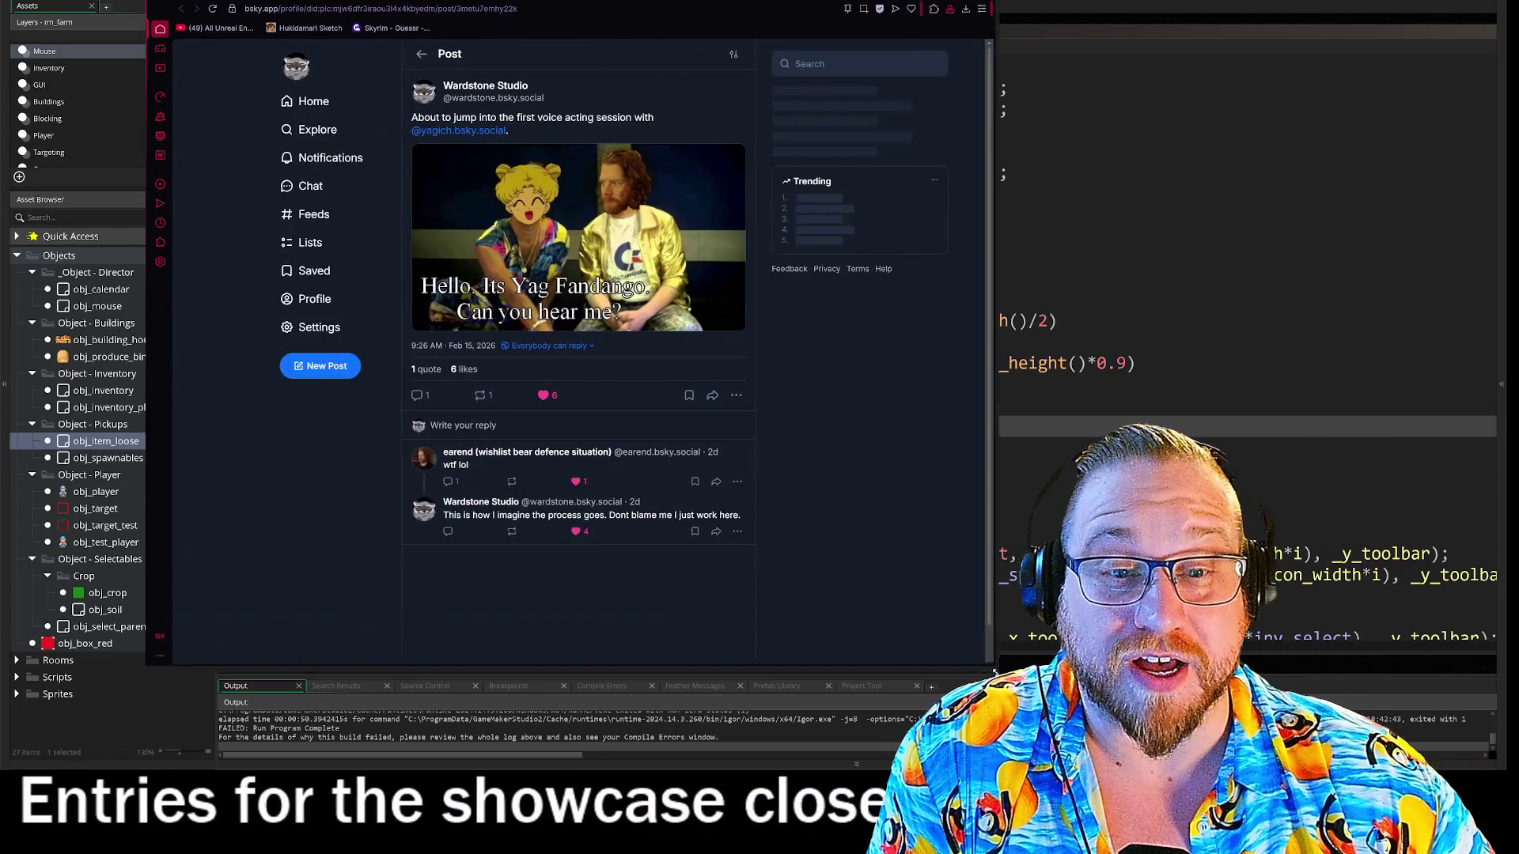
{"action": "left_click", "coordinate": [644, 327]}
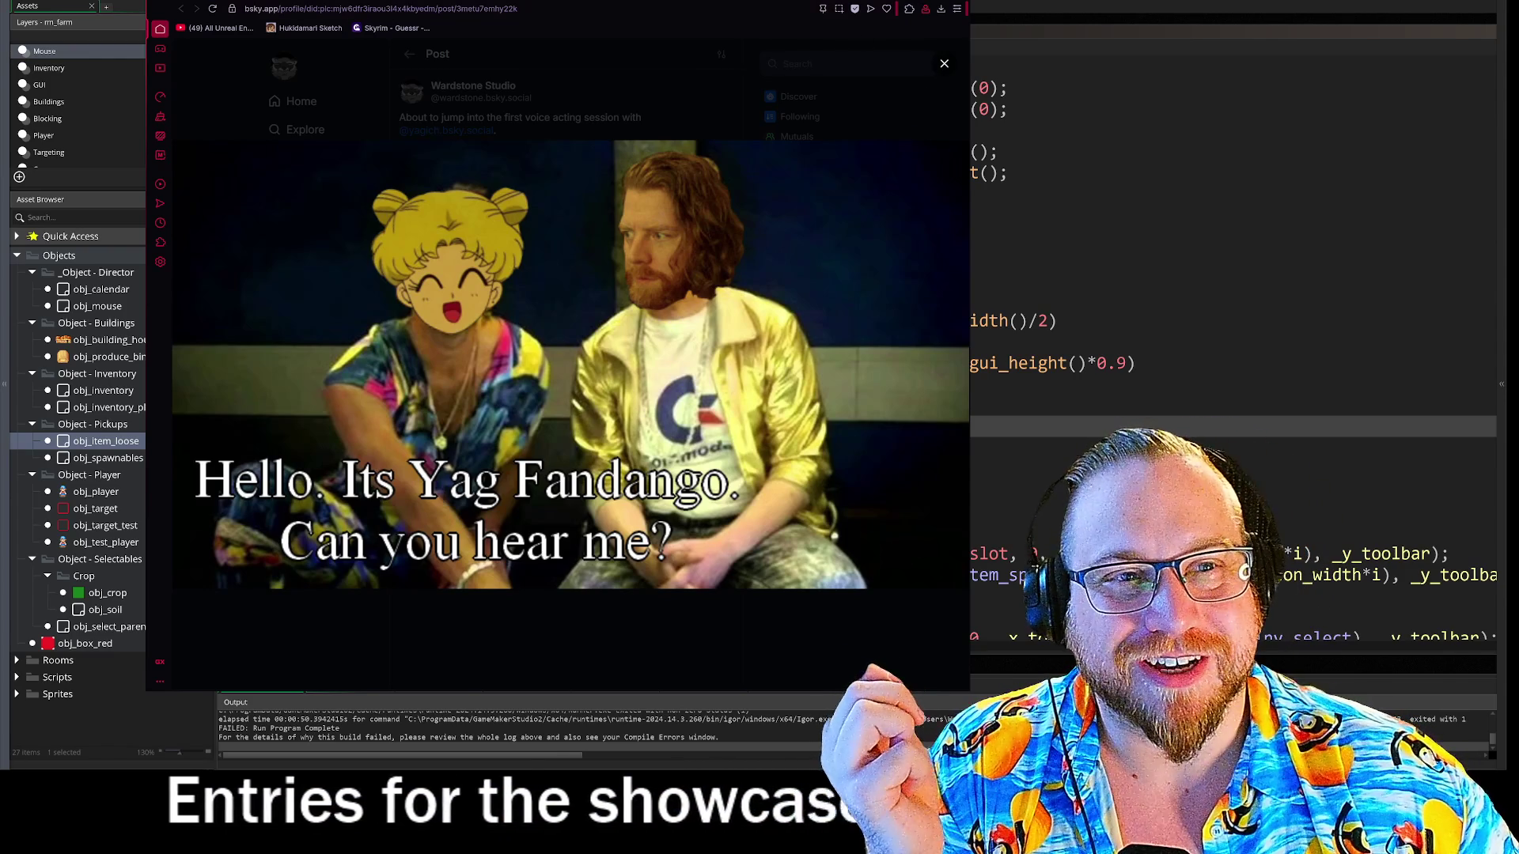
{"action": "key", "text": "alt+Tab"}
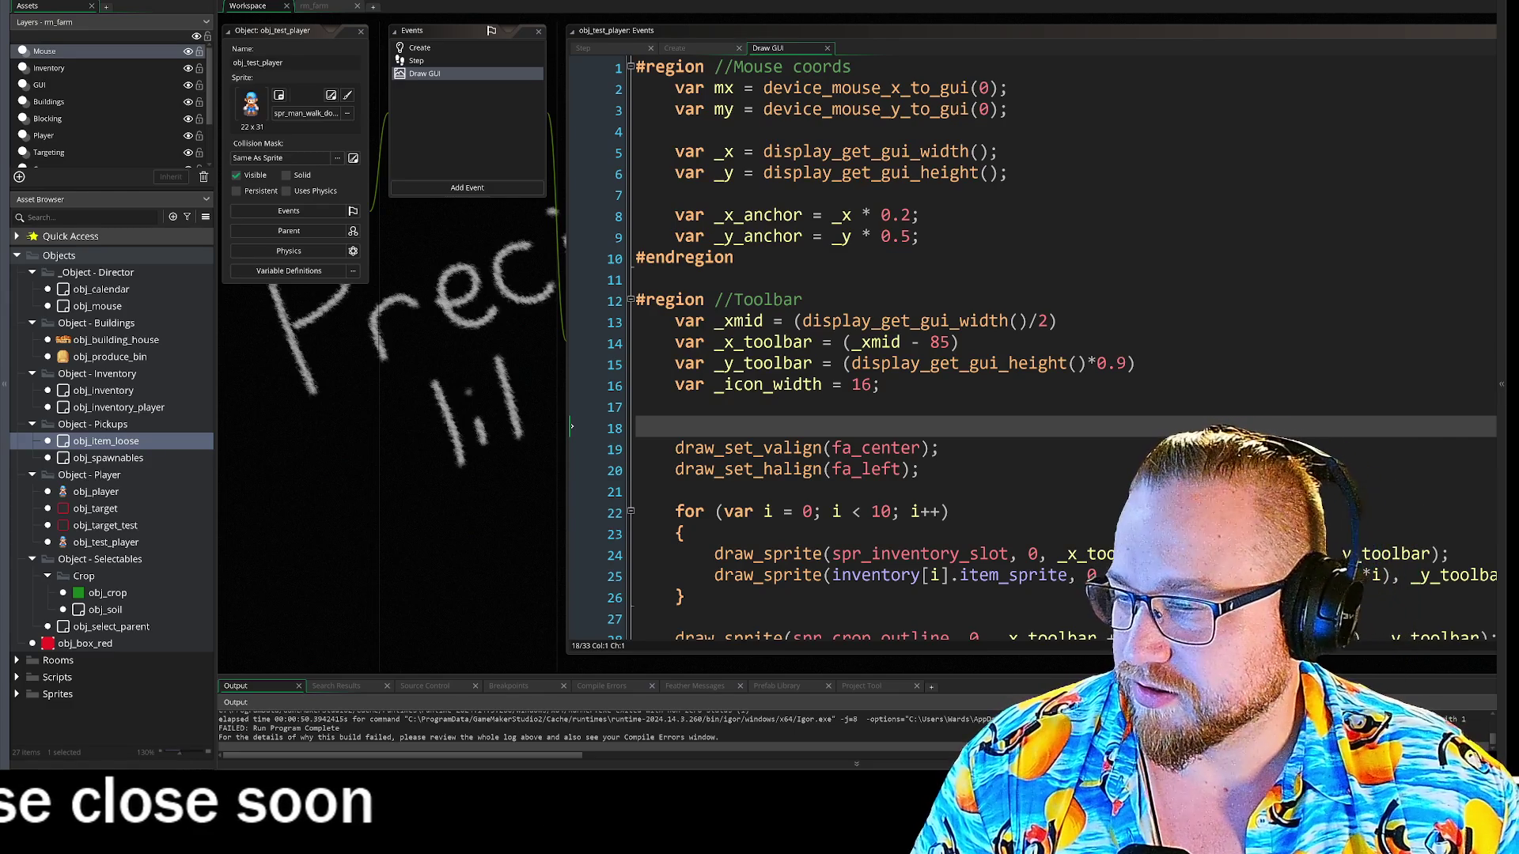
- Alt+Tab to bring the YouTube Clem Fandango supercut window to the front
{"action": "key", "text": "alt+Tab"}
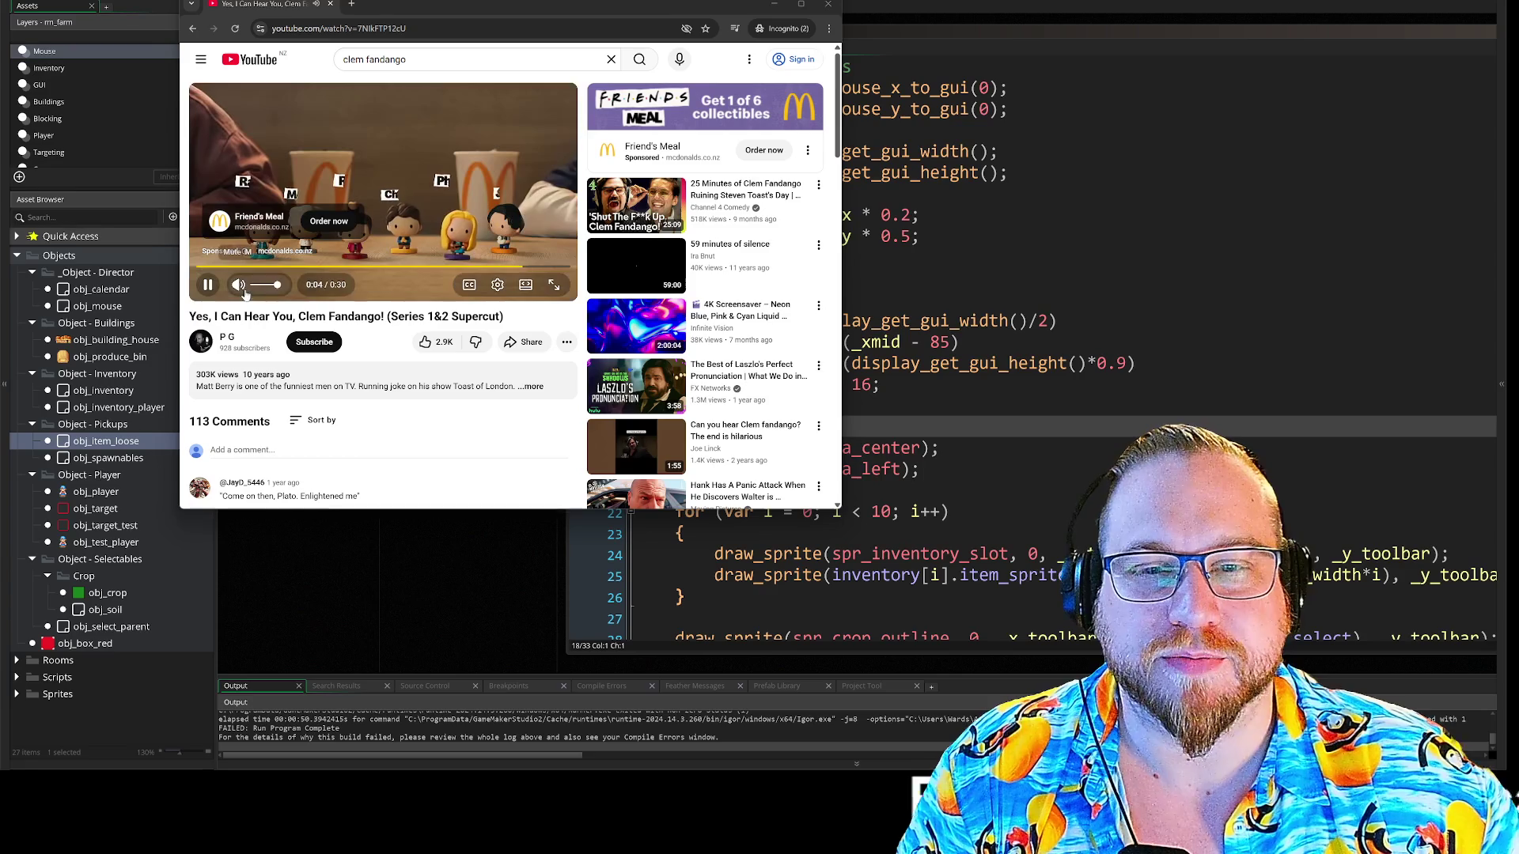
- Skip the ad, watch the Clem Fandango supercut fullscreen, pause it, and close the browser
{"action": "left_click", "coordinate": [543, 250]}
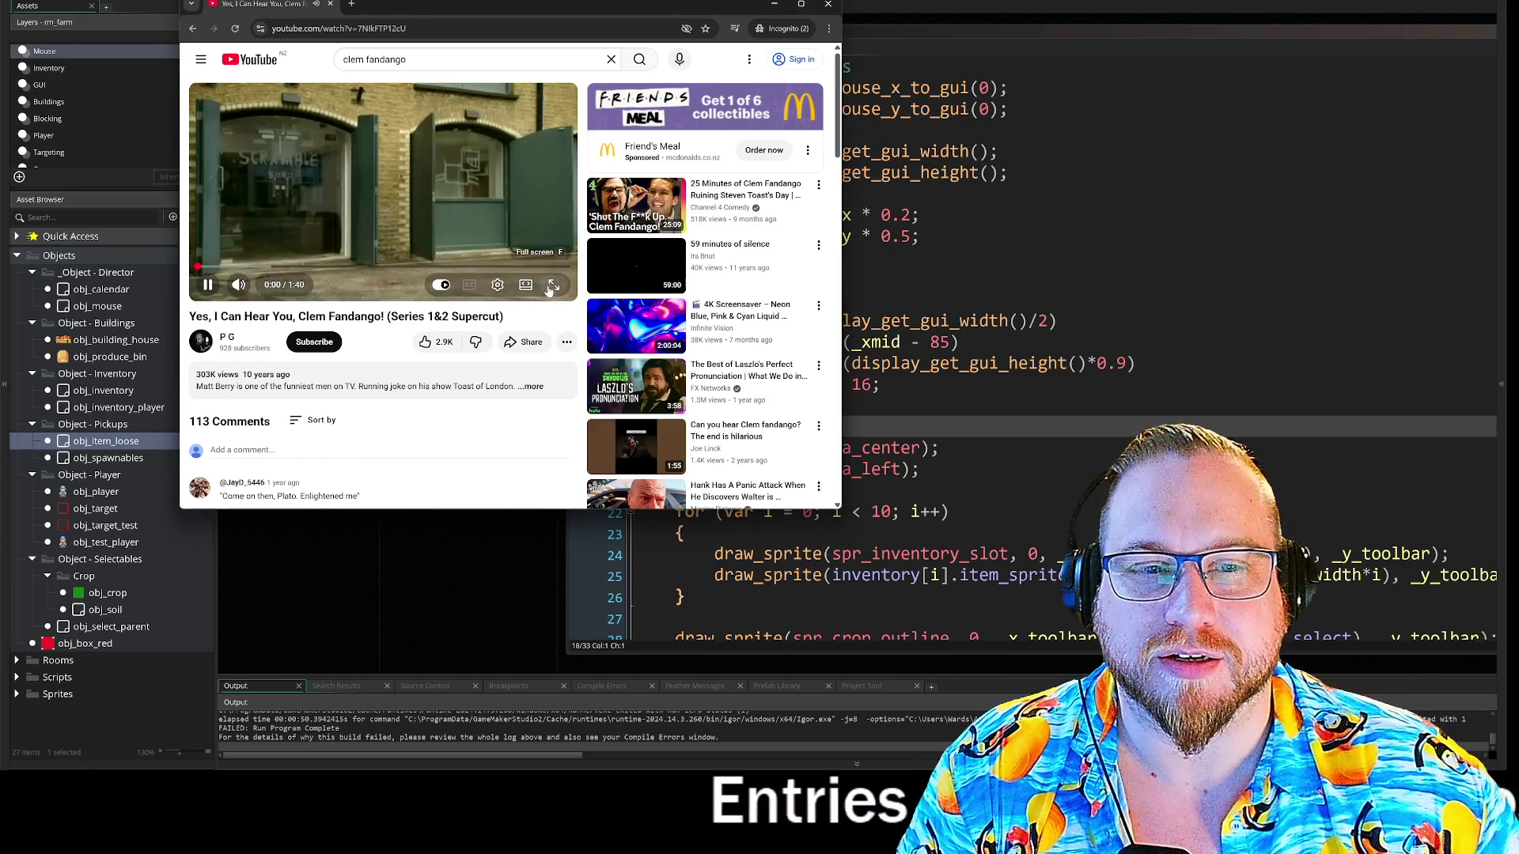
{"action": "left_click", "coordinate": [553, 285]}
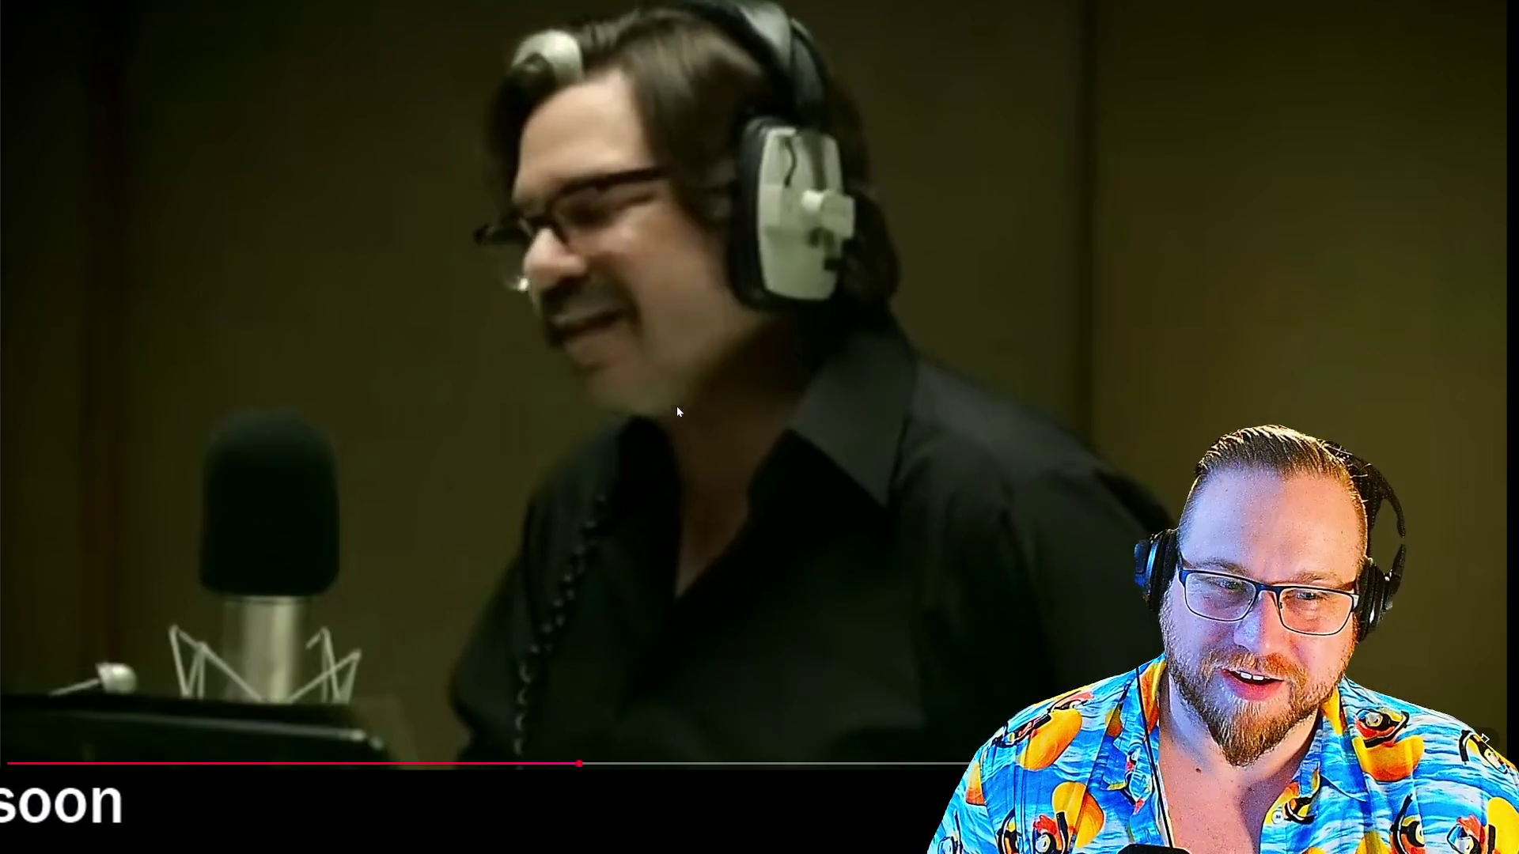
{"action": "left_click", "coordinate": [677, 407]}
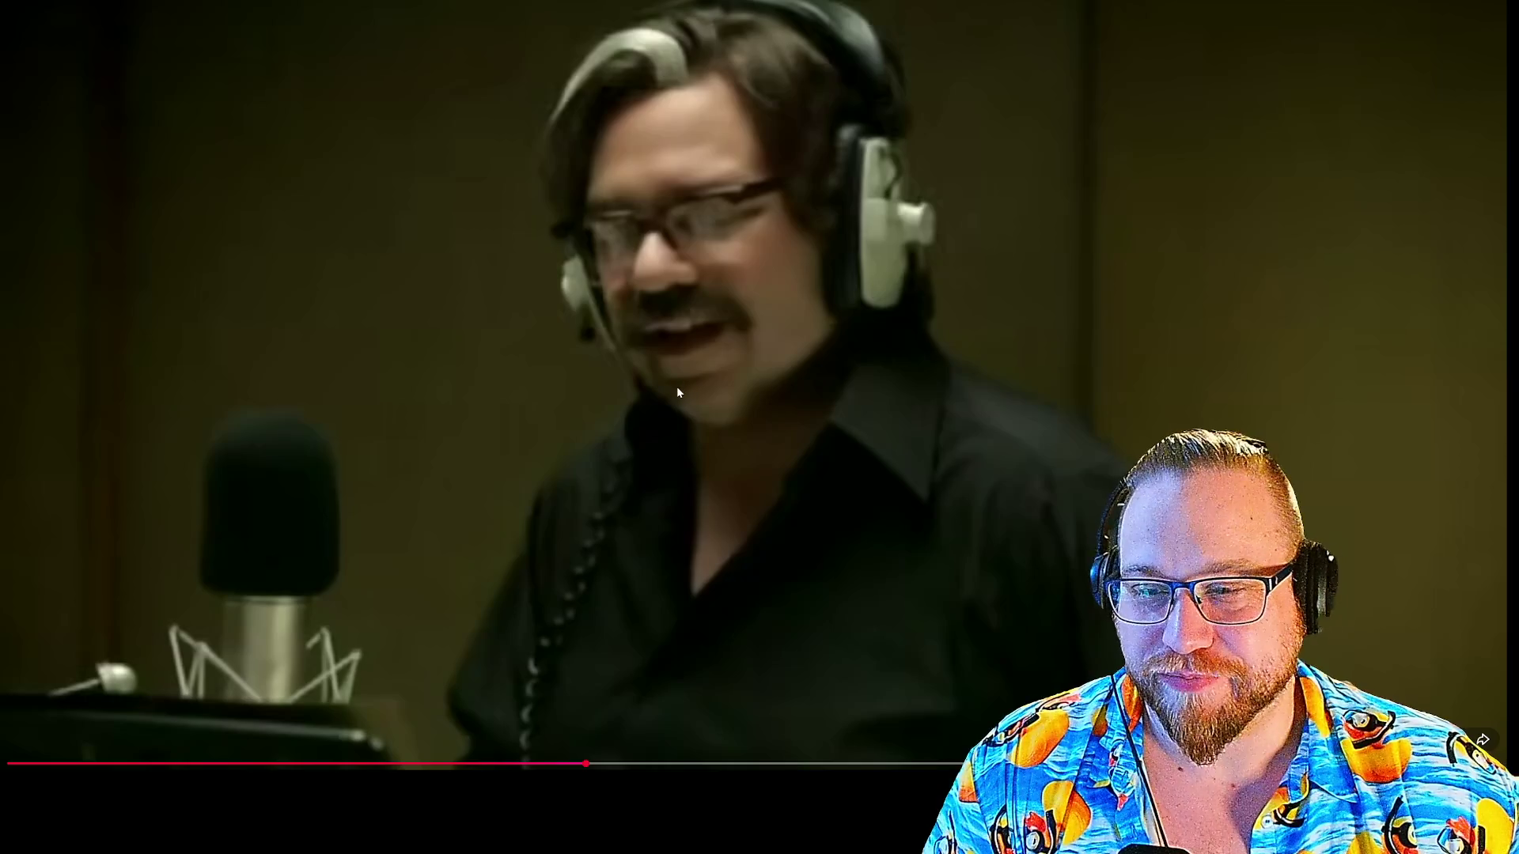
{"action": "key", "text": "Escape"}
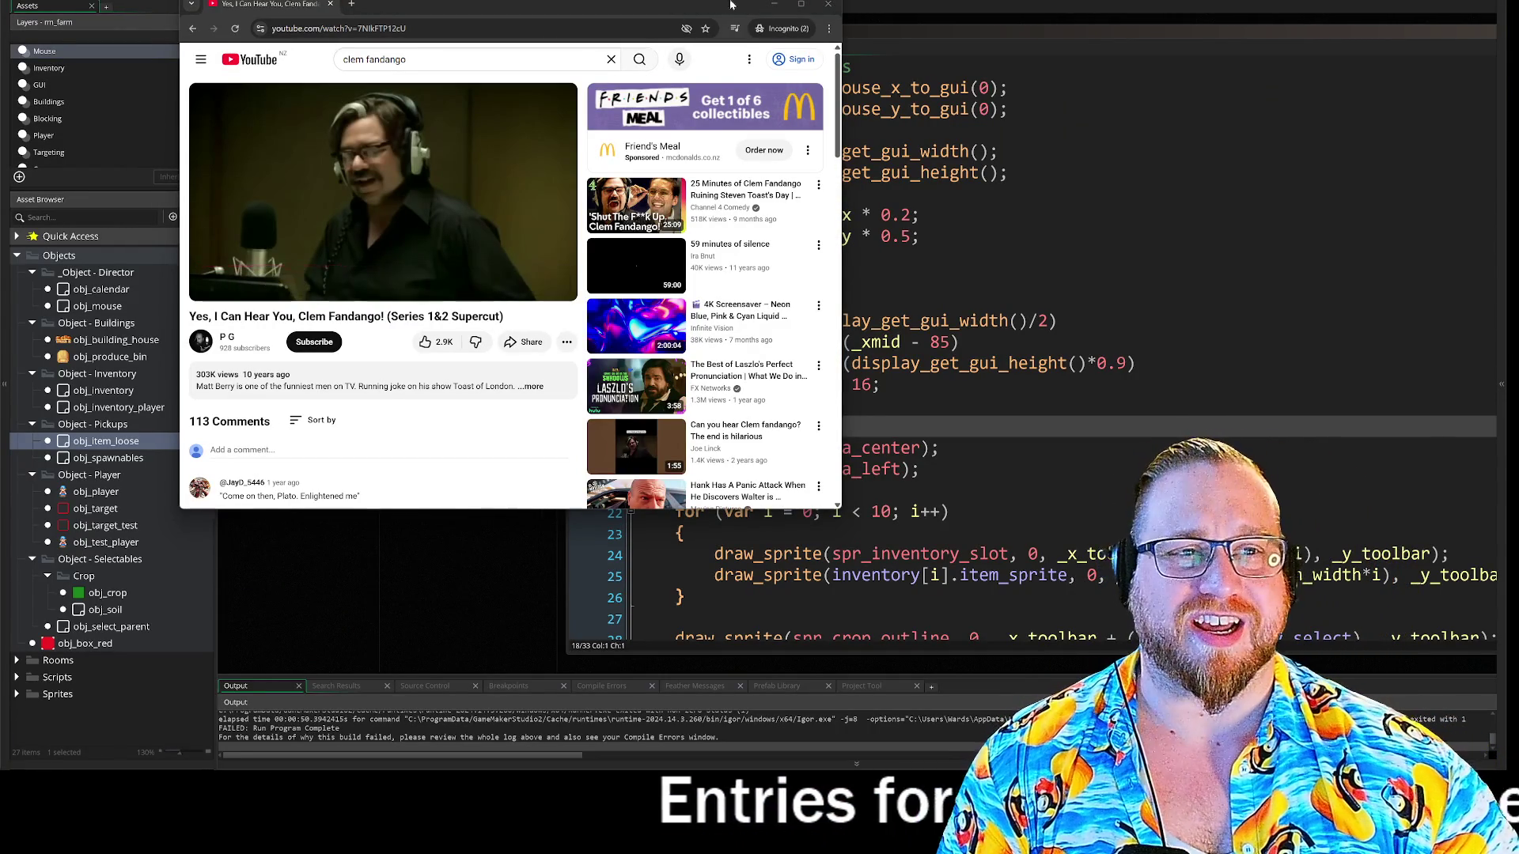
{"action": "left_click", "coordinate": [829, 7]}
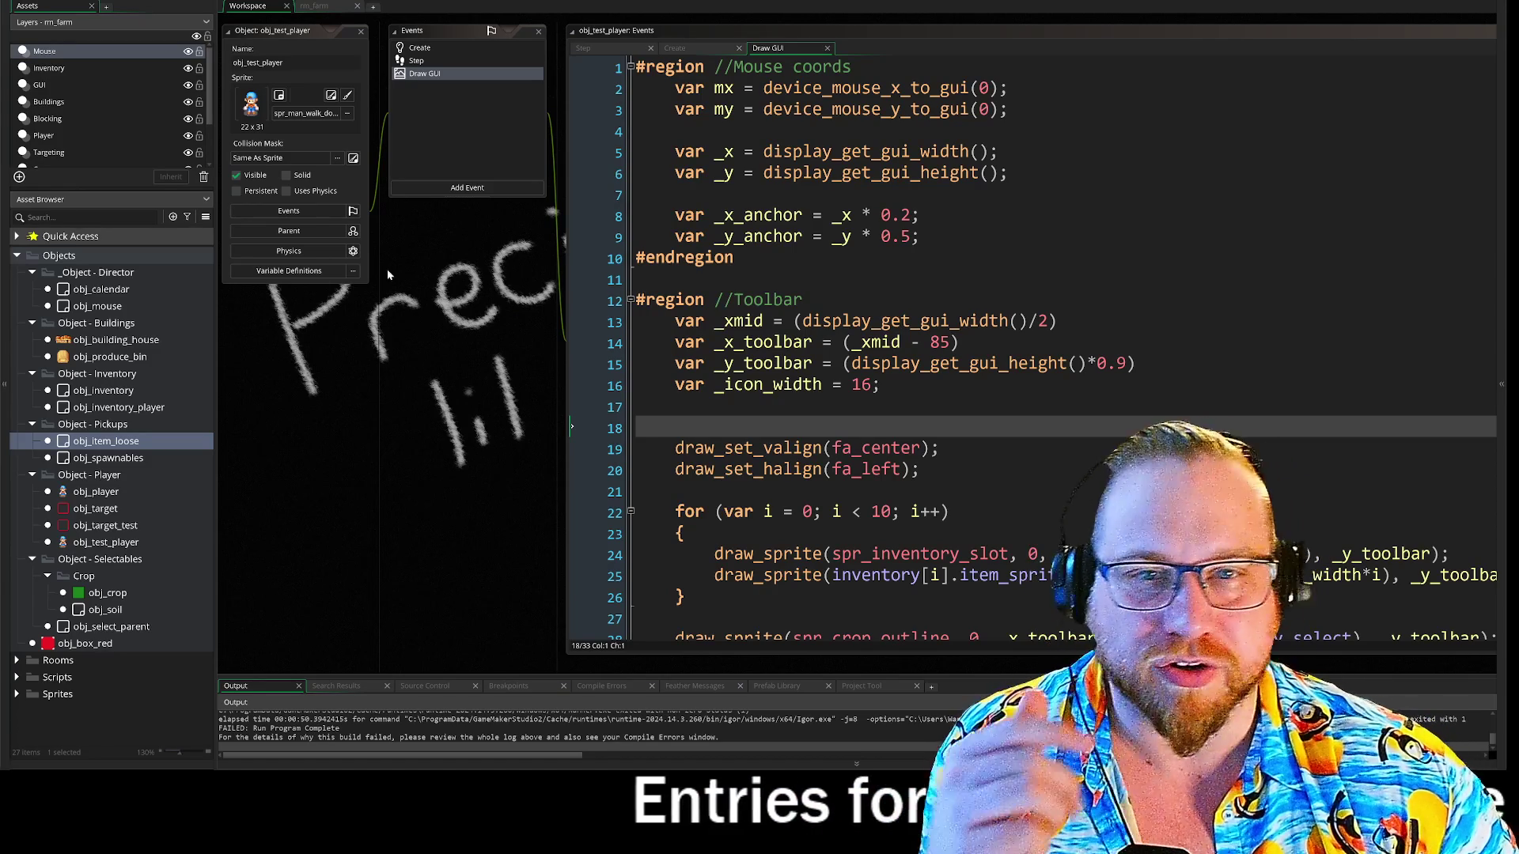
- Open the obj_spawnables object from the Asset Browser to review it
{"action": "double_click", "coordinate": [95, 459]}
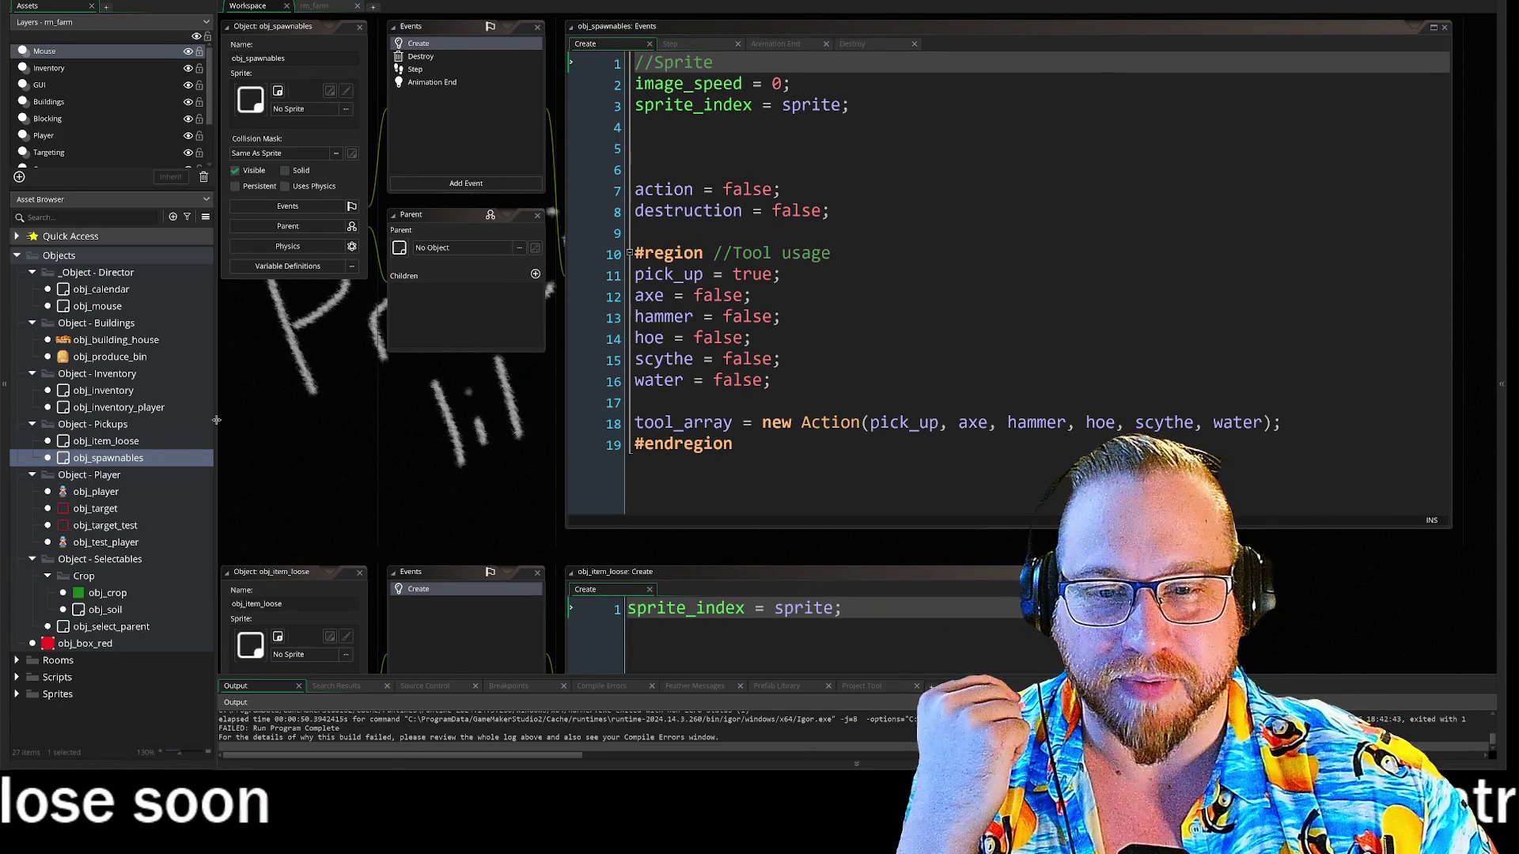
- Narrow the assets panel, bring obj_spawnables' editor panels into view, and expand the Scripts folder
{"action": "left_click_drag", "start_coordinate": [216, 421], "coordinate": [200, 421]}
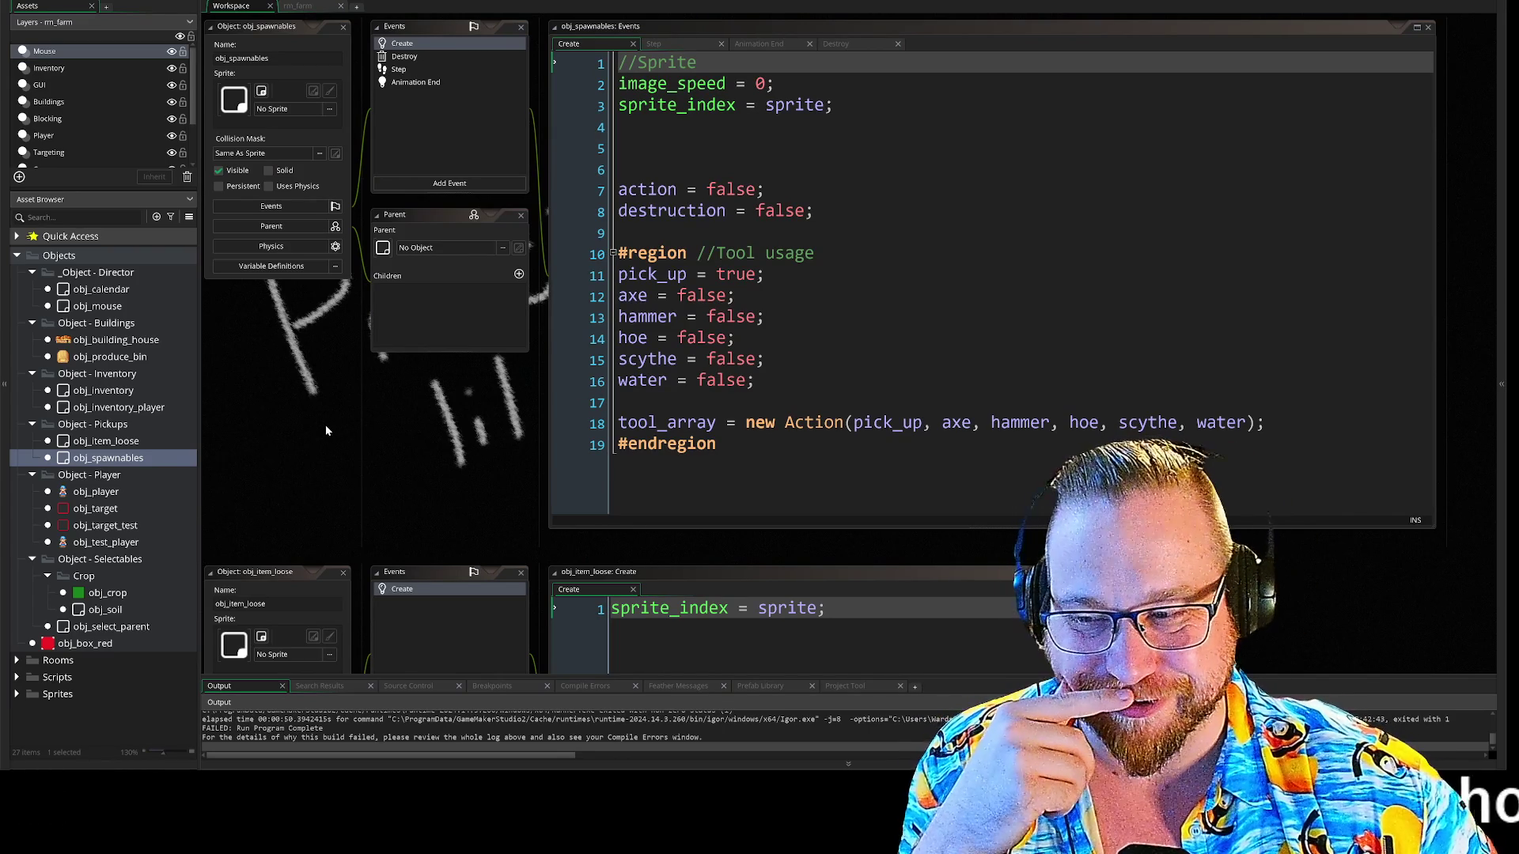
{"action": "scroll", "coordinate": [335, 426], "scroll_direction": "down", "scroll_amount": 5}
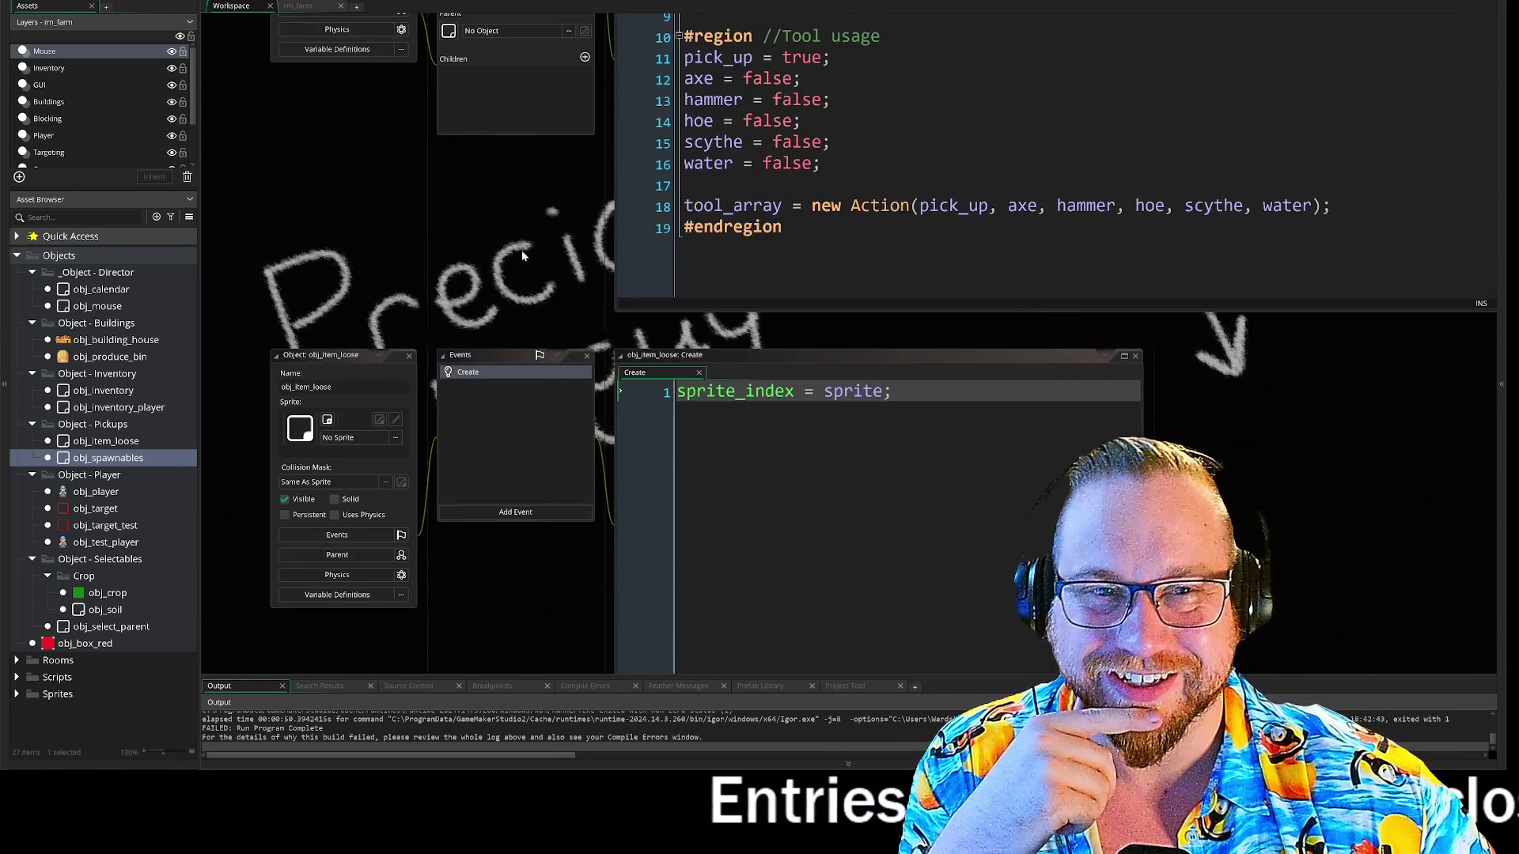
{"action": "left_click_drag", "start_coordinate": [522, 255], "coordinate": [467, 516]}
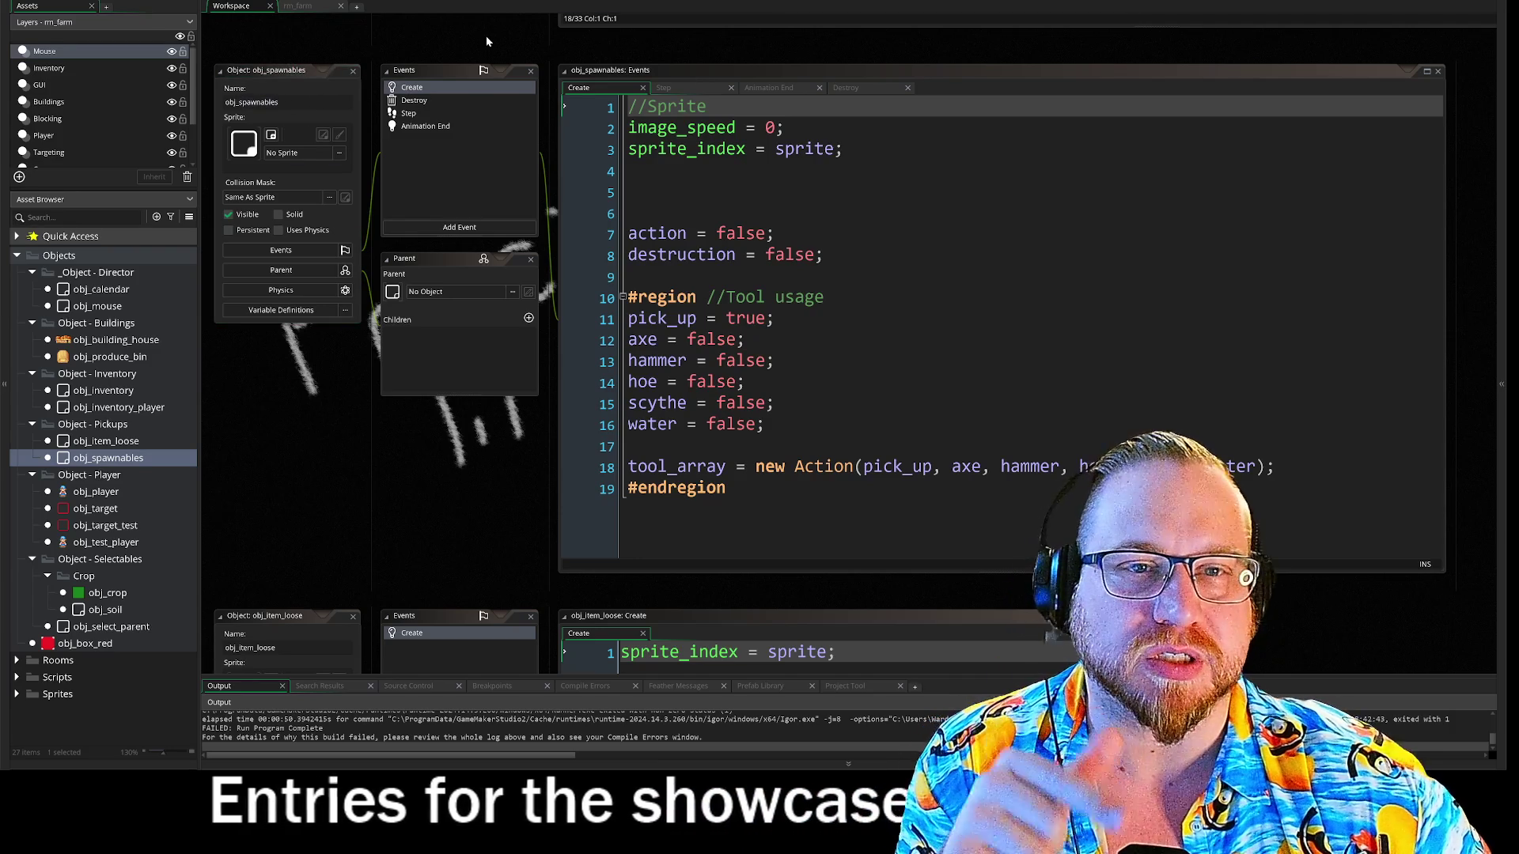
{"action": "scroll", "coordinate": [486, 35], "scroll_direction": "up", "scroll_amount": 10}
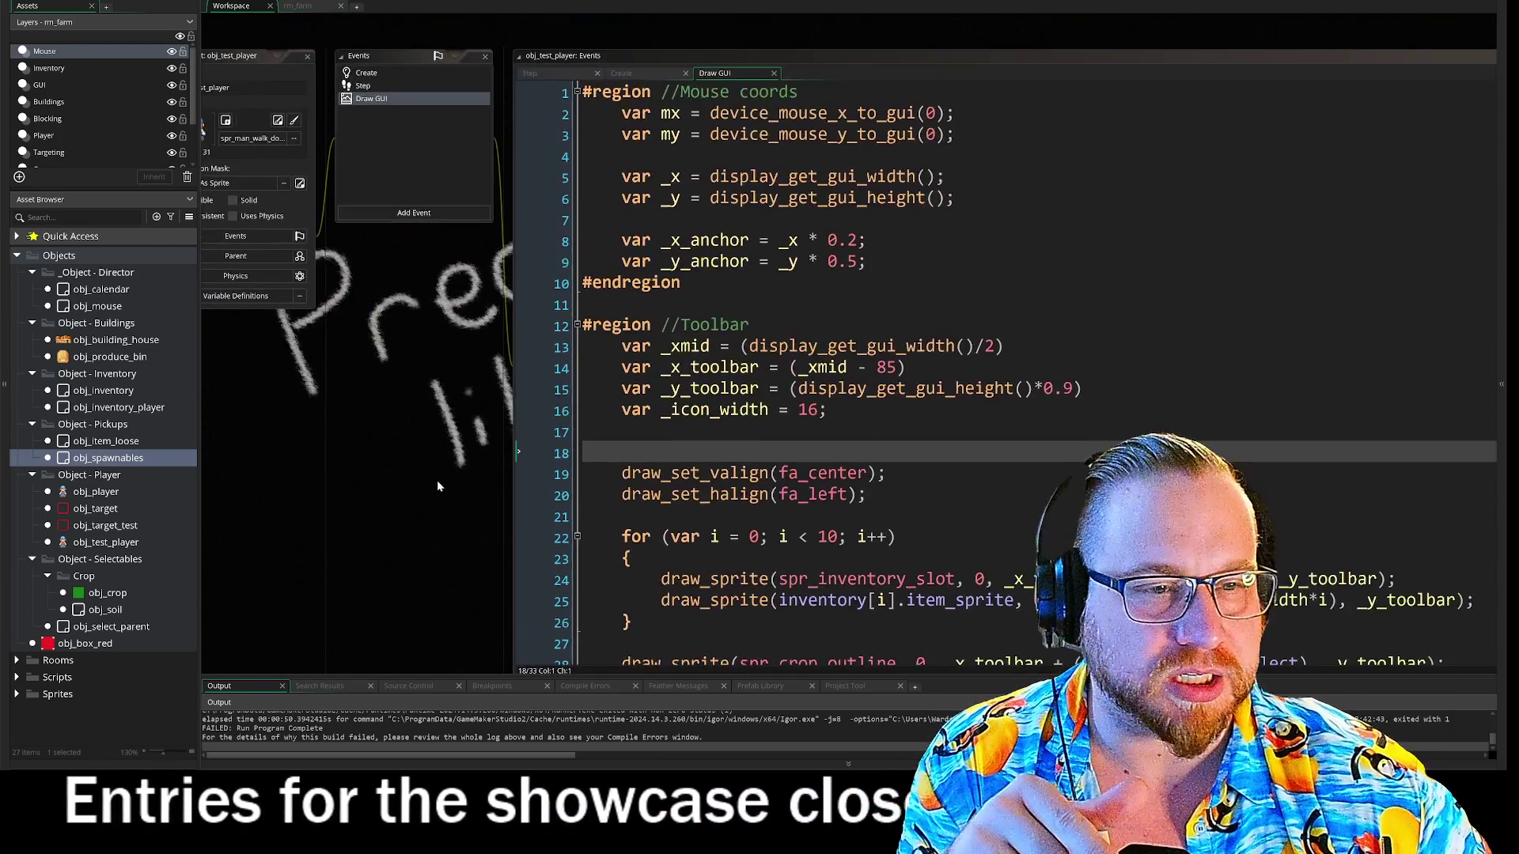
{"action": "left_click_drag", "start_coordinate": [437, 481], "coordinate": [480, 539]}
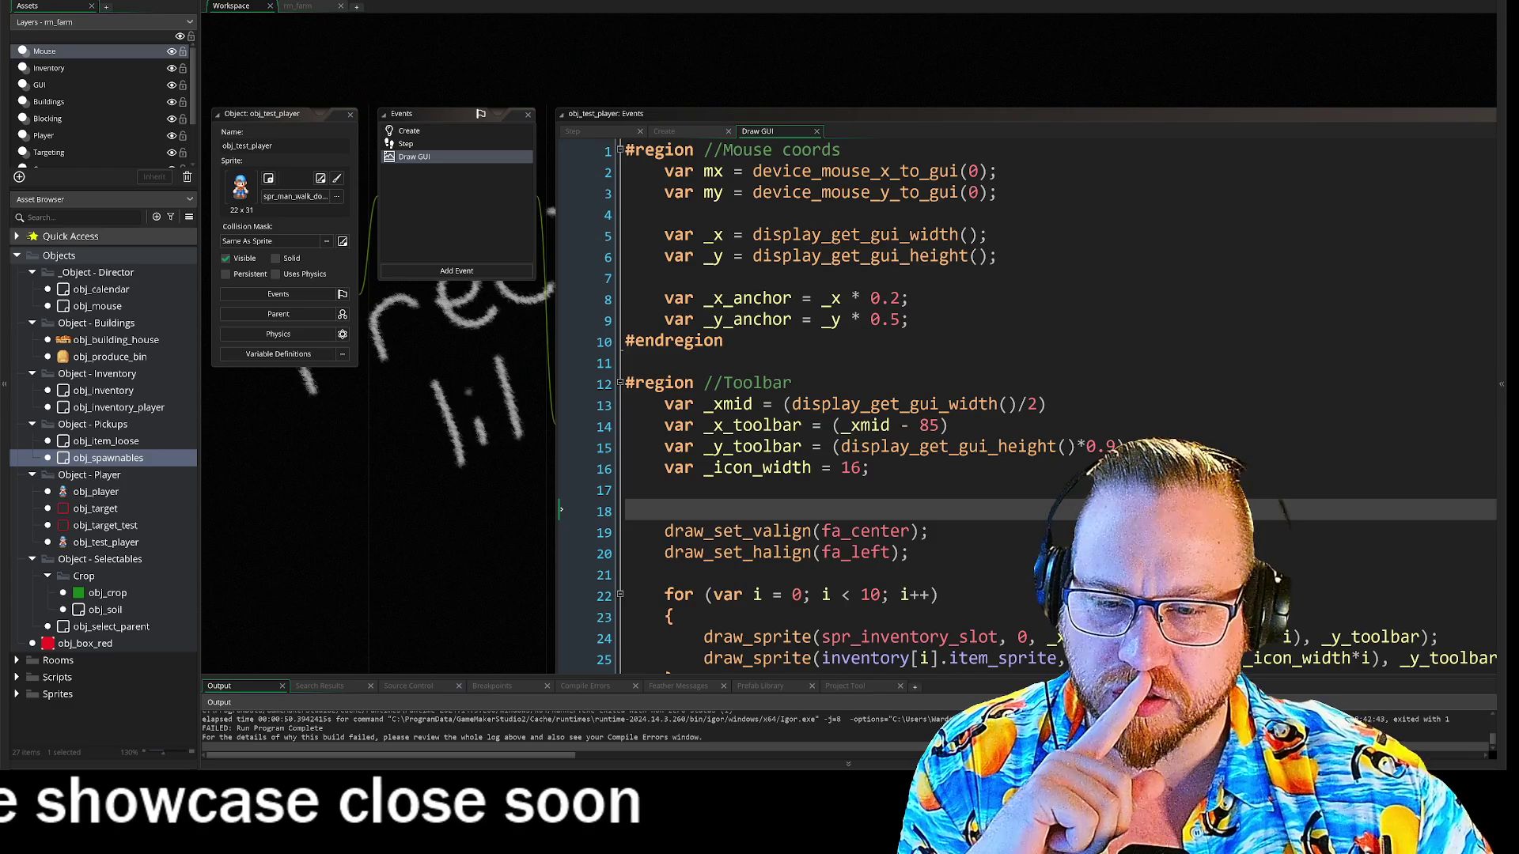
{"action": "left_click", "coordinate": [17, 677]}
{"action": "scroll", "coordinate": [57, 671], "scroll_direction": "down", "scroll_amount": 2}
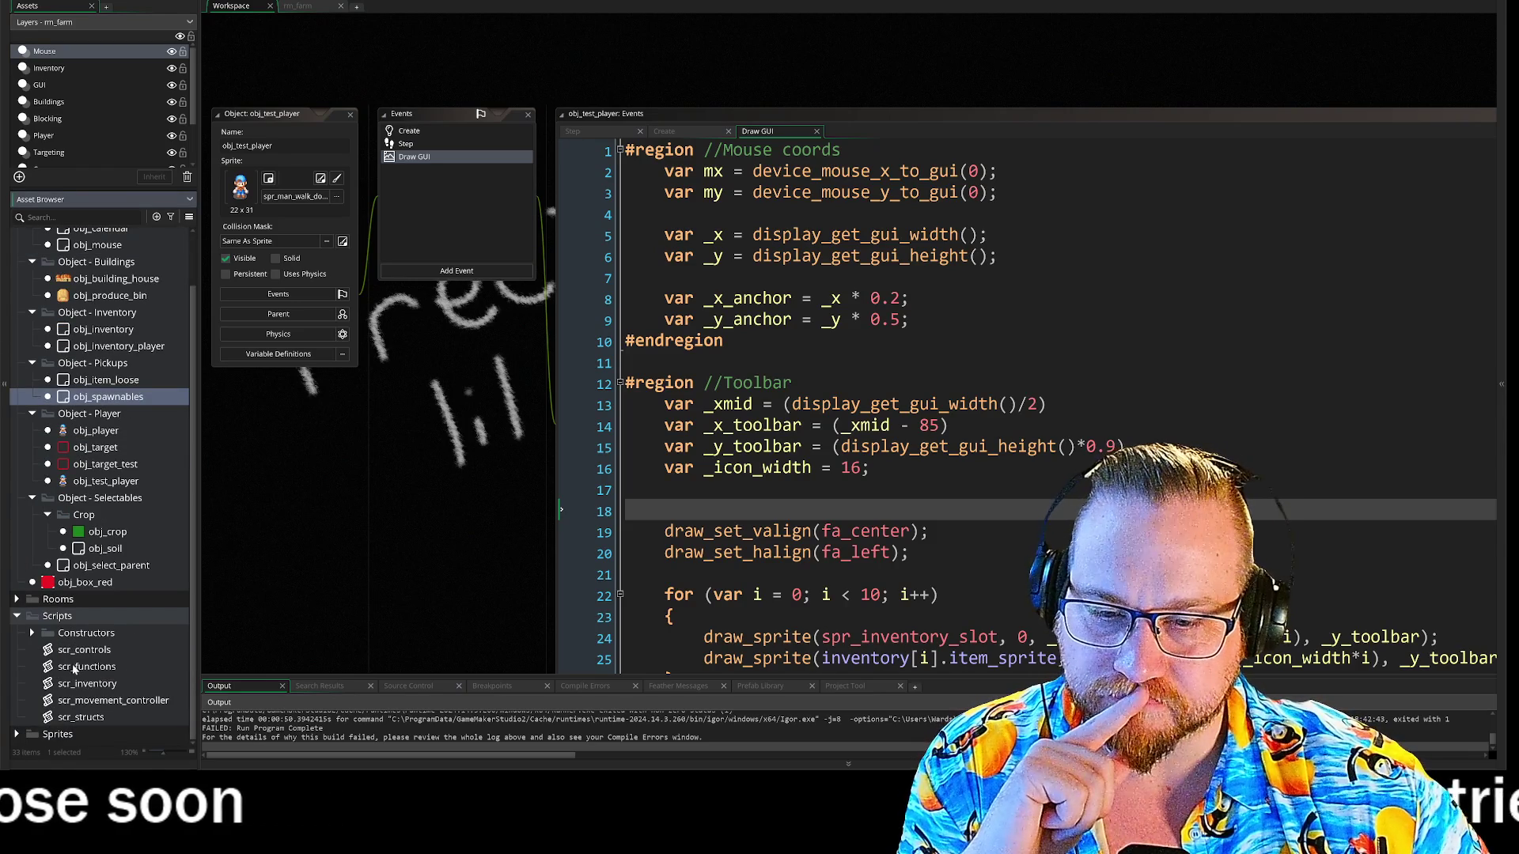
- Open scr_functions, widen its editor, and change spawn_debris on line 3 to spawn_spawnables(_self)
{"action": "double_click", "coordinate": [71, 670]}
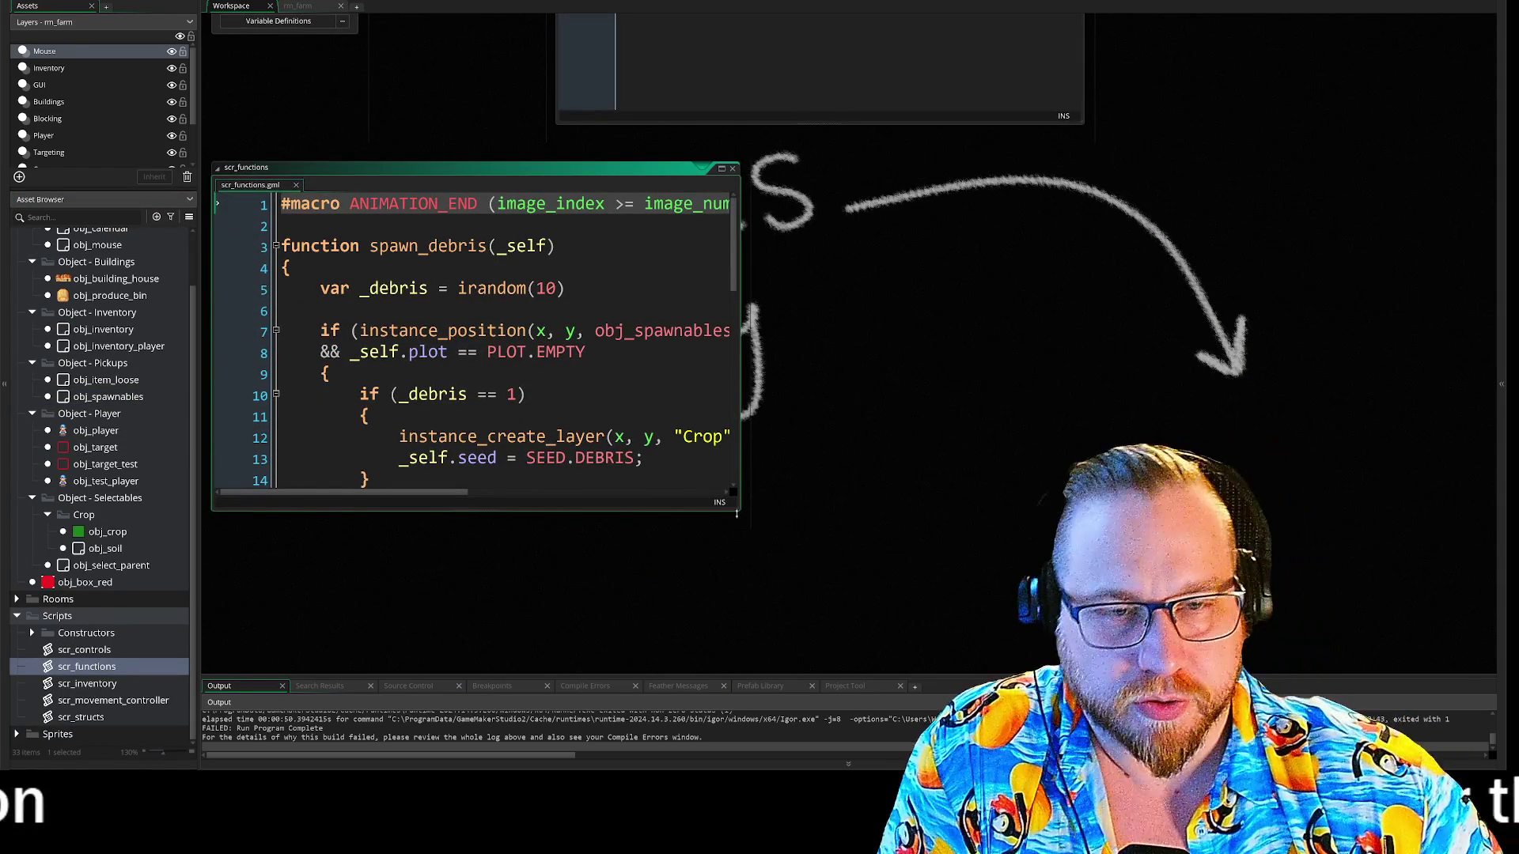
{"action": "mouse_move", "coordinate": [740, 511]}
{"action": "left_mouse_down"}
{"action": "mouse_move", "coordinate": [773, 535]}
{"action": "mouse_move", "coordinate": [1248, 674]}
{"action": "left_mouse_up"}
{"action": "left_click", "coordinate": [440, 199]}
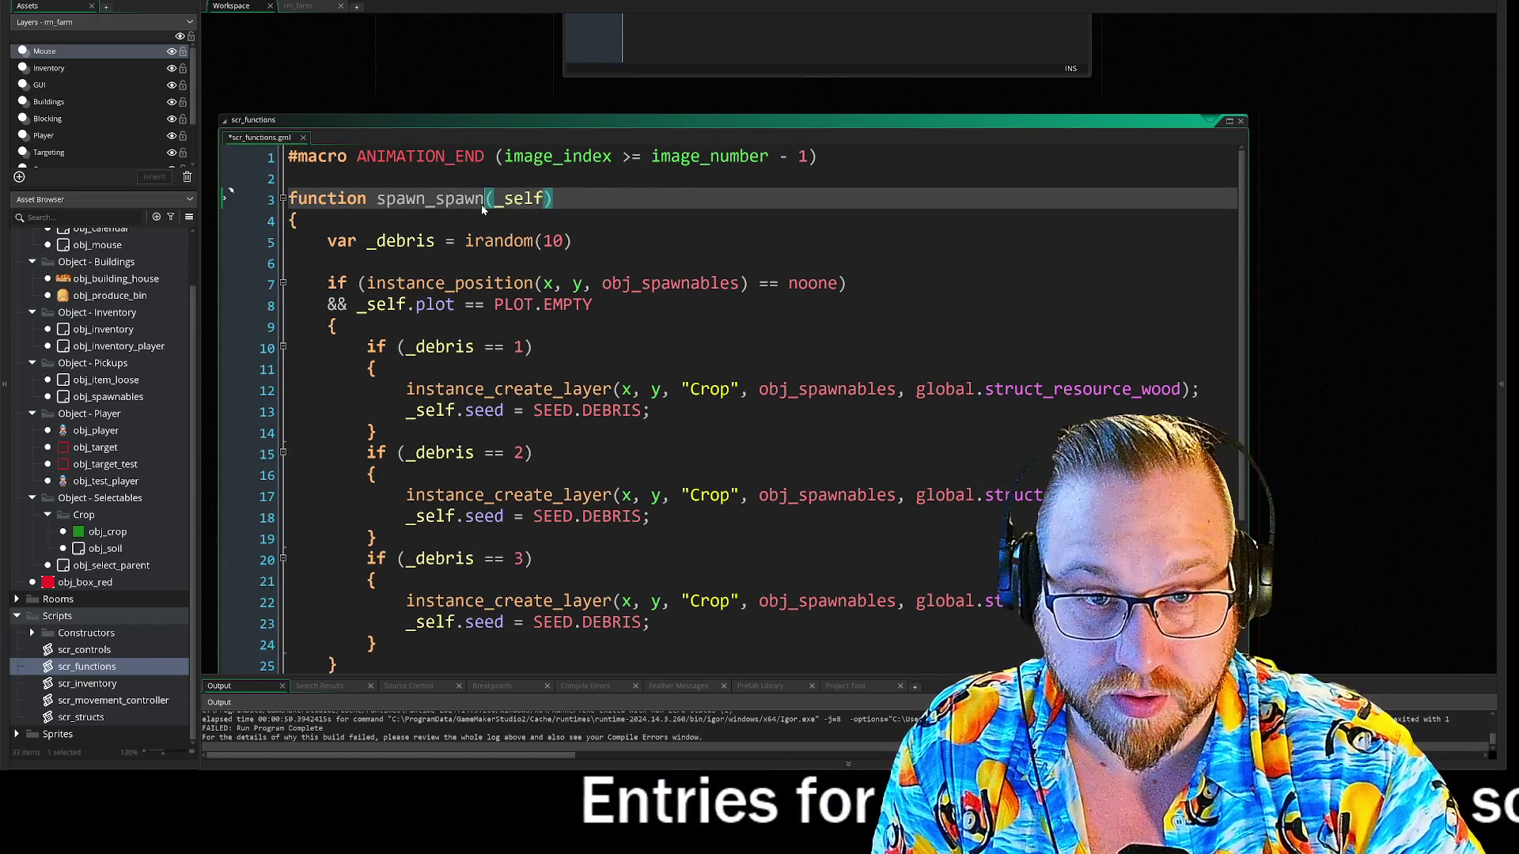
{"action": "key", "text": "BackSpace"}
{"action": "type", "text": "bles"}
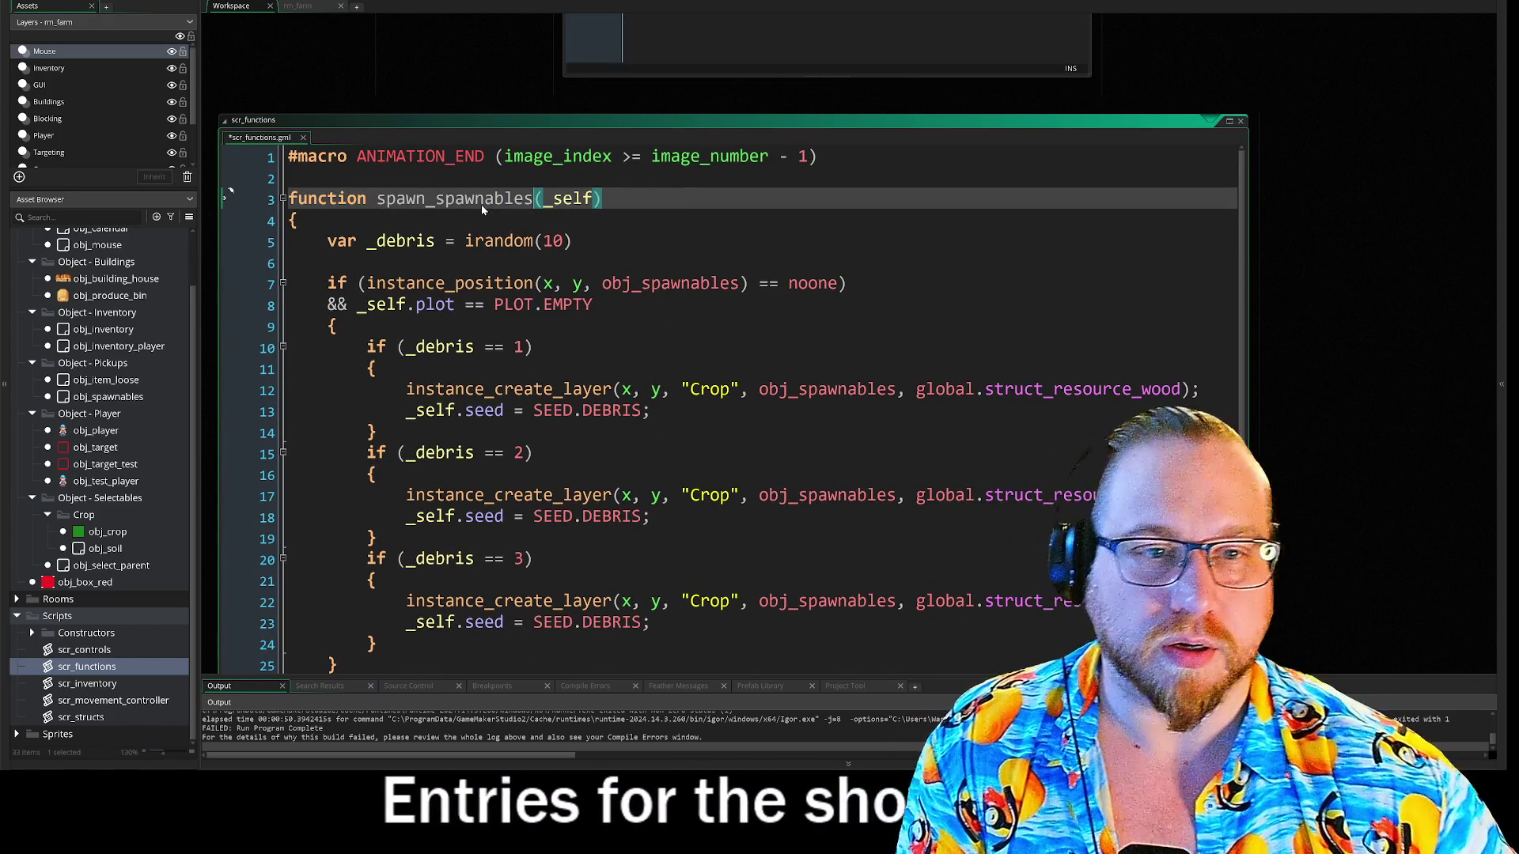
{"action": "key", "text": "Down"}
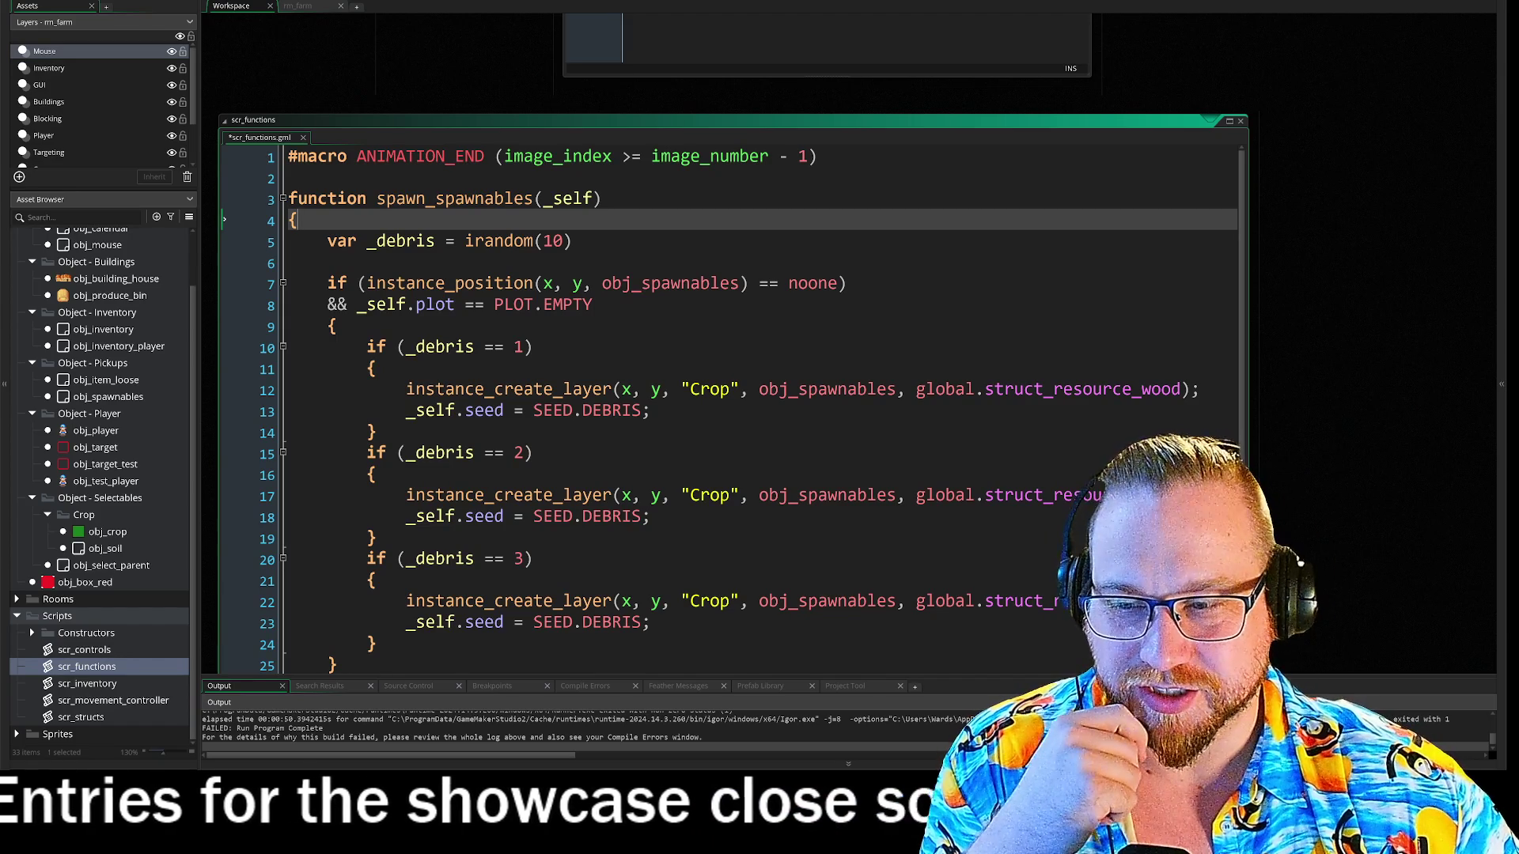
{"action": "scroll", "coordinate": [1348, 387], "scroll_direction": "down", "scroll_amount": 3}
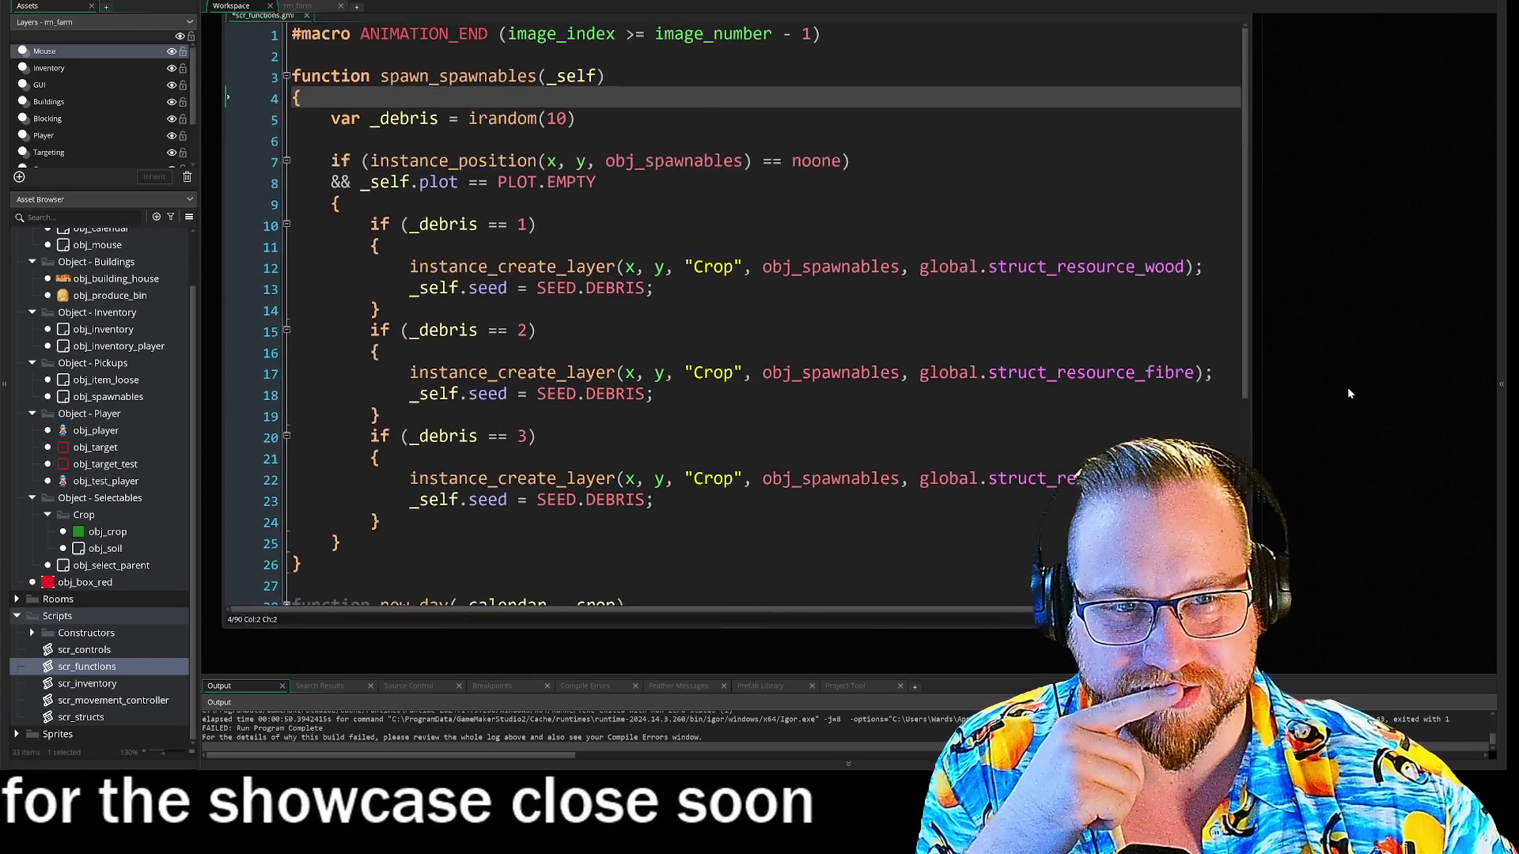
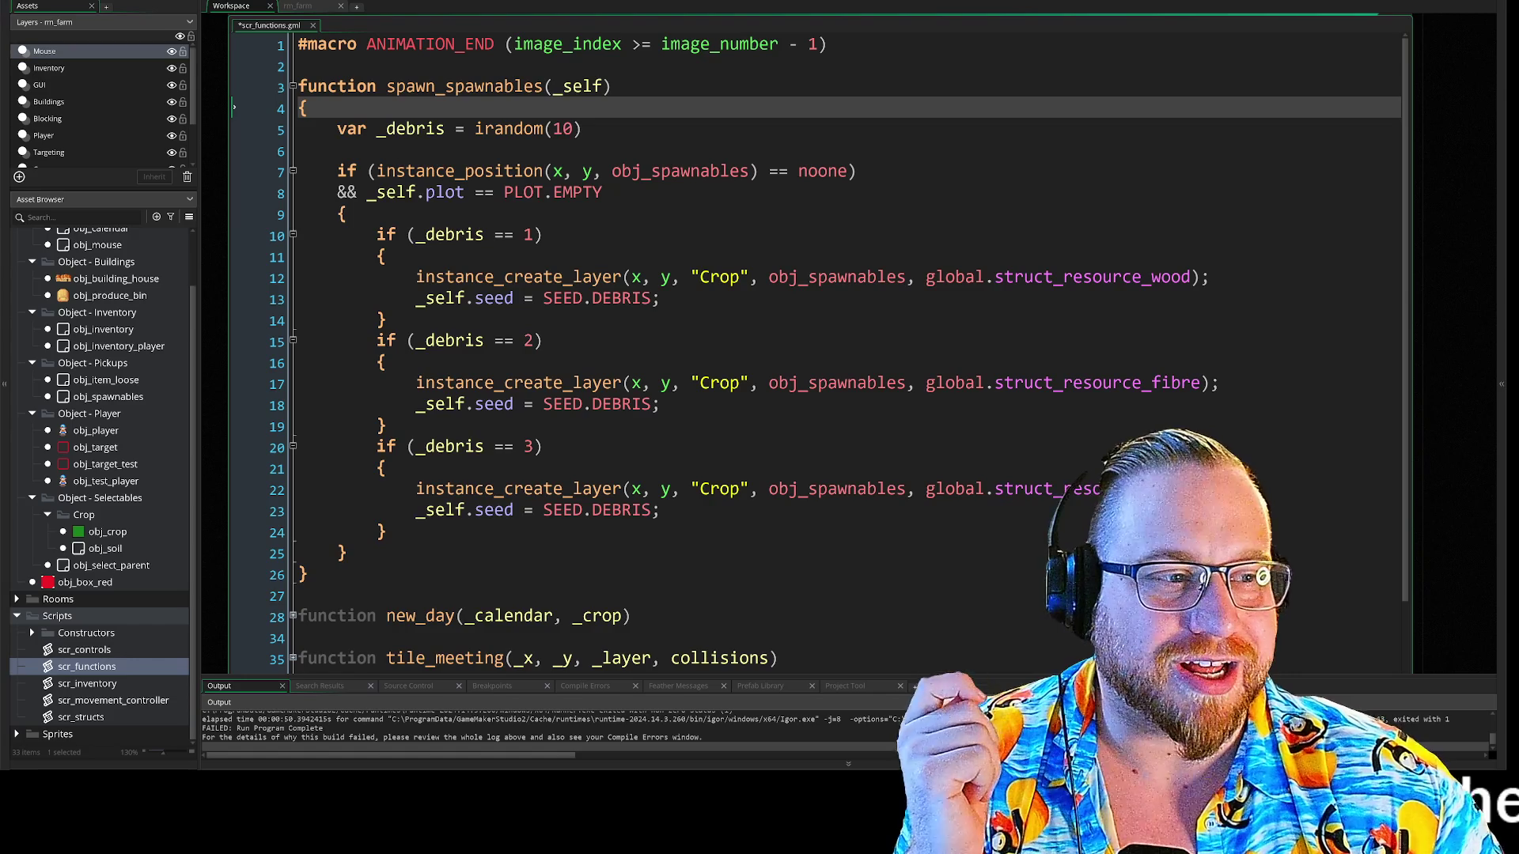
- Drag the scr_functions code editor window lower in the GameMaker workspace
{"action": "left_click_drag", "start_coordinate": [1474, 487], "coordinate": [1444, 504]}
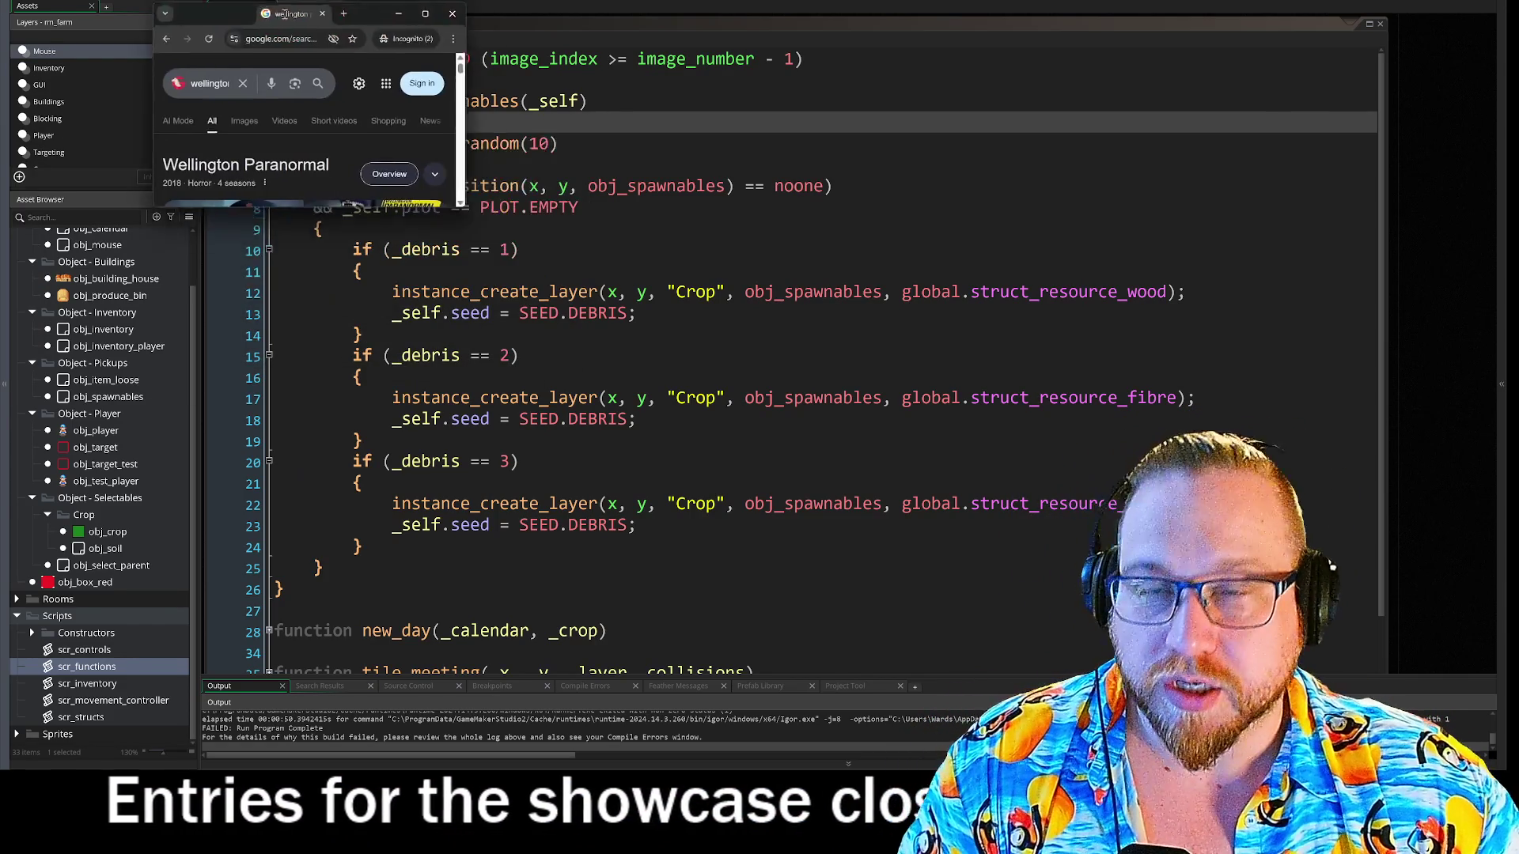
- Enlarge the browser and view the Wellington Paranormal cover image on its own page
{"action": "mouse_move", "coordinate": [384, 167]}
{"action": "left_mouse_down"}
{"action": "mouse_move", "coordinate": [938, 501]}
{"action": "mouse_move", "coordinate": [949, 613]}
{"action": "mouse_move", "coordinate": [918, 643]}
{"action": "left_mouse_up"}
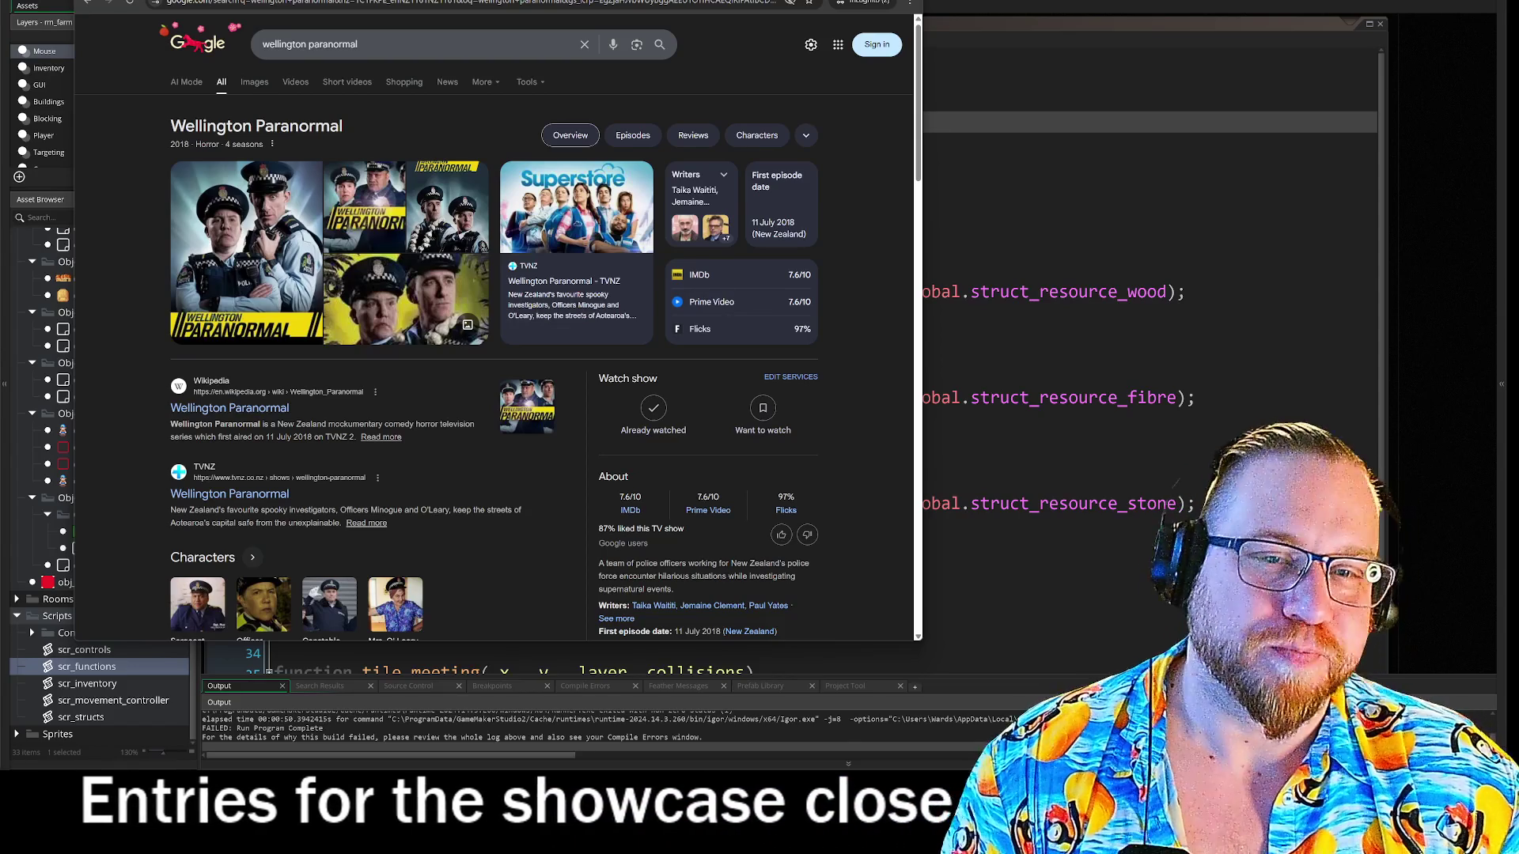
{"action": "left_click", "coordinate": [253, 261]}
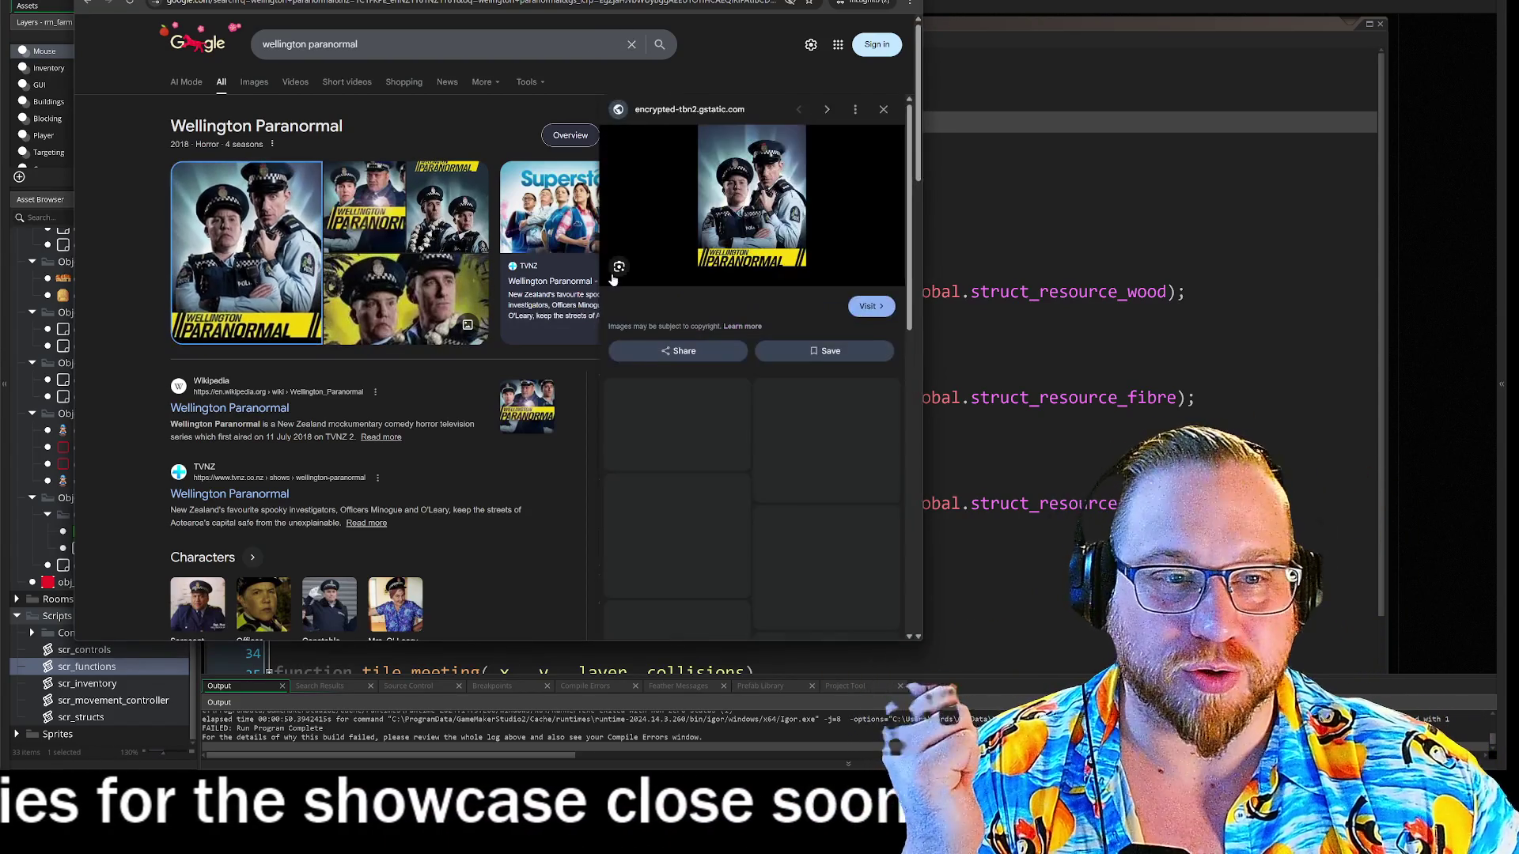
{"action": "right_click", "coordinate": [774, 206]}
{"action": "left_click", "coordinate": [823, 363]}
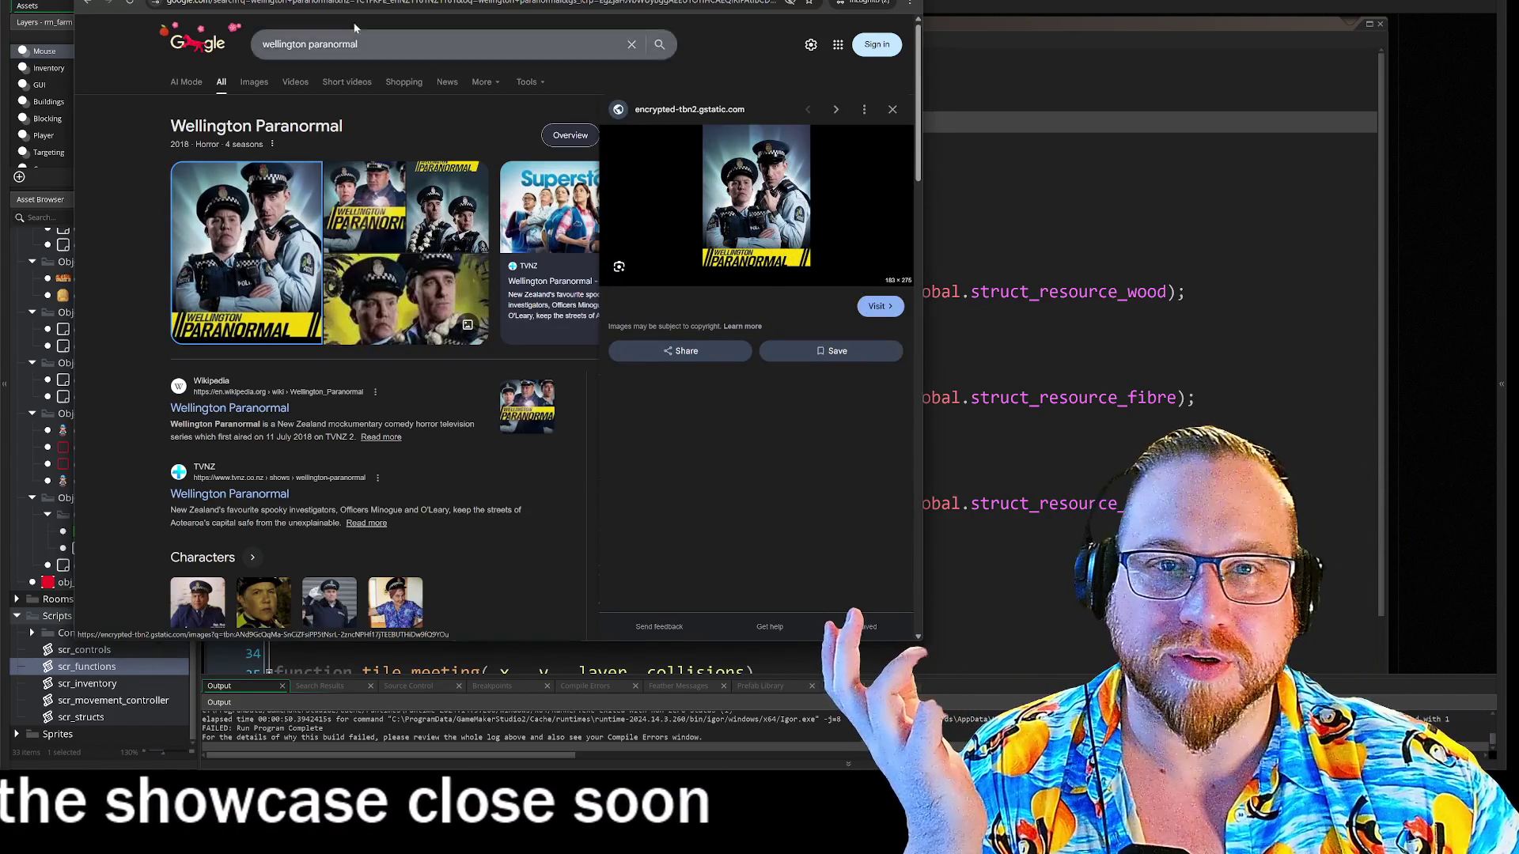
{"action": "left_click", "coordinate": [757, 194]}
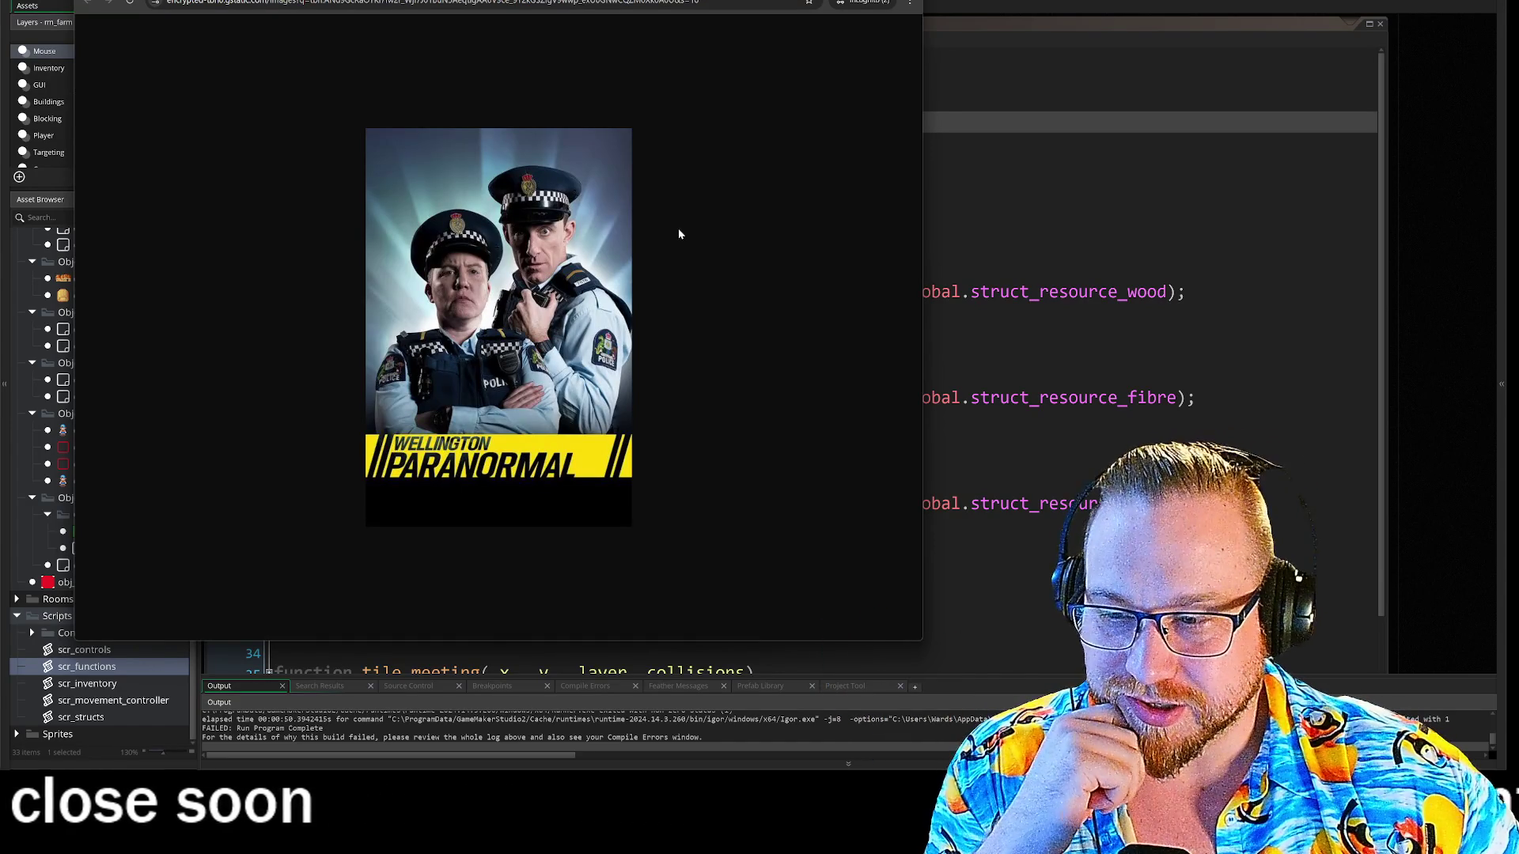
- Go back to the search results and open the Wellington Paranormal Wikipedia article
{"action": "left_click", "coordinate": [87, 3]}
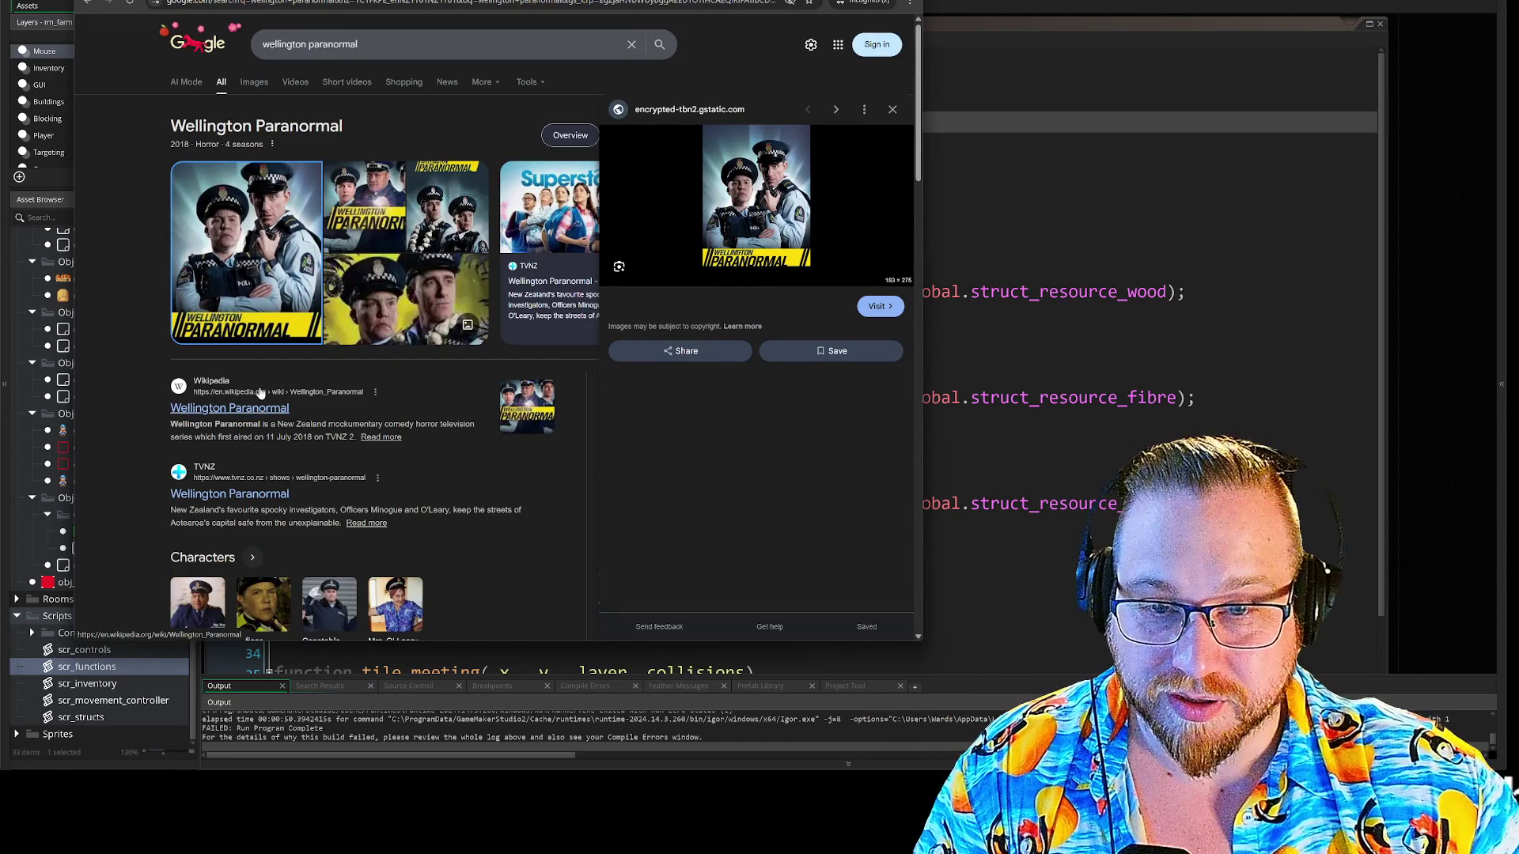
{"action": "left_click", "coordinate": [250, 413]}
{"action": "left_click", "coordinate": [287, 10]}
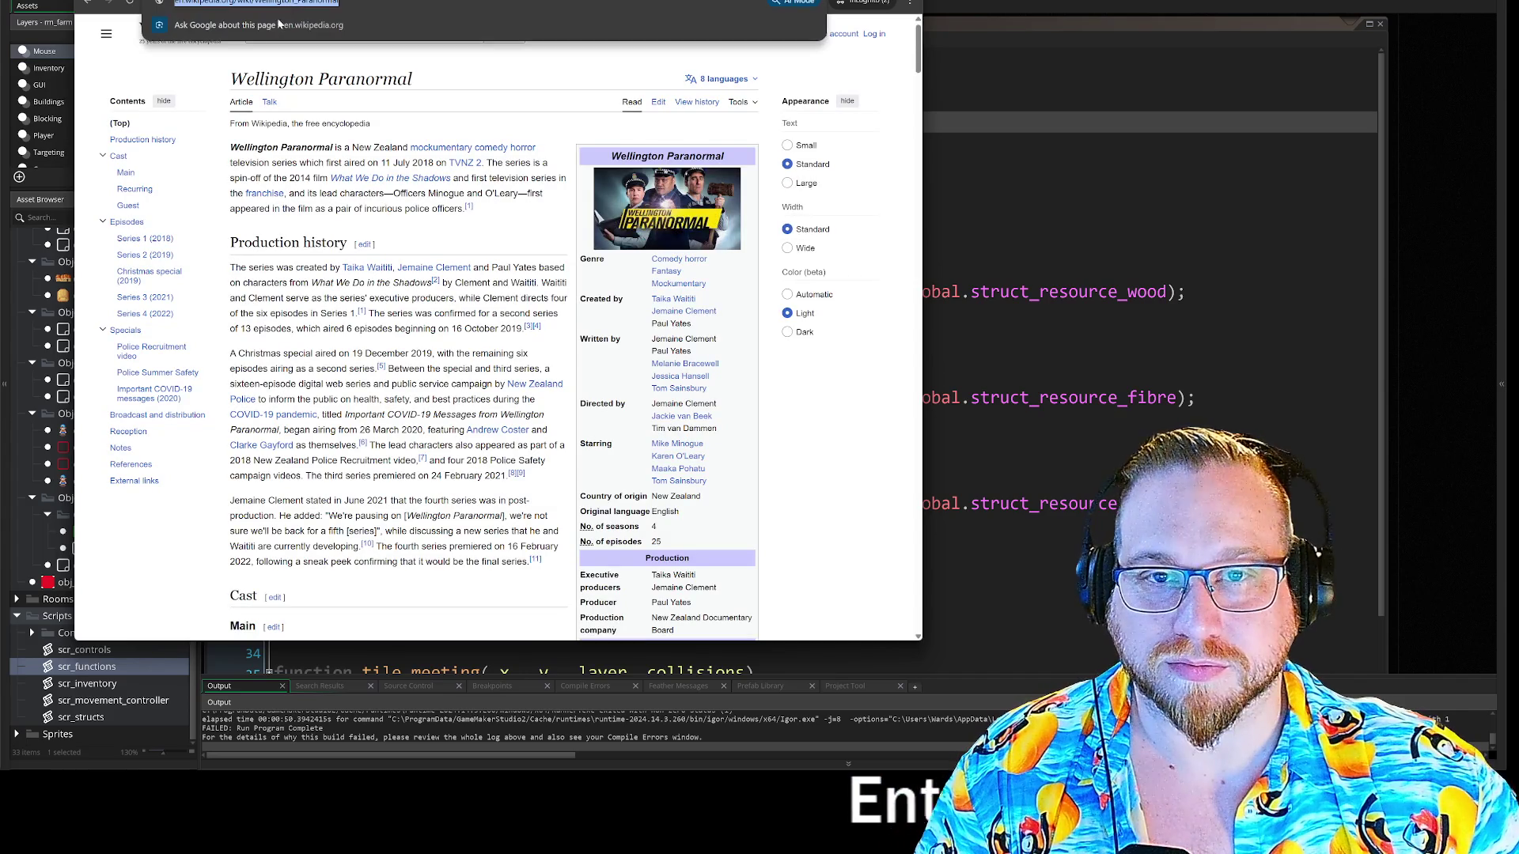
- Switch the Wellington Paranormal article to dark mode and read the infobox writer and director credits
{"action": "left_click", "coordinate": [788, 331]}
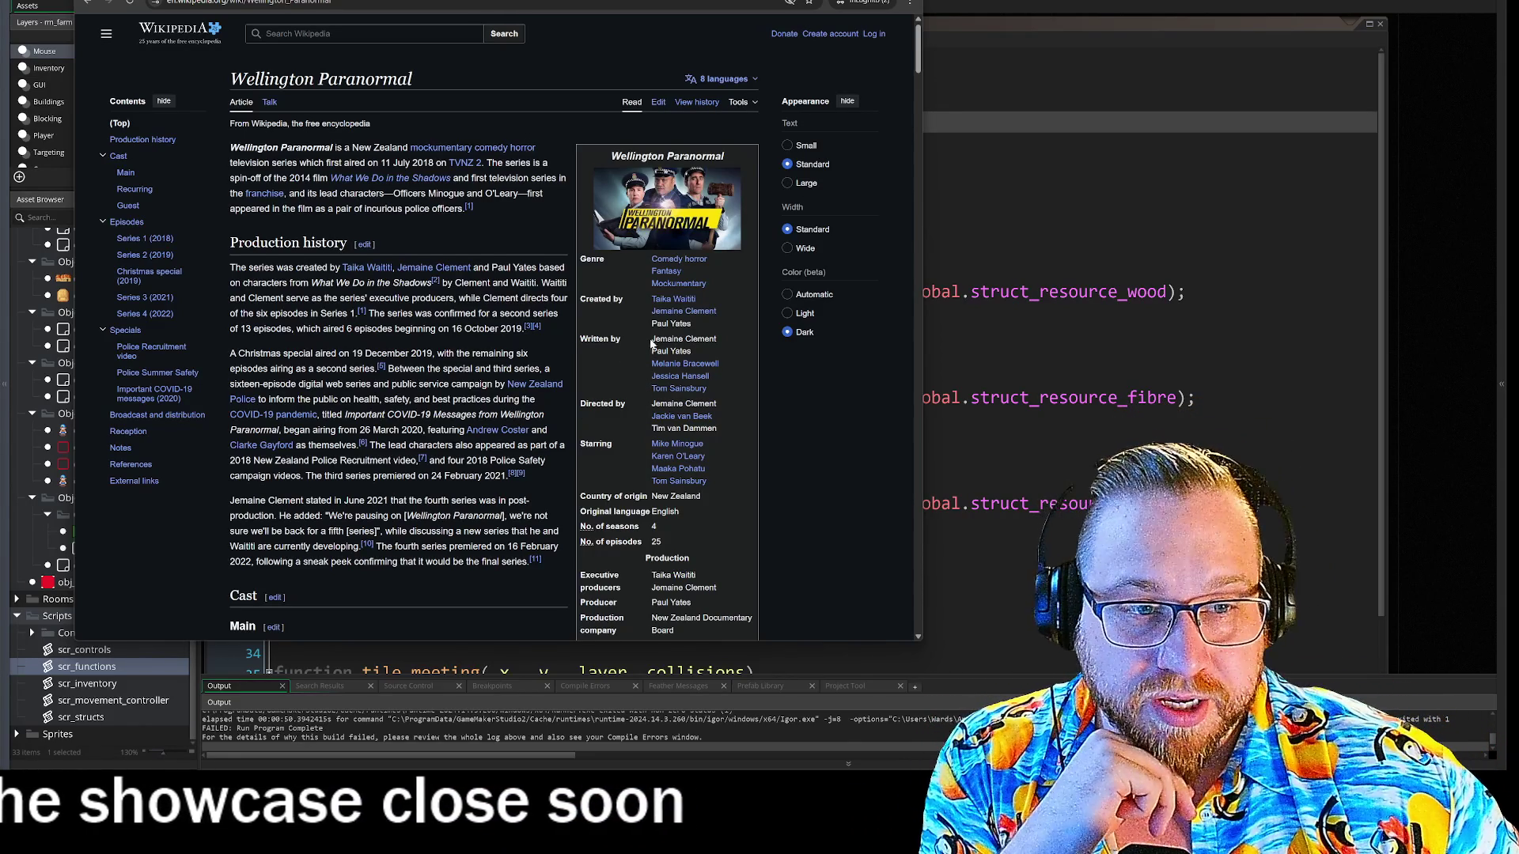
{"action": "left_click_drag", "start_coordinate": [738, 377], "coordinate": [733, 402]}
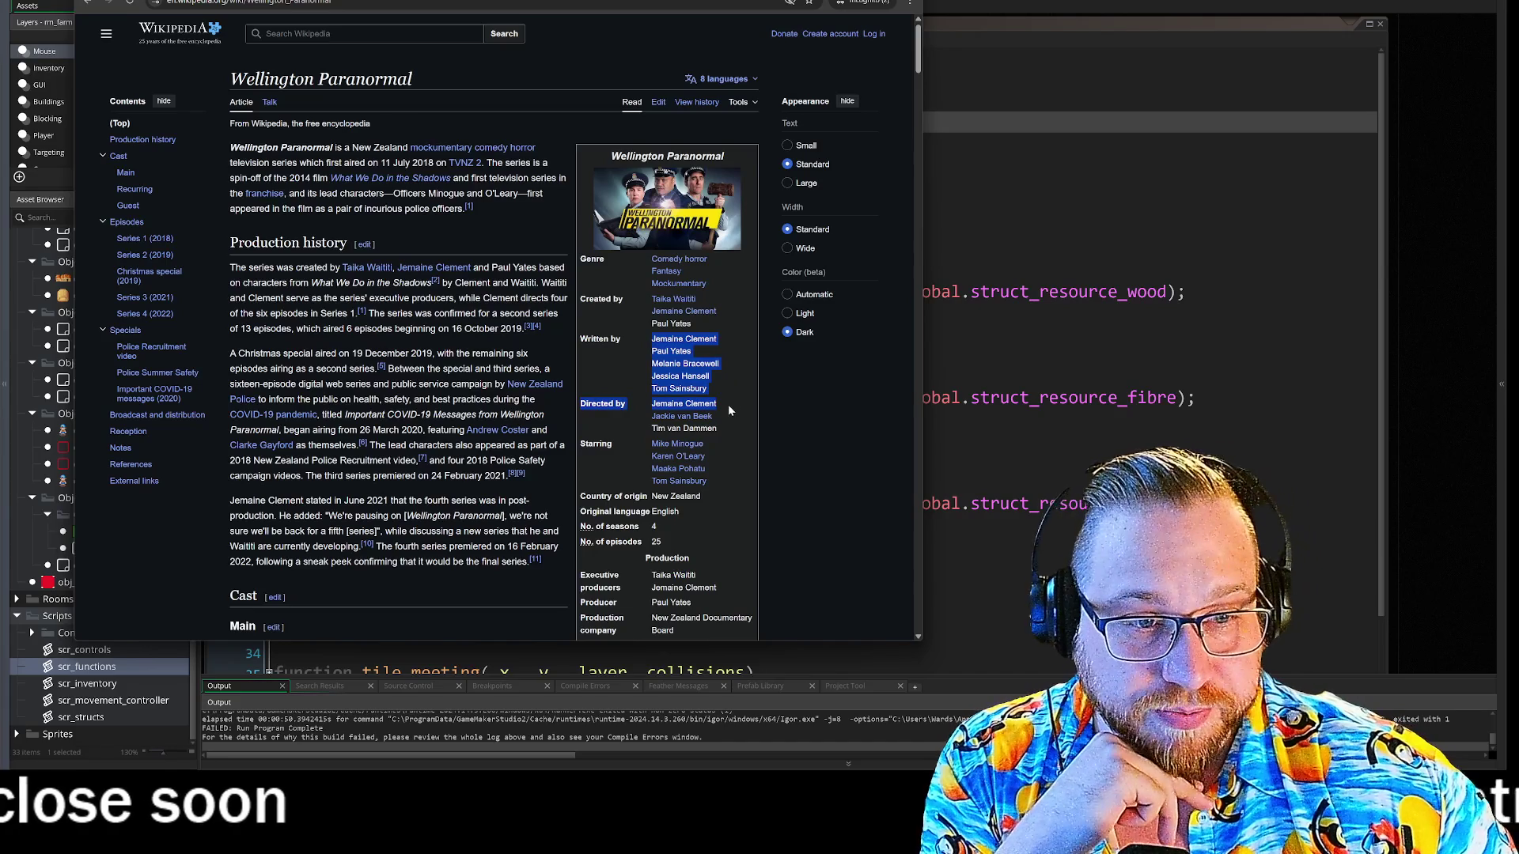
{"action": "left_click", "coordinate": [728, 407]}
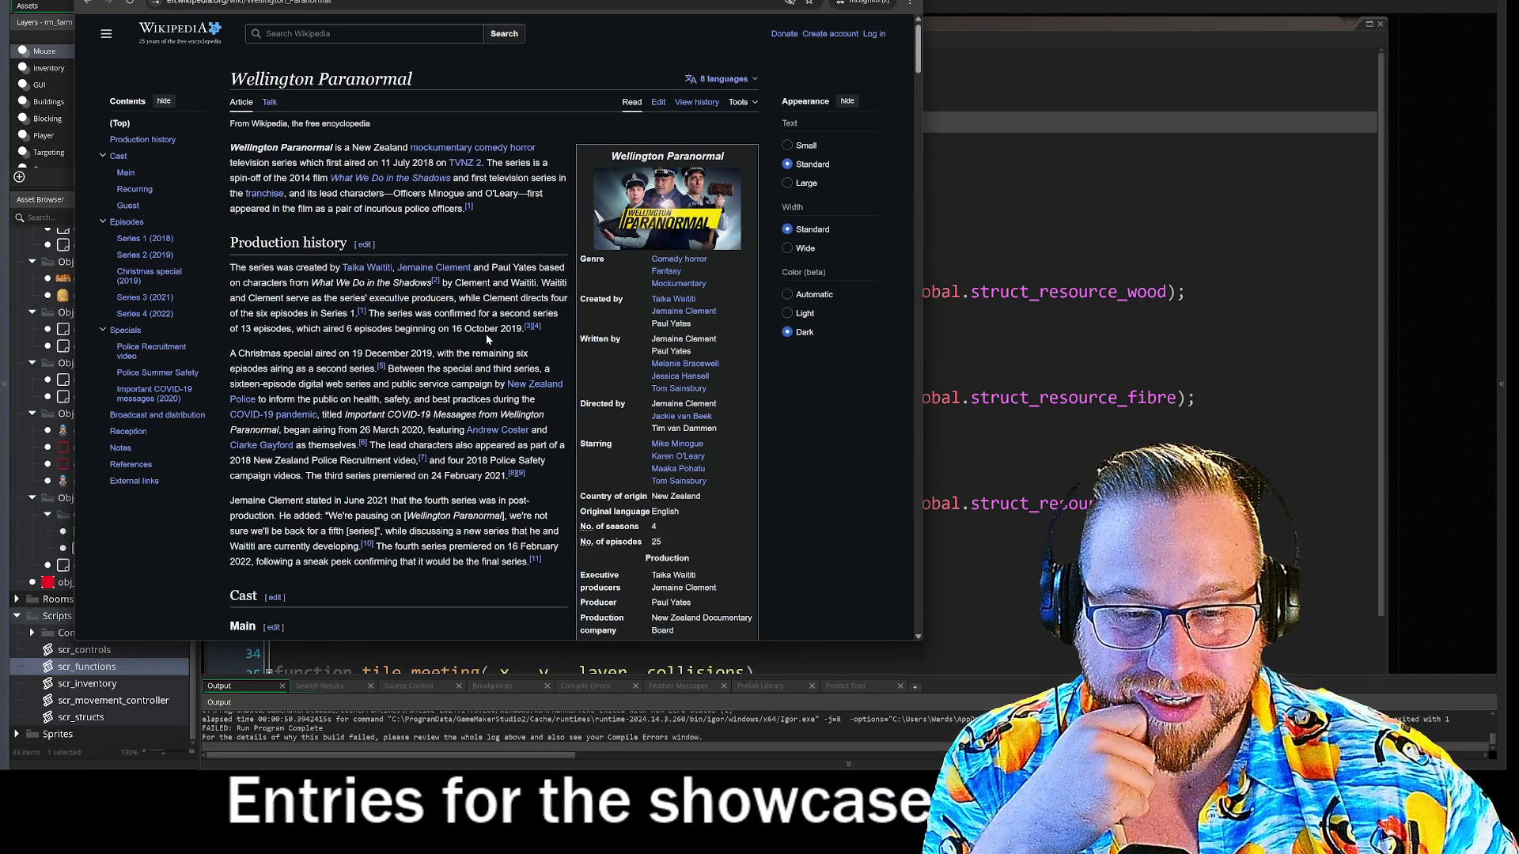
{"action": "scroll", "coordinate": [485, 334], "scroll_direction": "down", "scroll_amount": 3}
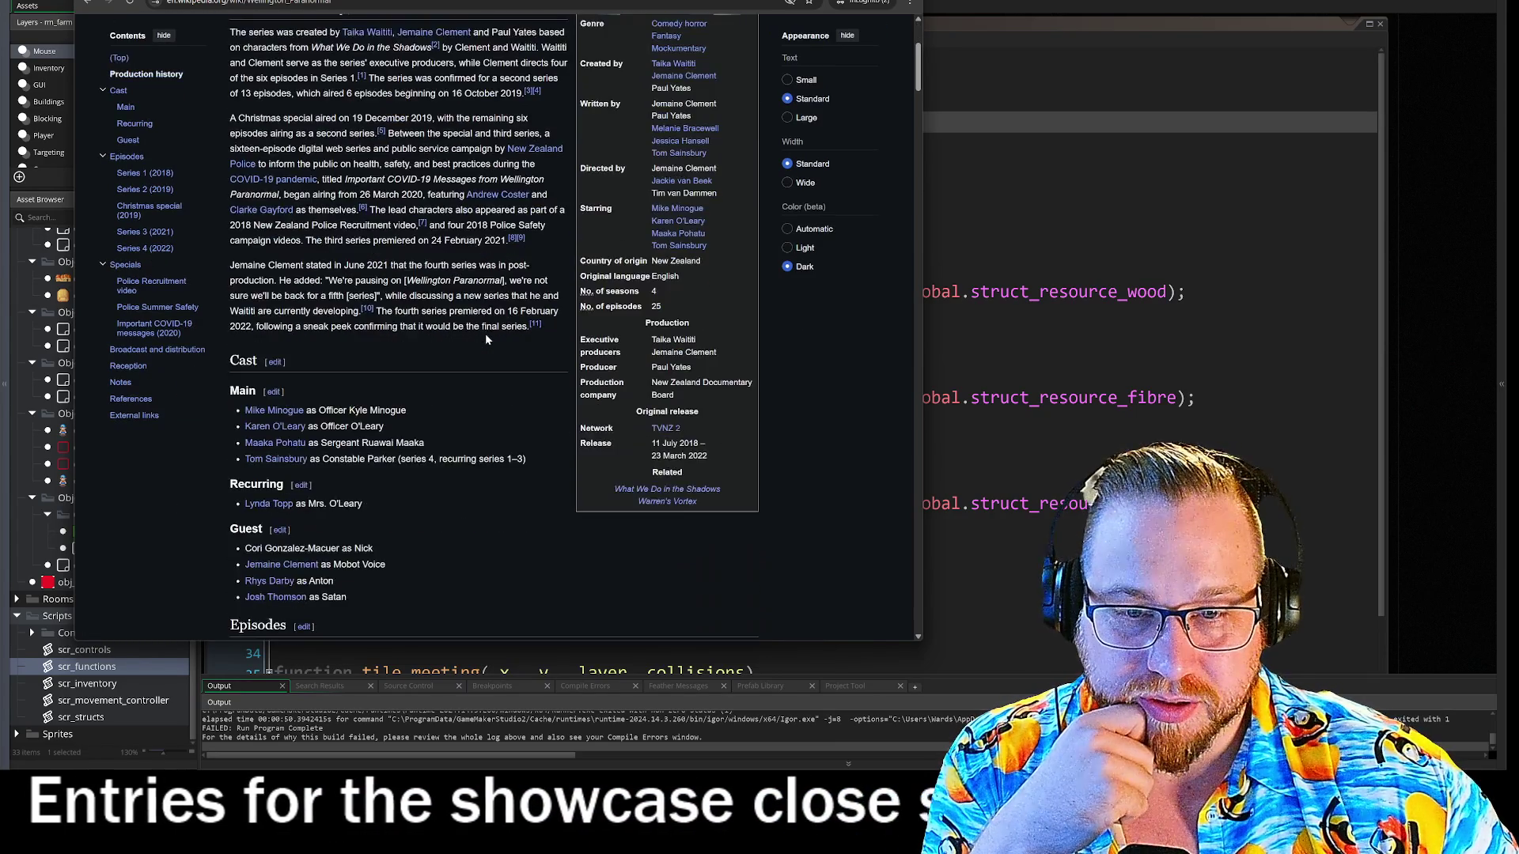
{"action": "scroll", "coordinate": [486, 335], "scroll_direction": "down", "scroll_amount": 5}
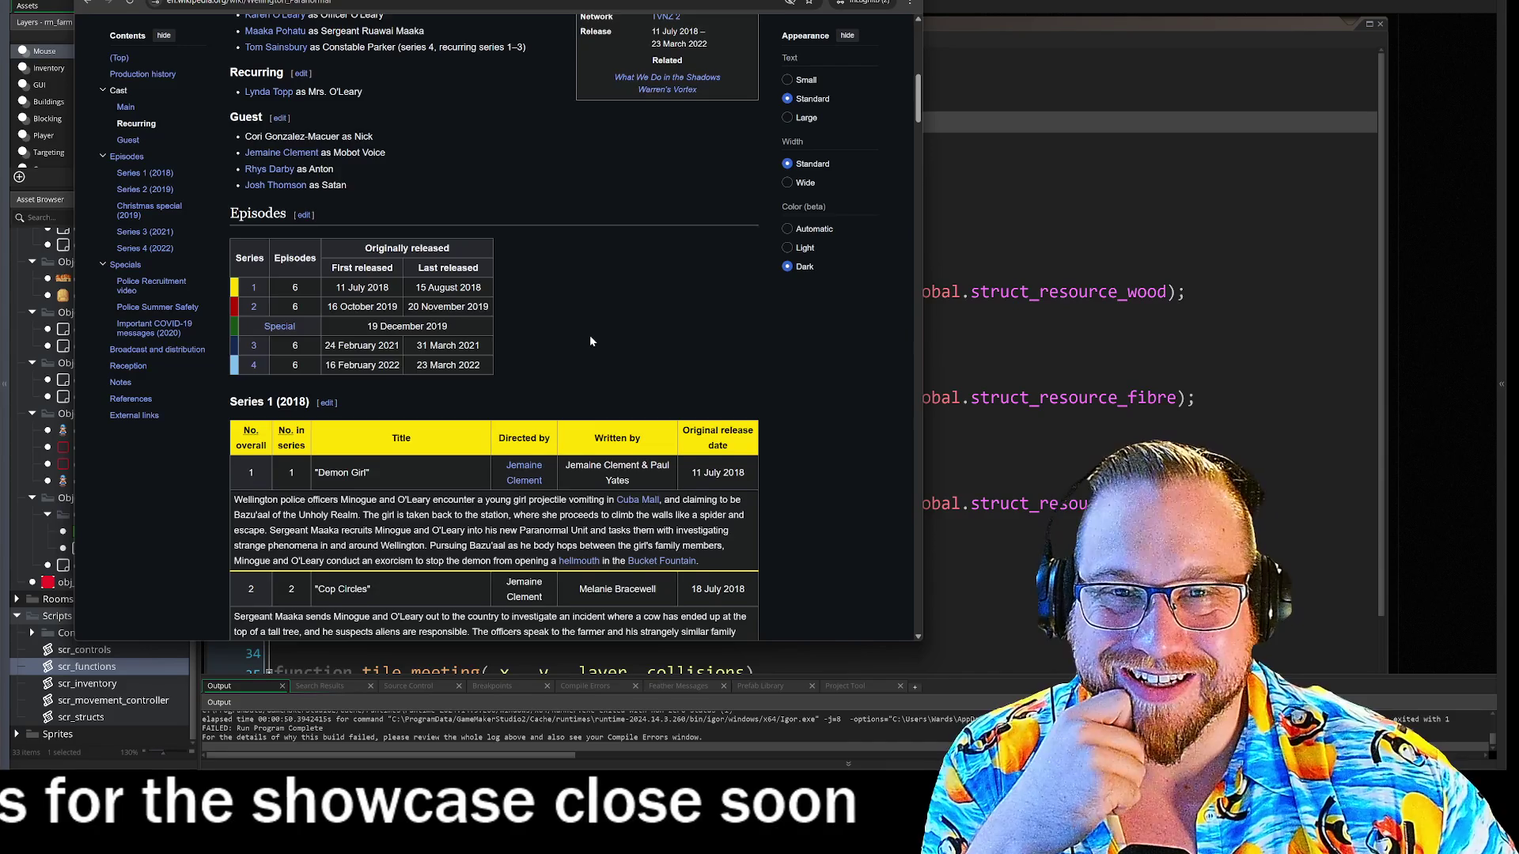
{"action": "scroll", "coordinate": [588, 340], "scroll_direction": "up", "scroll_amount": 2}
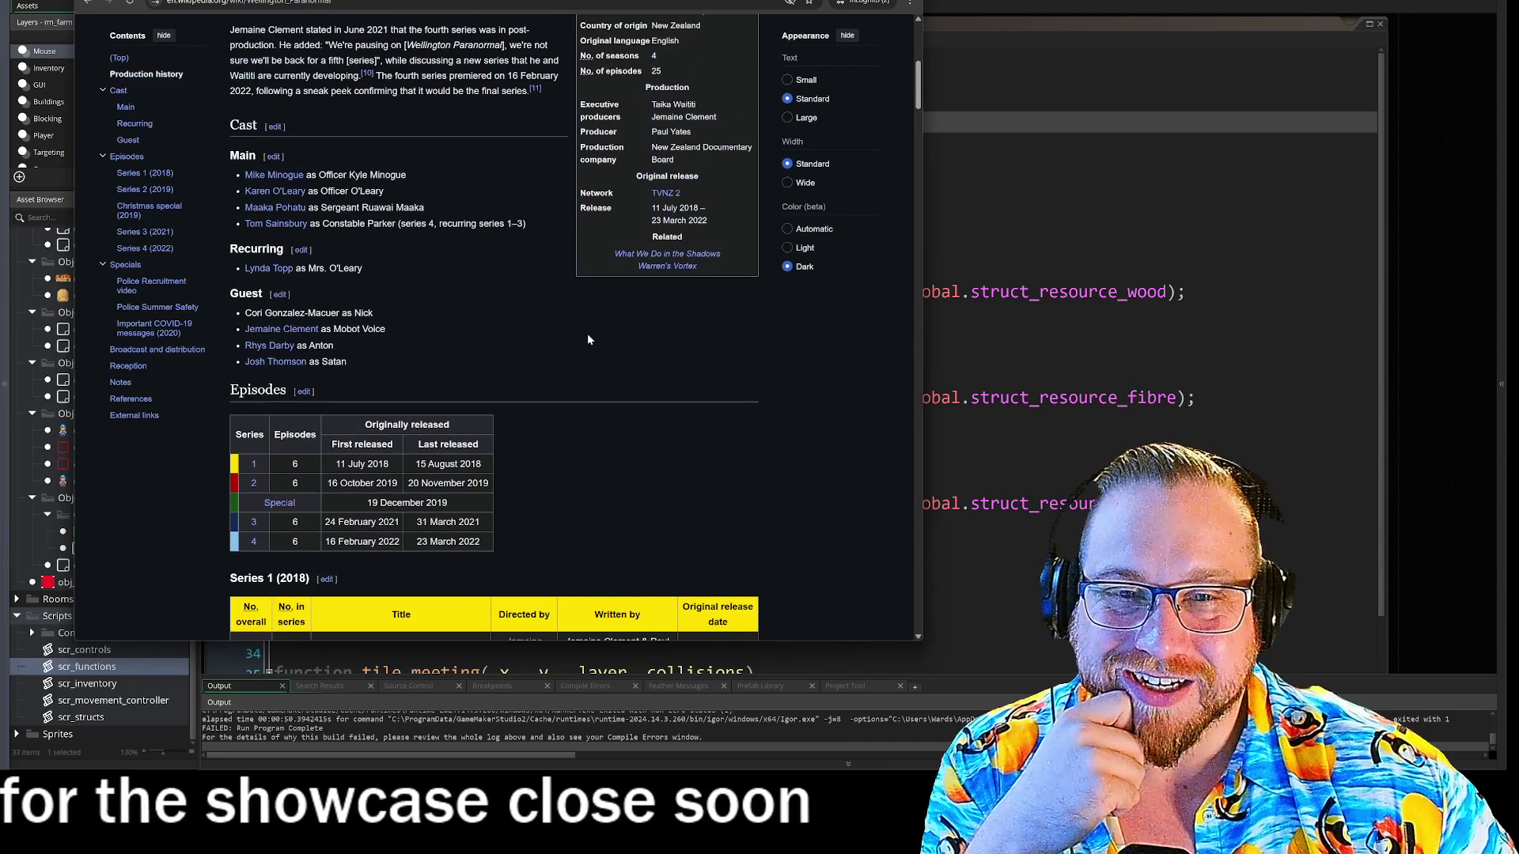
- Visit the Lynda Topp article, return to Wellington Paranormal, then leave the browser
{"action": "left_click", "coordinate": [277, 271]}
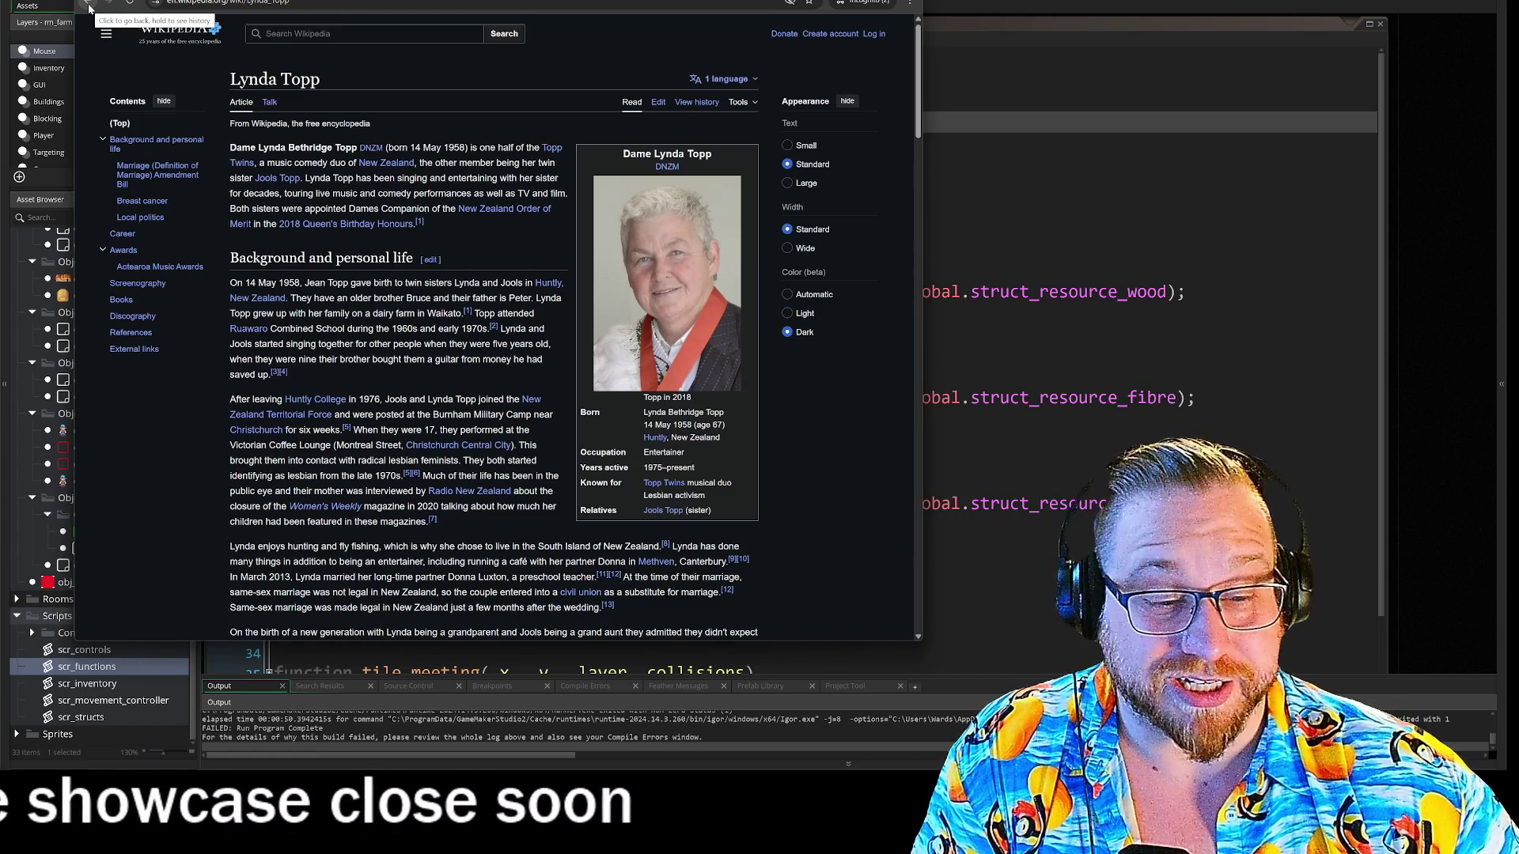
{"action": "left_click", "coordinate": [88, 6]}
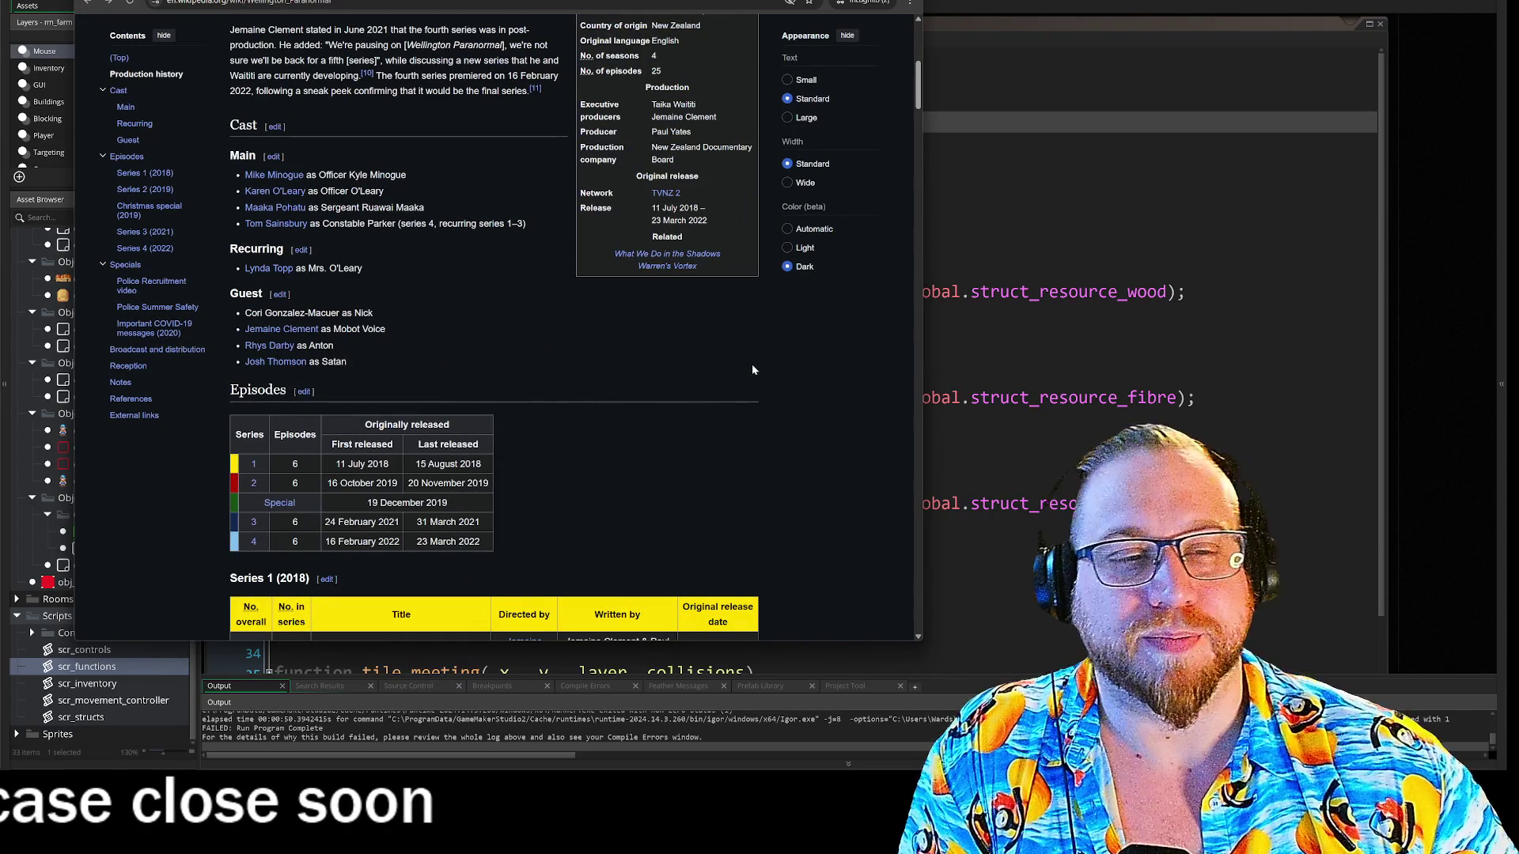
{"action": "scroll", "coordinate": [836, 393], "scroll_direction": "down", "scroll_amount": 8}
{"action": "scroll", "coordinate": [836, 394], "scroll_direction": "up", "scroll_amount": 15}
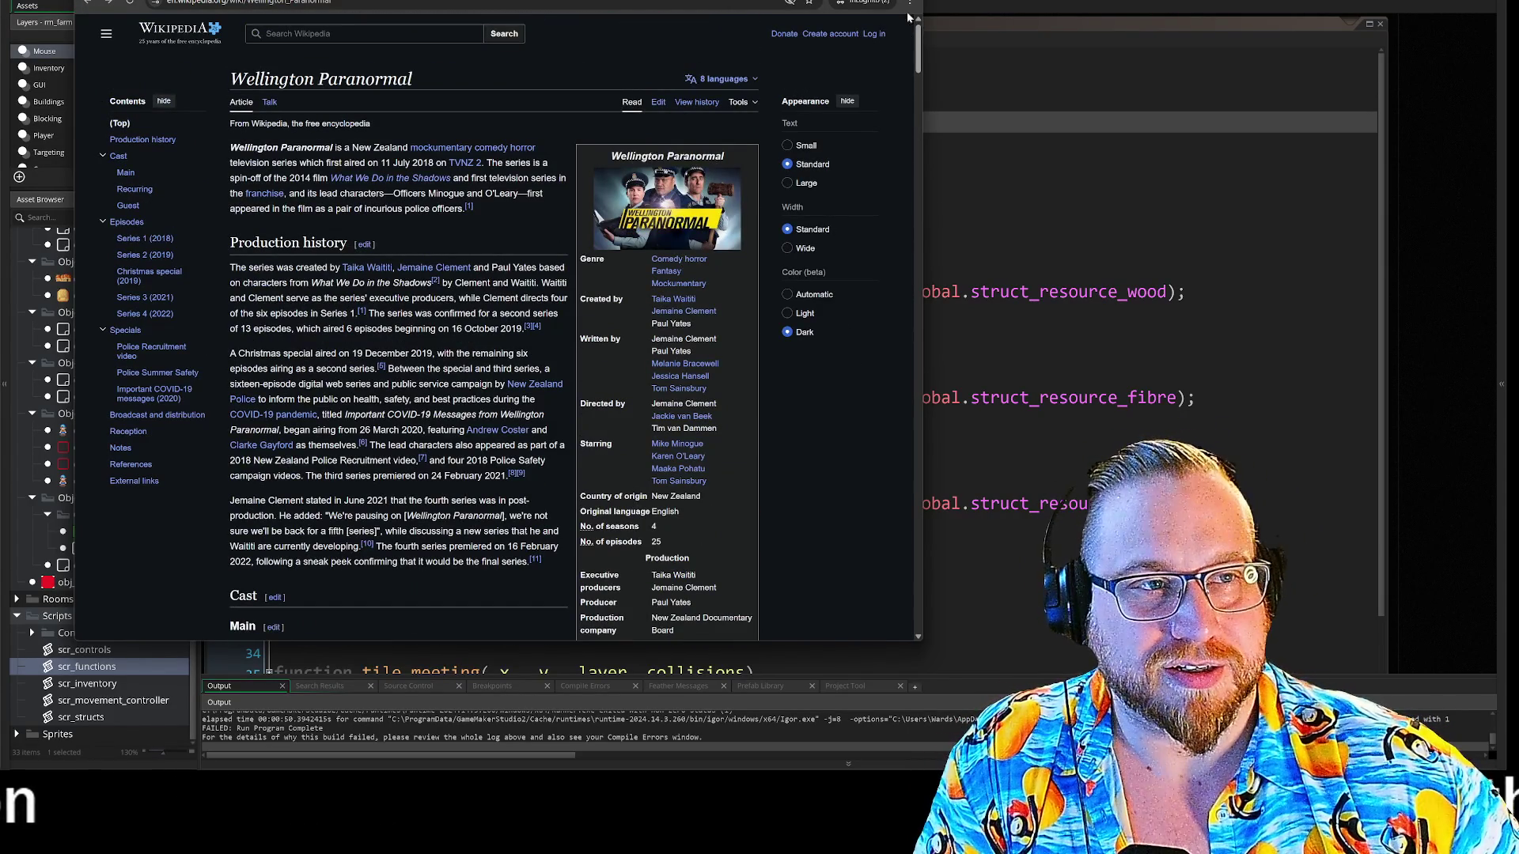
{"action": "key", "text": "alt+Tab"}
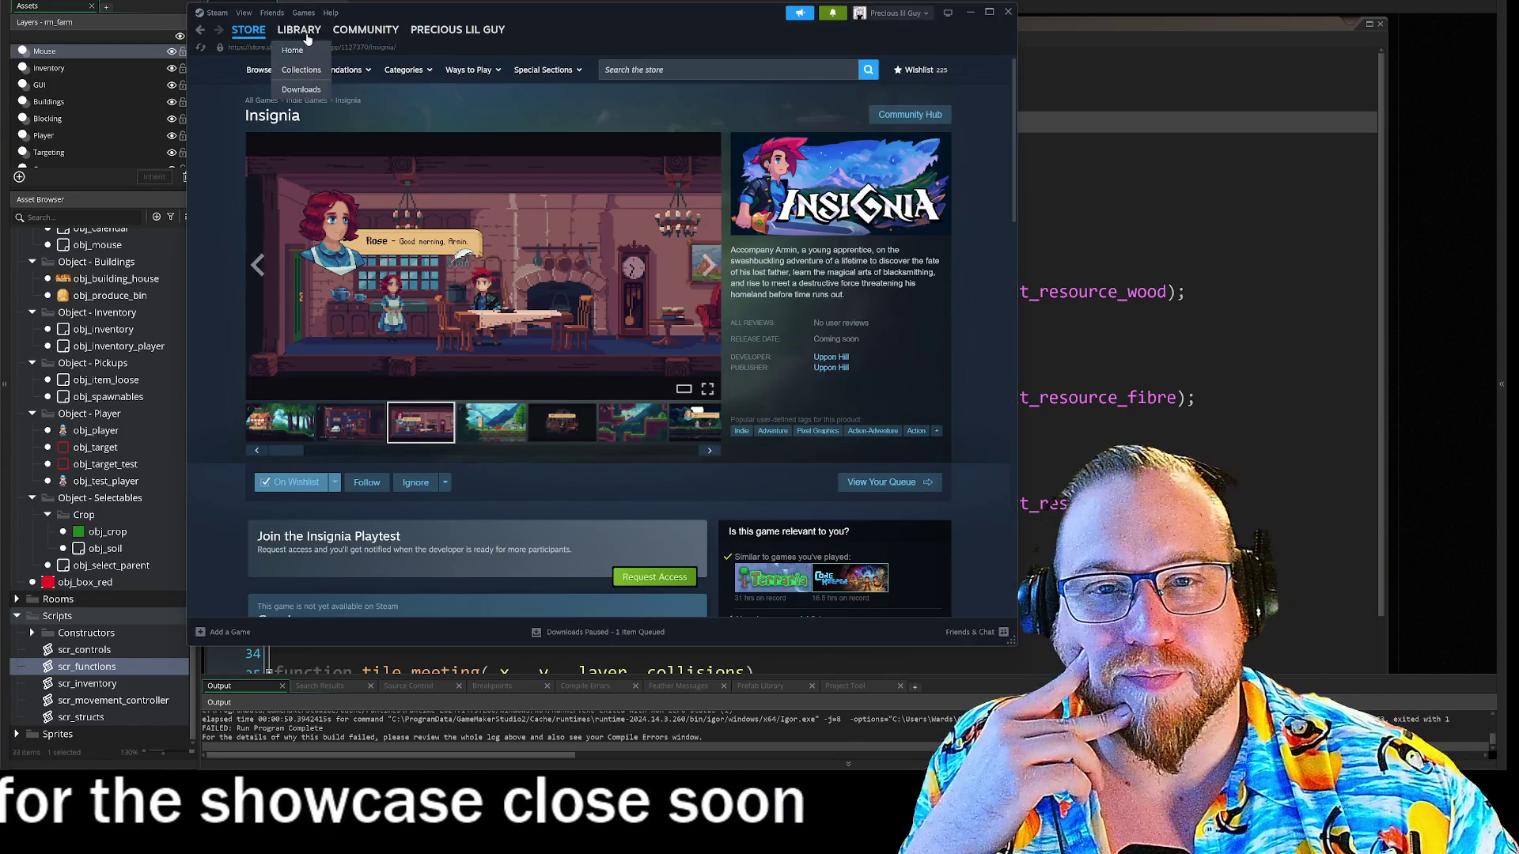
- Launch Creature Kitchen from Recent Games in the Steam library with its PLAY button
{"action": "left_click", "coordinate": [305, 31]}
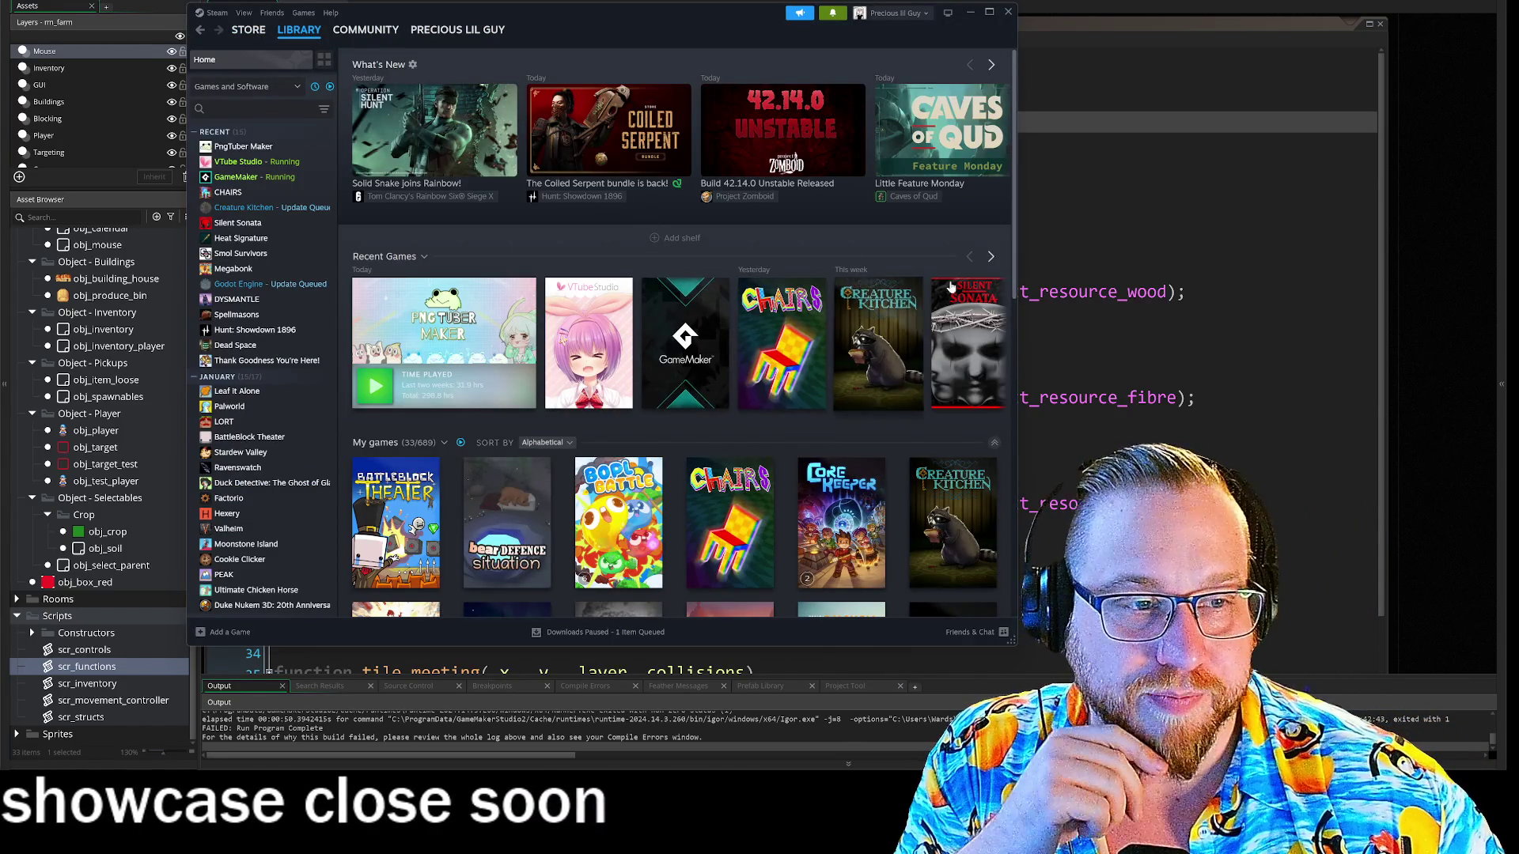
{"action": "mouse_move", "coordinate": [882, 340]}
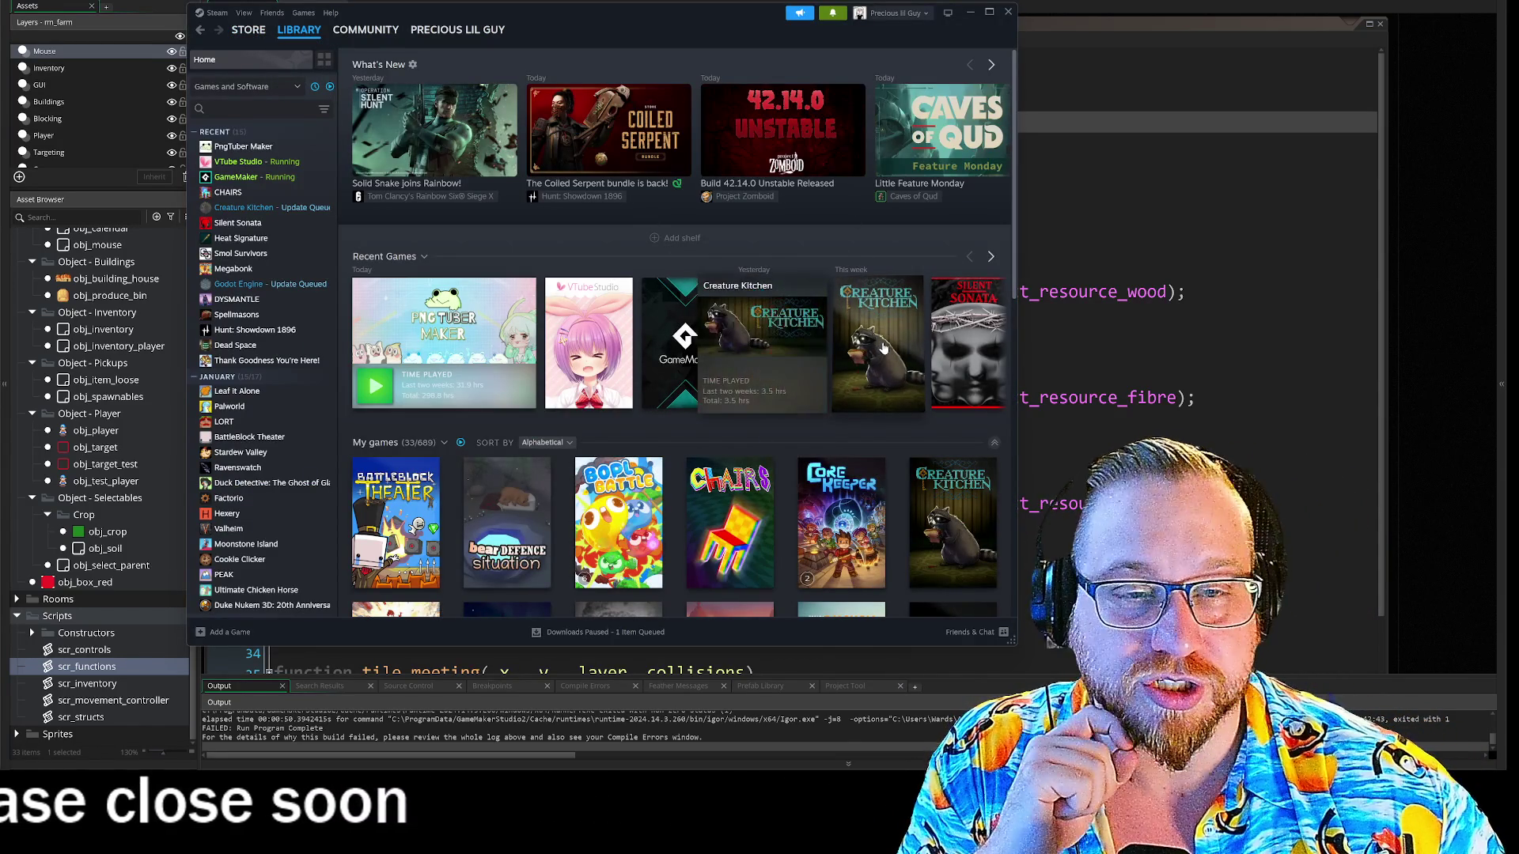
{"action": "left_click", "coordinate": [882, 345]}
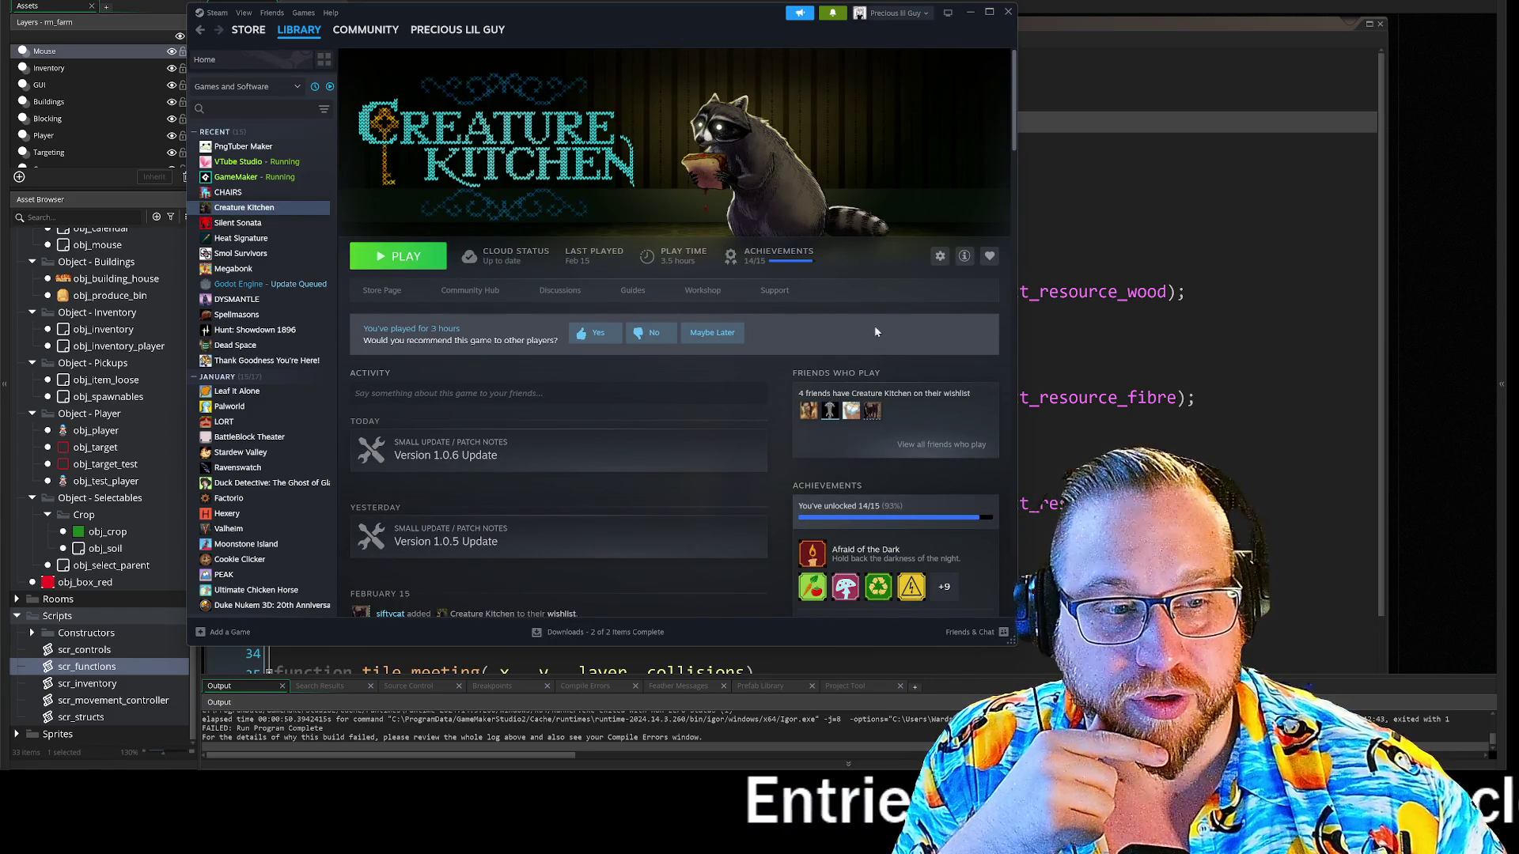
{"action": "scroll", "coordinate": [898, 569], "scroll_direction": "down", "scroll_amount": 2}
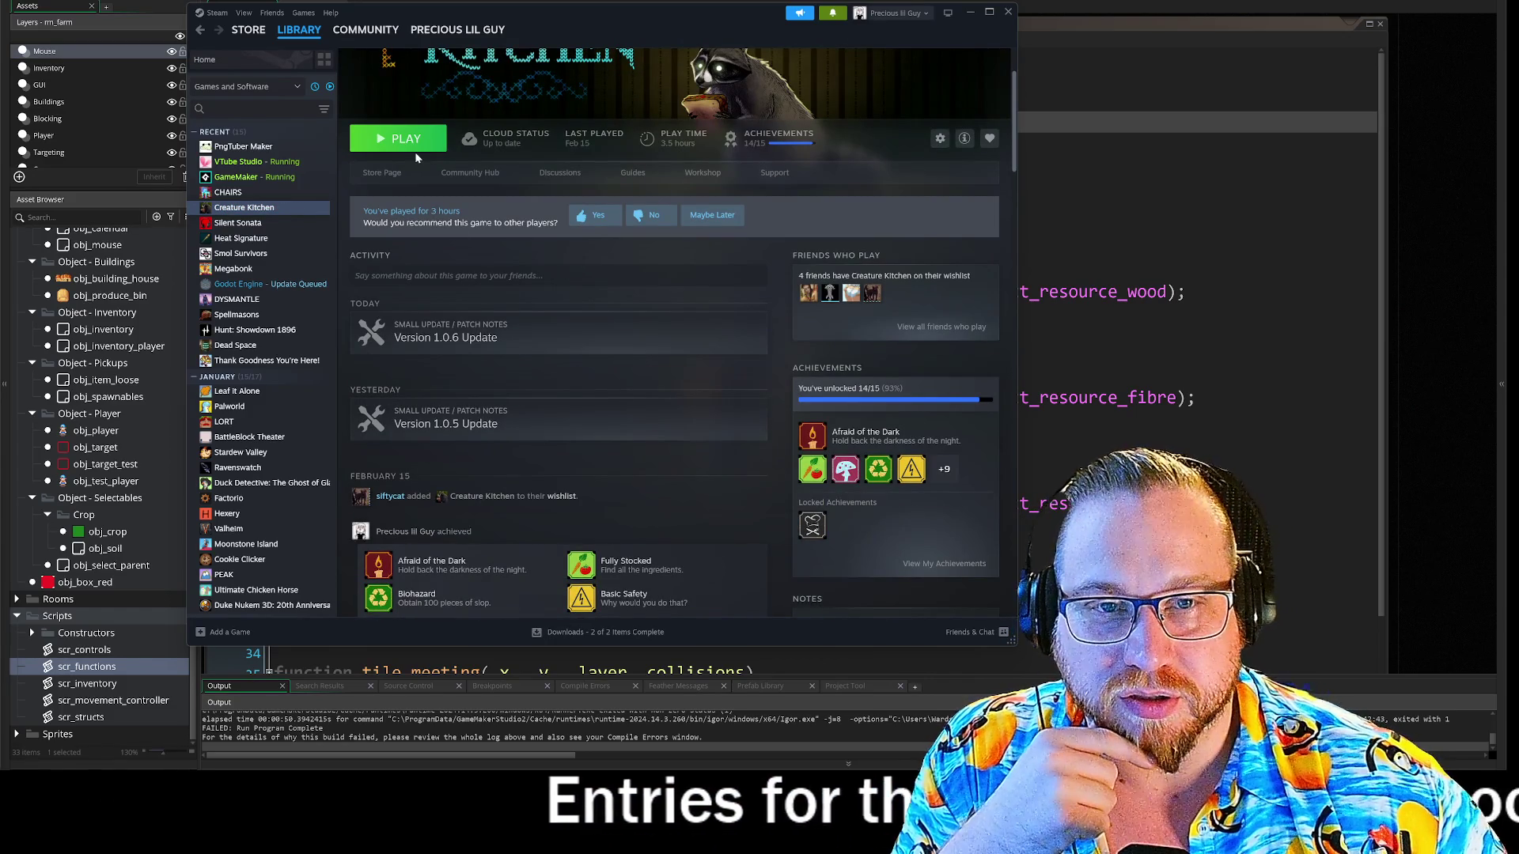
{"action": "left_click", "coordinate": [418, 150]}
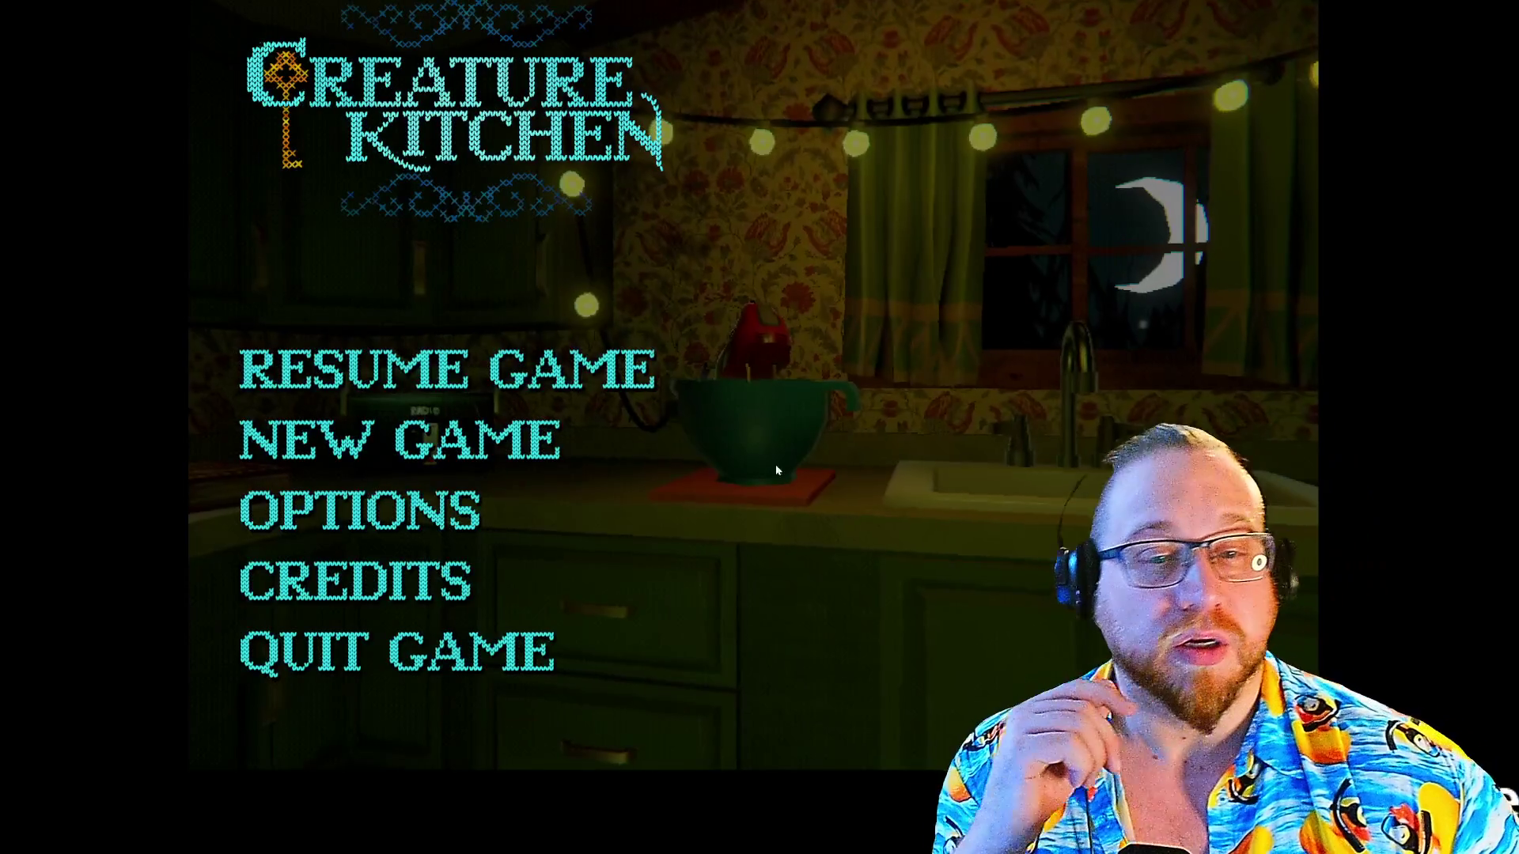
- Resume the saved game and open the recipe card collection at the back door
{"action": "left_click", "coordinate": [440, 363]}
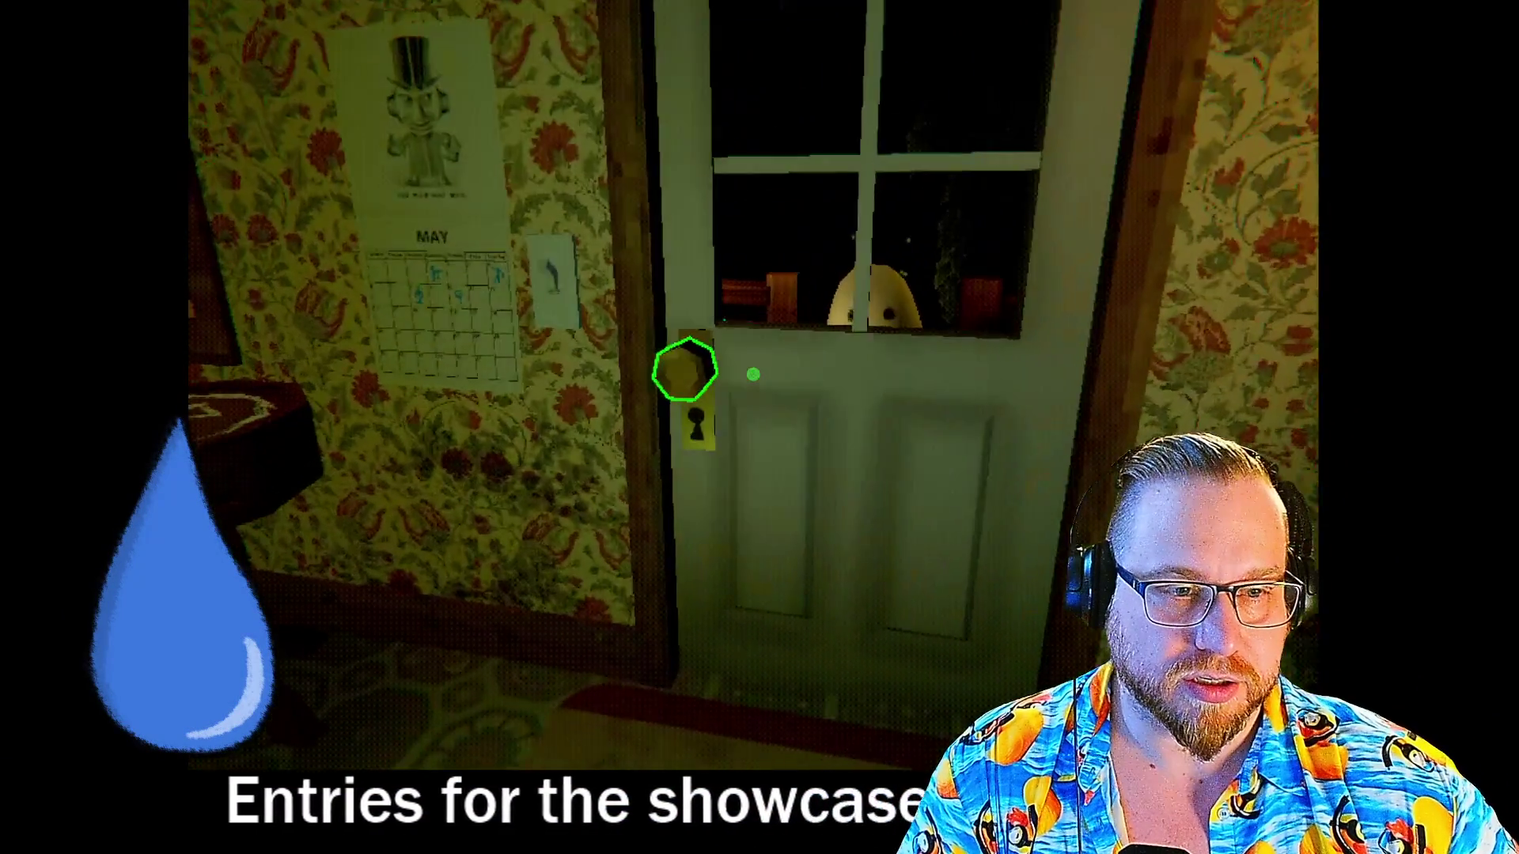
{"action": "left_click", "coordinate": [753, 373]}
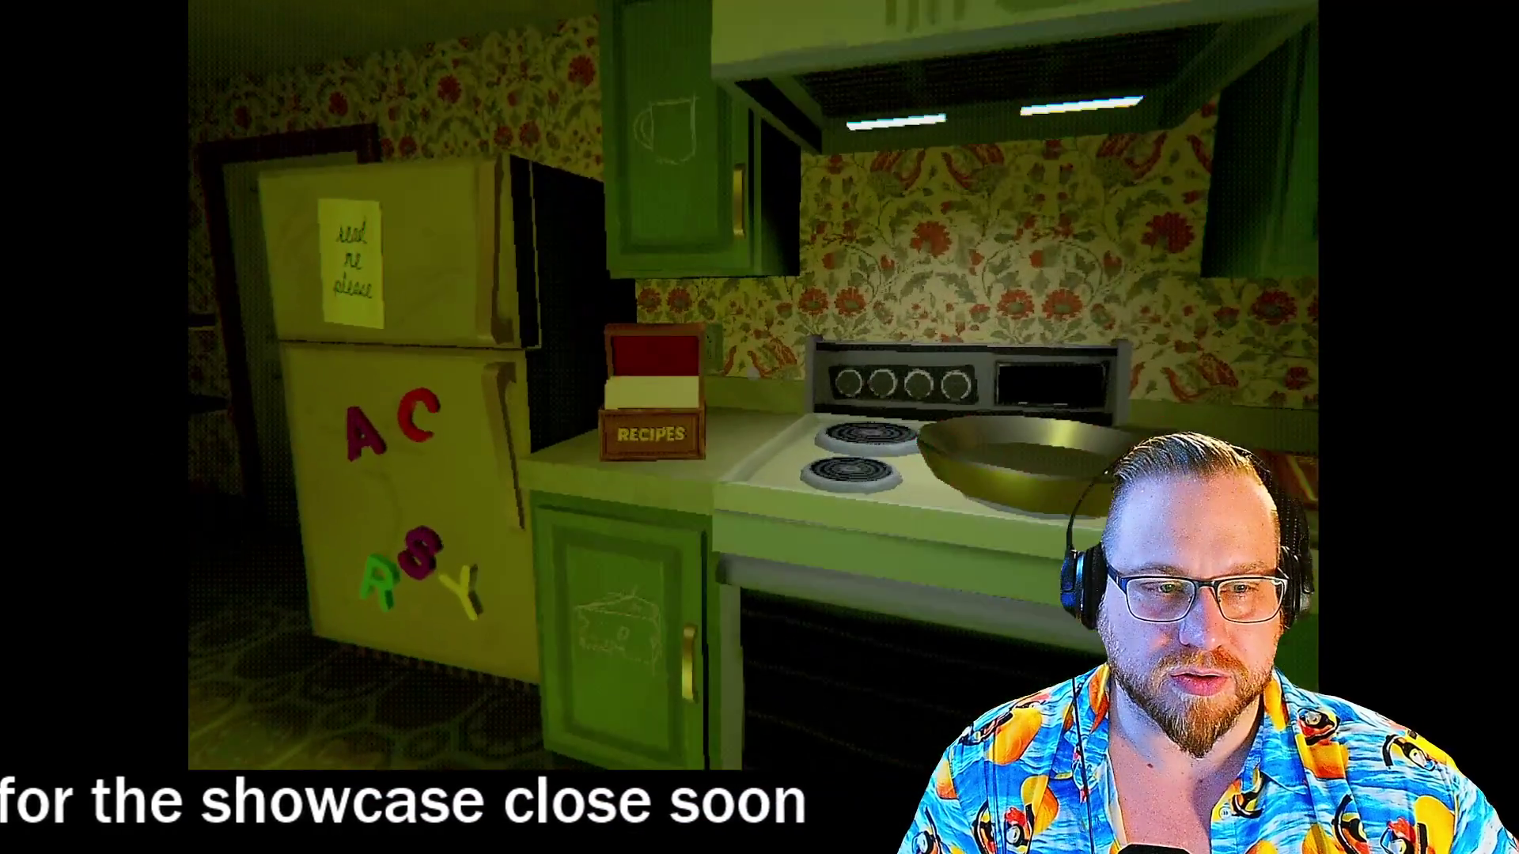
{"action": "left_click", "coordinate": [753, 386]}
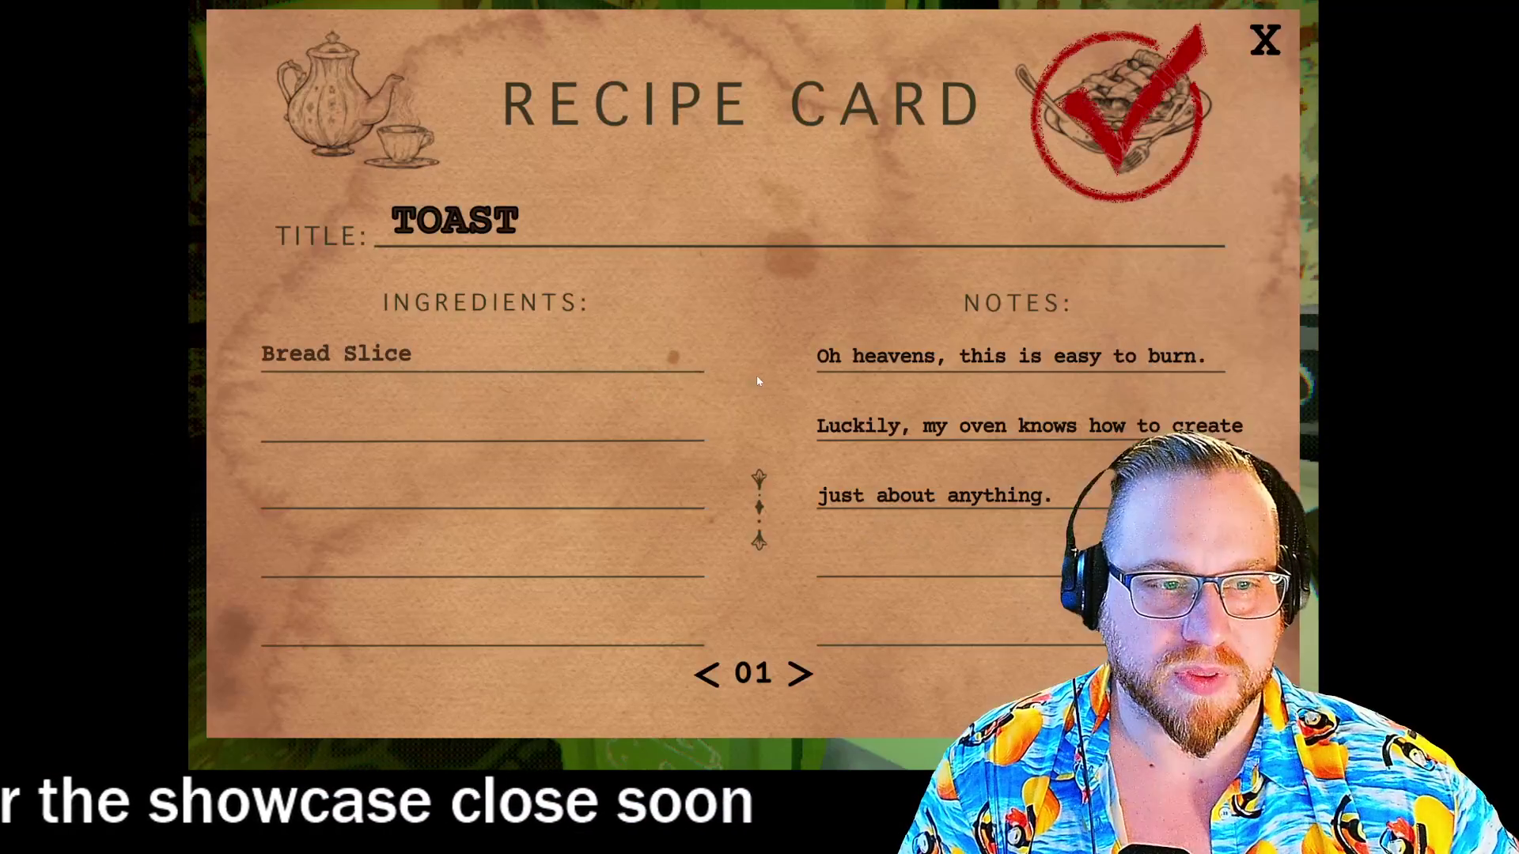
- Page forward through the recipe cards past House Salad and Nachos to Chips and Guacamole
{"action": "key", "text": "Right"}
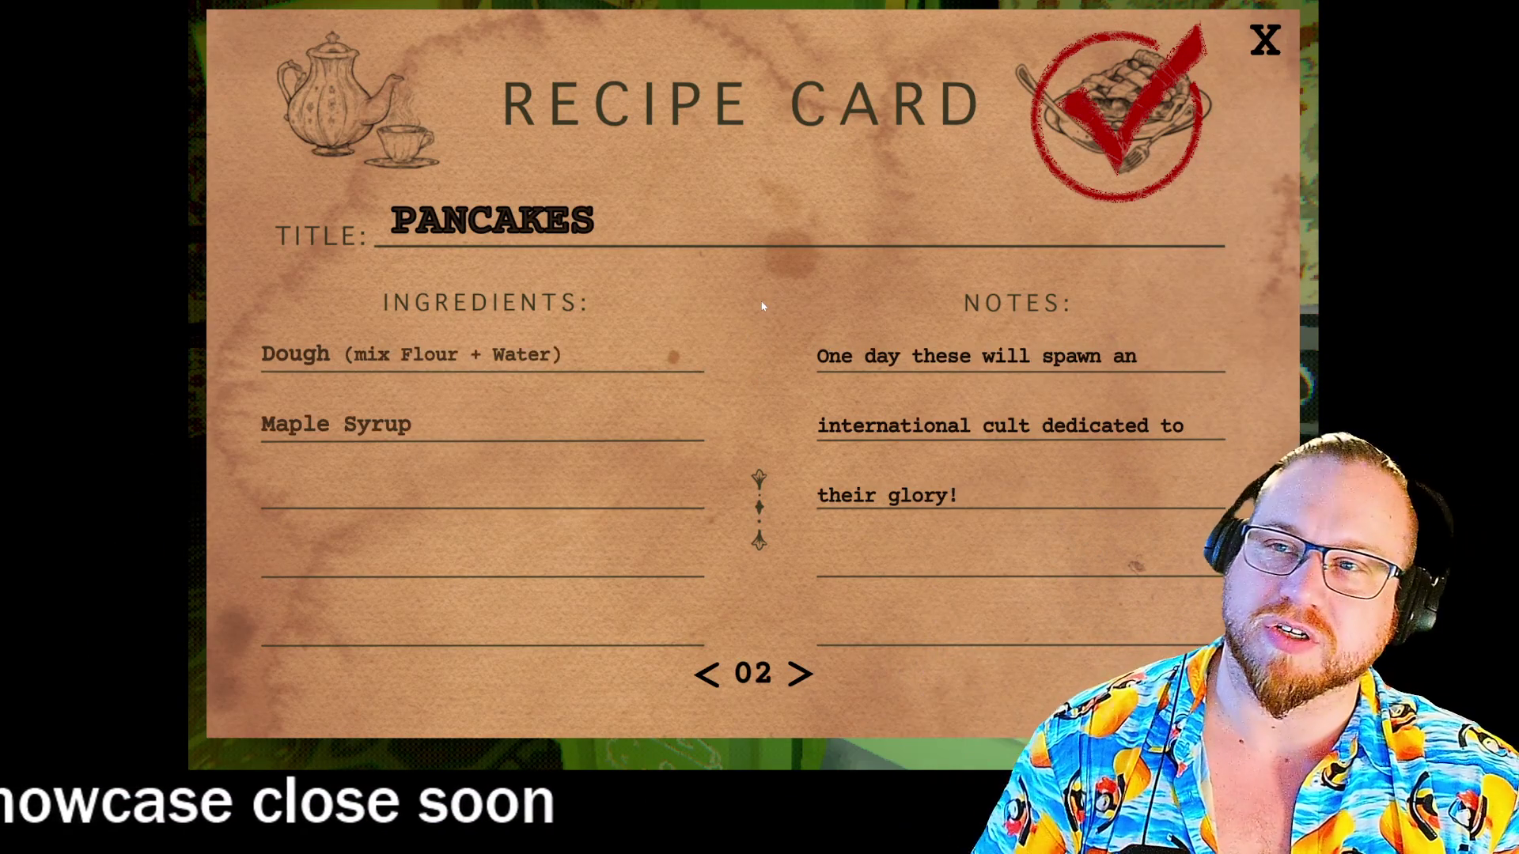
{"action": "key", "text": "Right"}
{"action": "key", "text": "Right"}
{"action": "key", "text": "Right"}
{"action": "key", "text": "Right"}
{"action": "key", "text": "Right"}
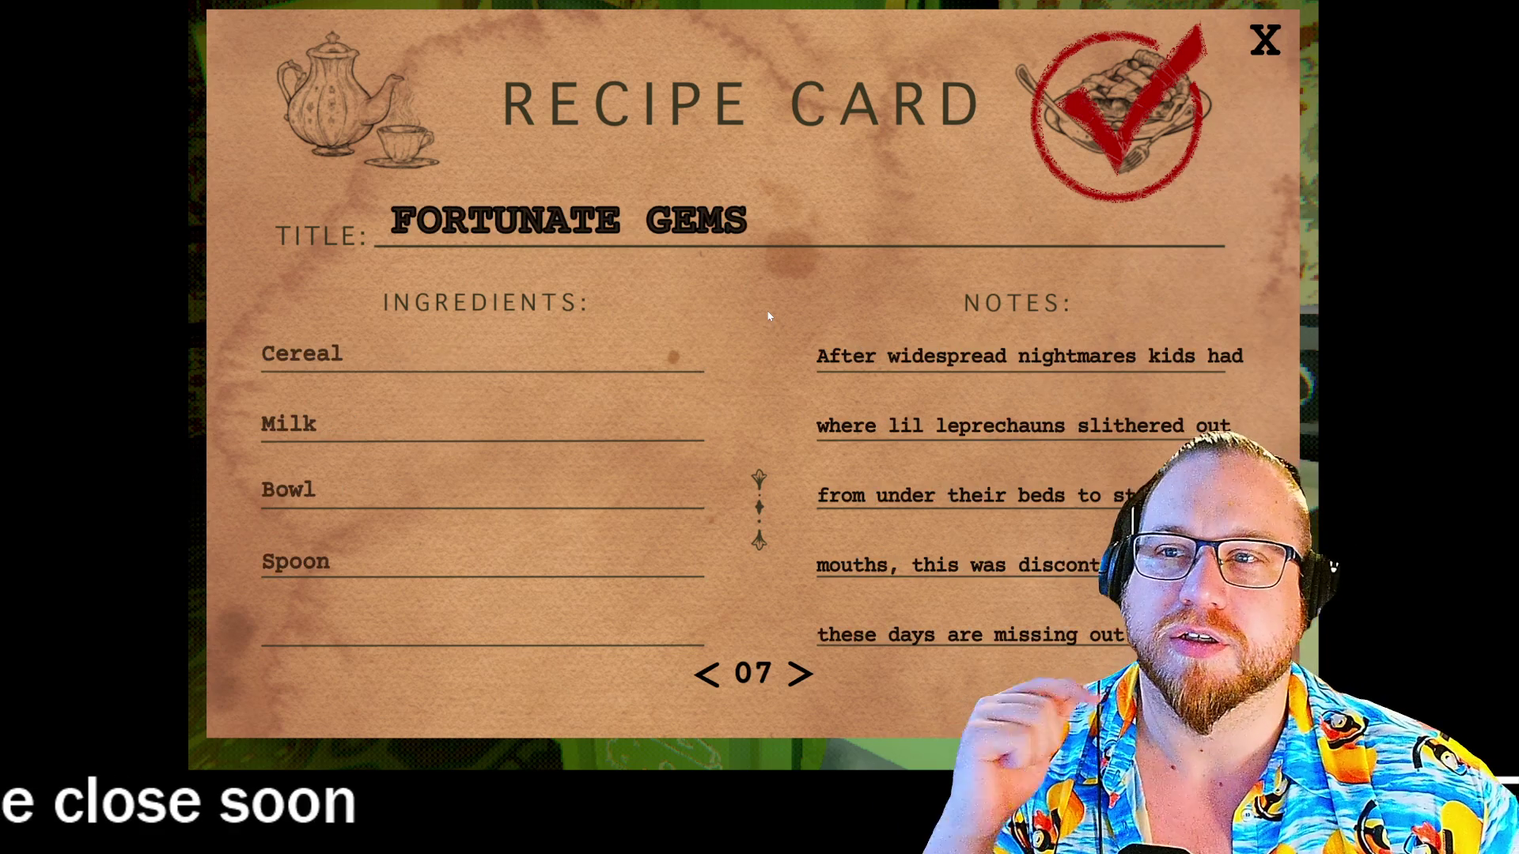
{"action": "key", "text": "Right"}
{"action": "key", "text": "Right"}
{"action": "key", "text": "Right"}
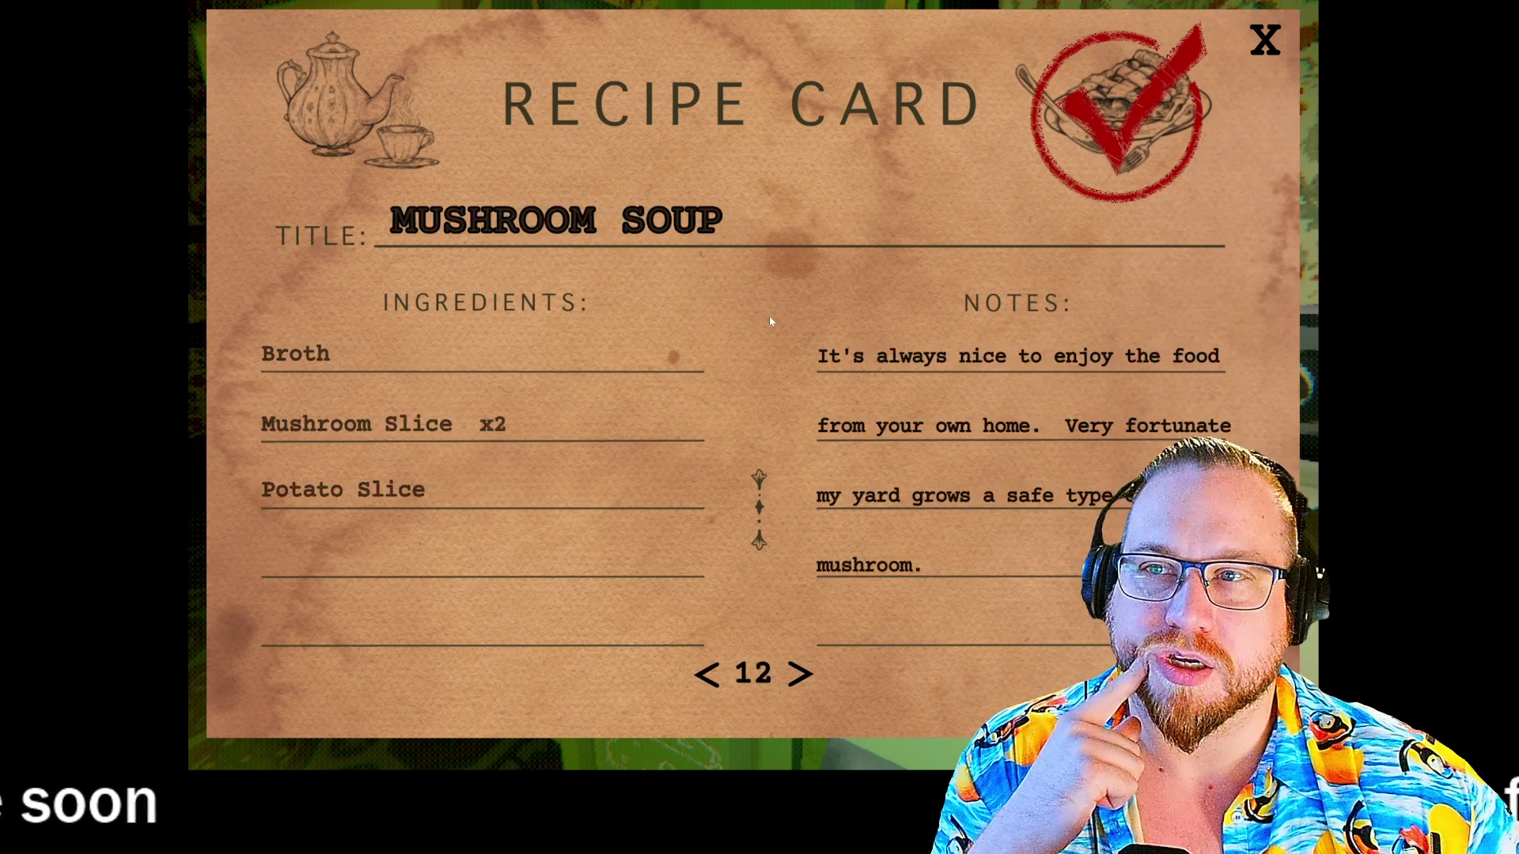
{"action": "key", "text": "Right"}
{"action": "key", "text": "Right"}
{"action": "key", "text": "Right"}
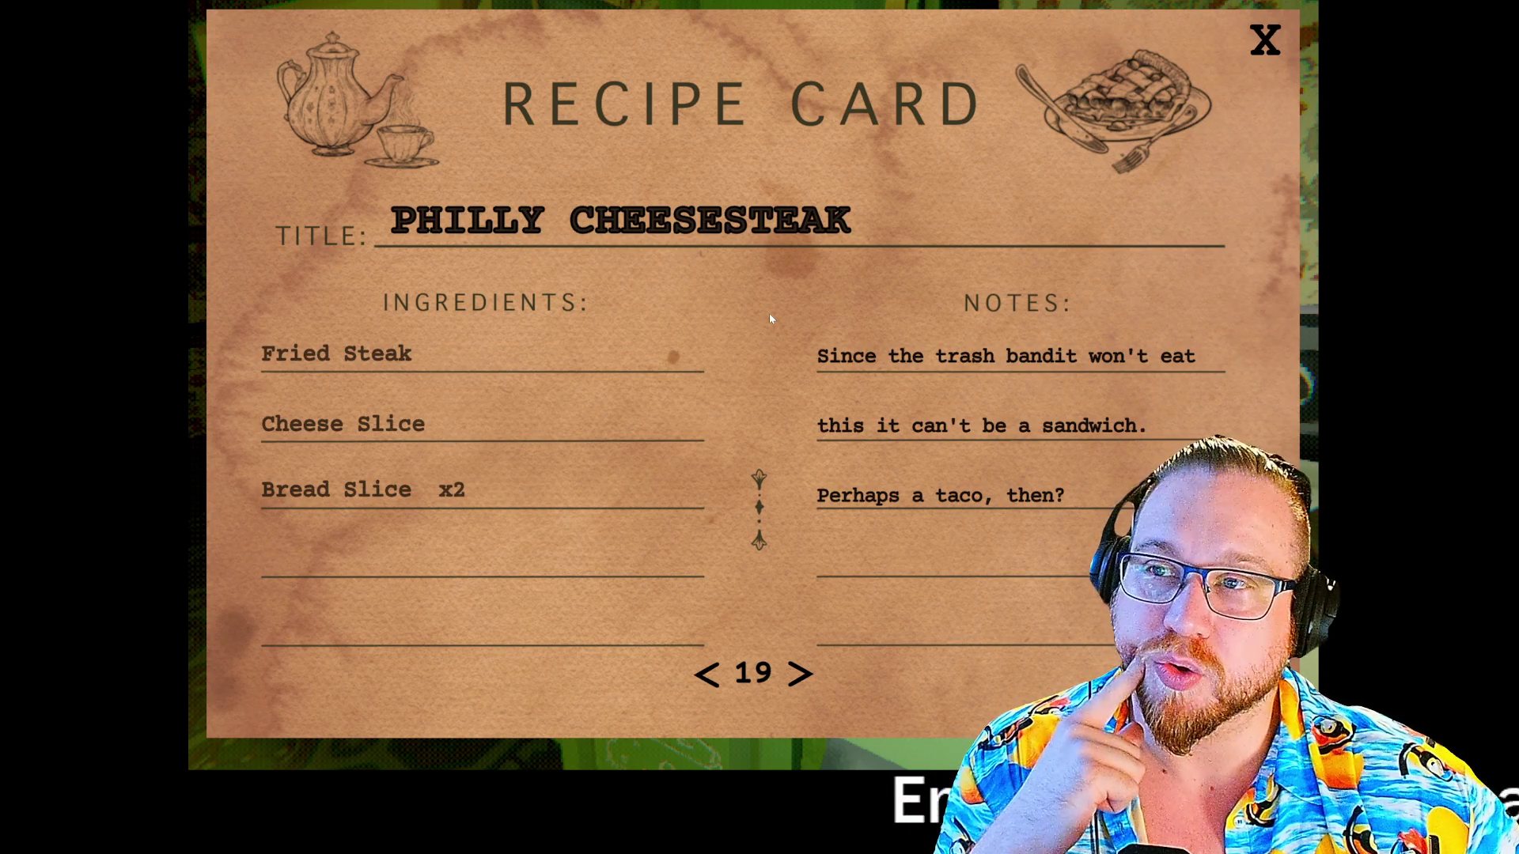
{"action": "key", "text": "Right"}
{"action": "key", "text": "Right"}
{"action": "key", "text": "Right"}
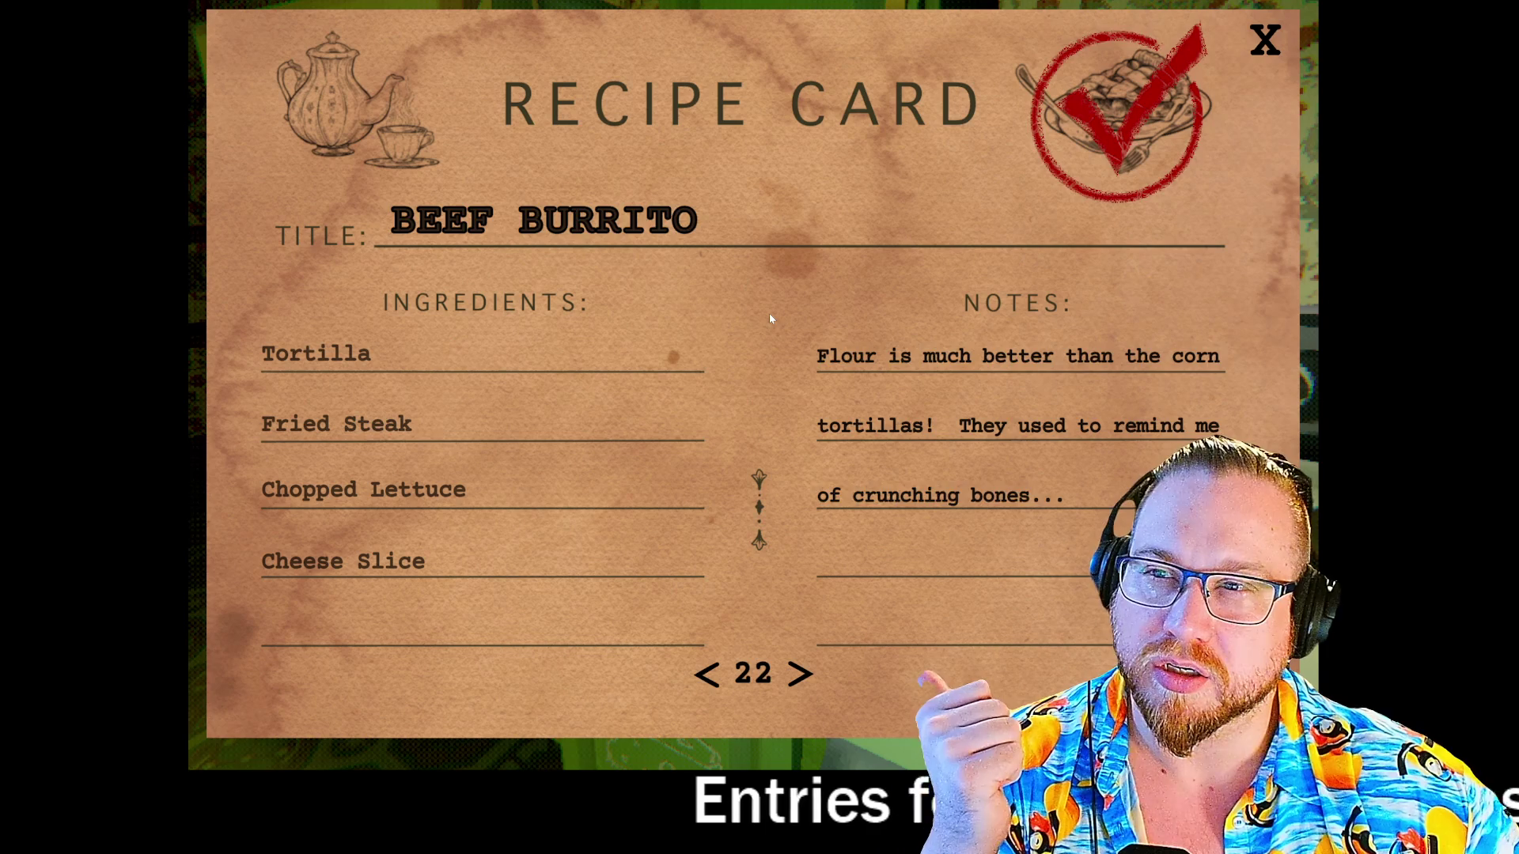
{"action": "key", "text": "Right"}
{"action": "key", "text": "Right"}
{"action": "key", "text": "Right"}
{"action": "key", "text": "Right"}
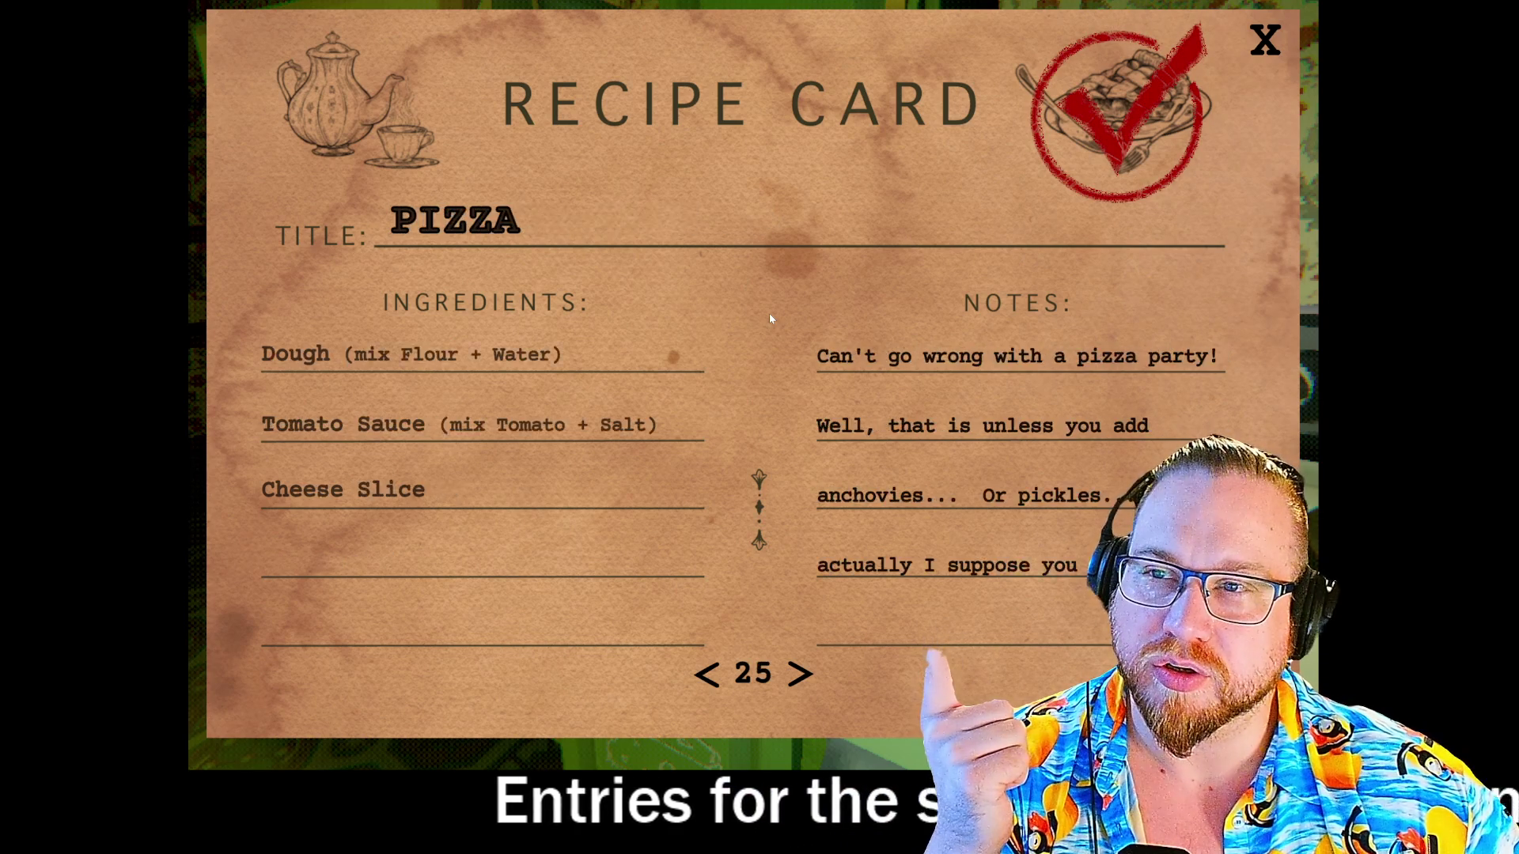
{"action": "key", "text": "Right"}
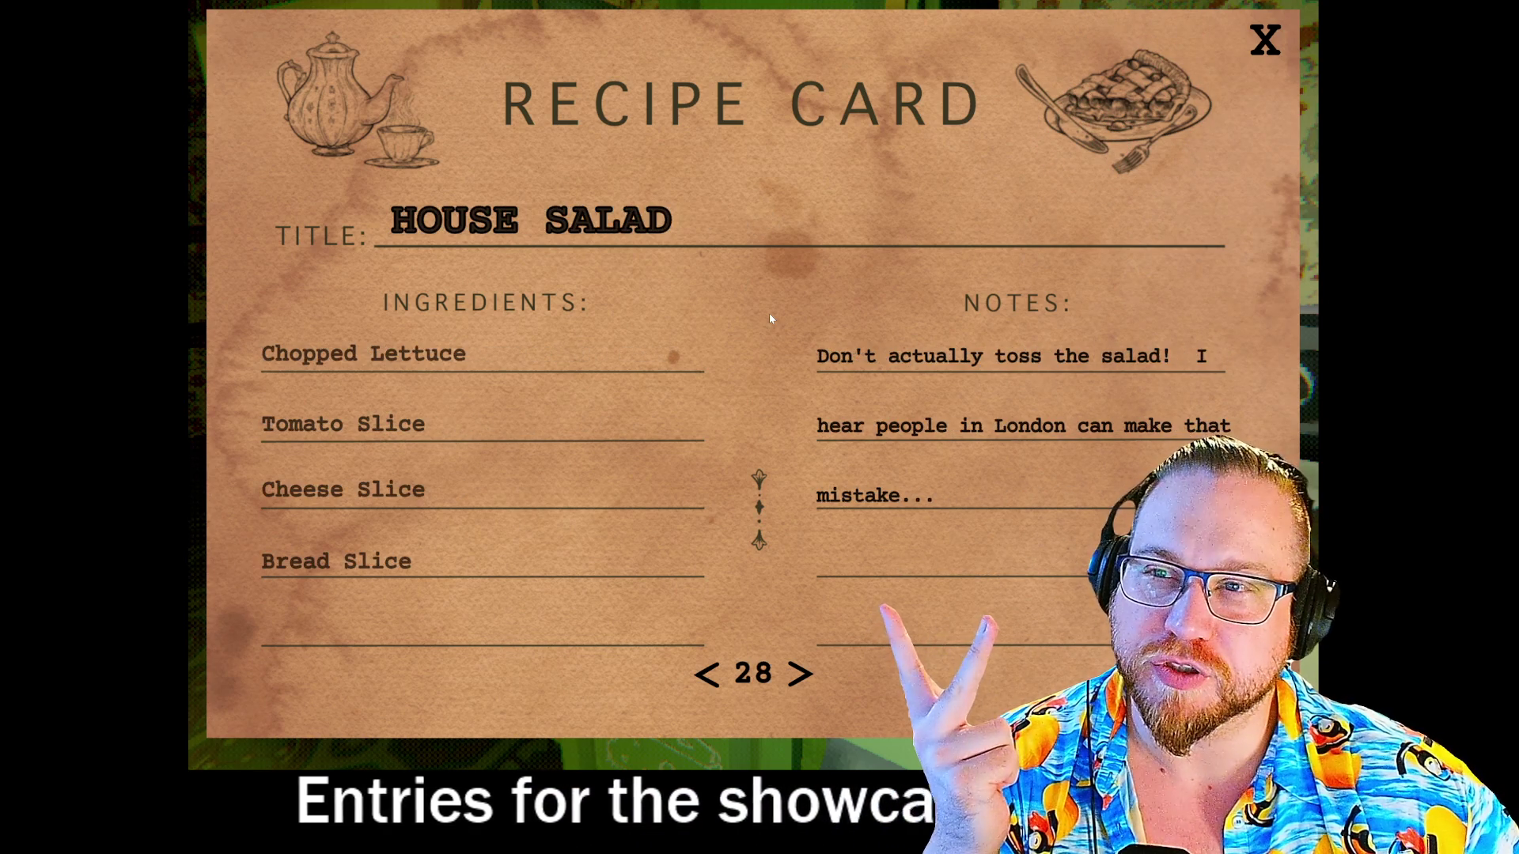
{"action": "key", "text": "Right"}
{"action": "key", "text": "Right"}
{"action": "key", "text": "Right"}
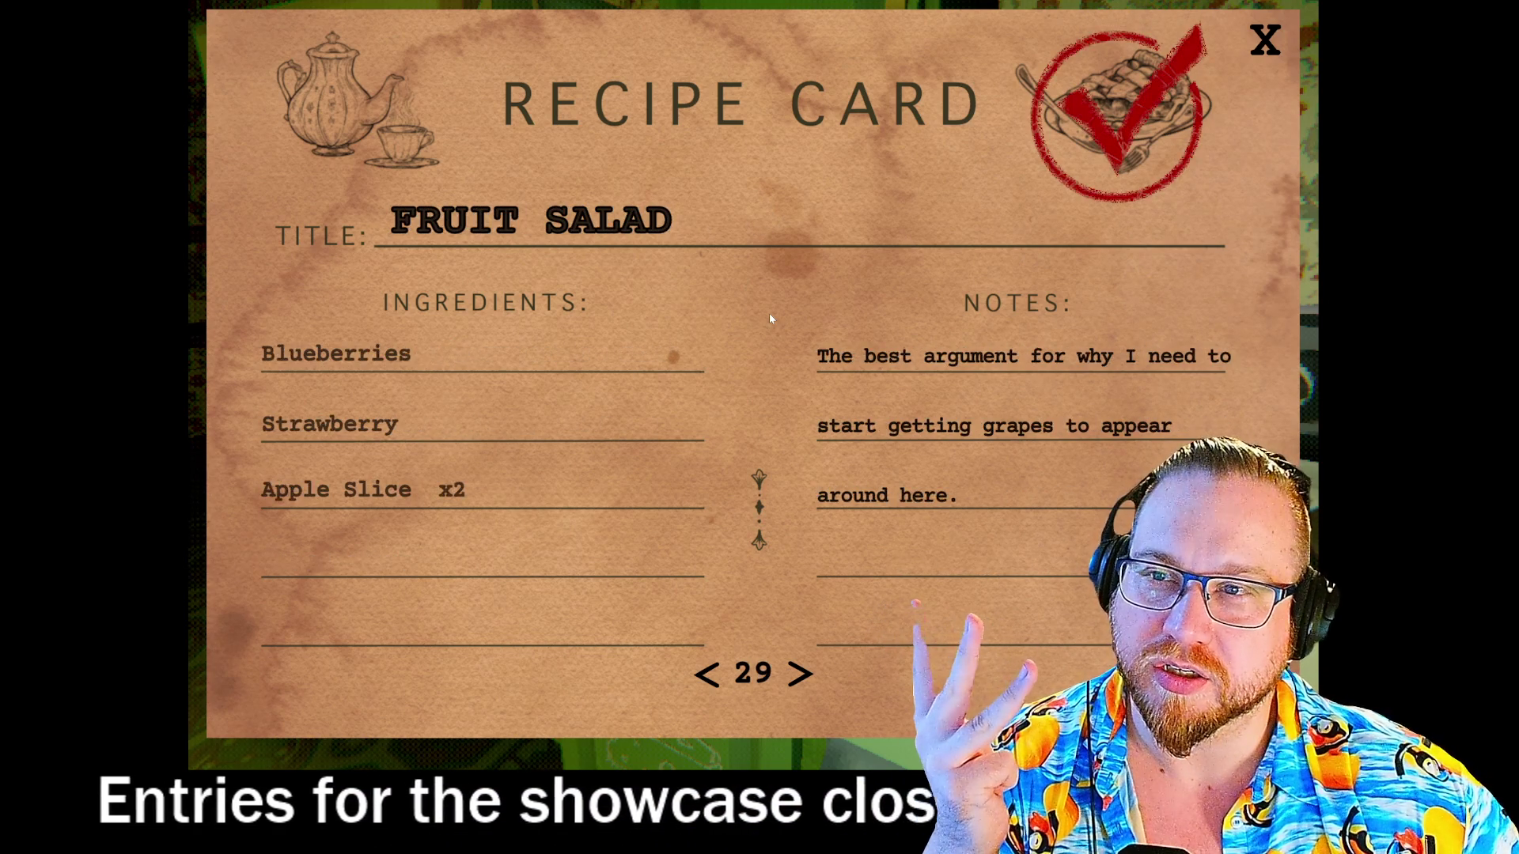
{"action": "key", "text": "Right"}
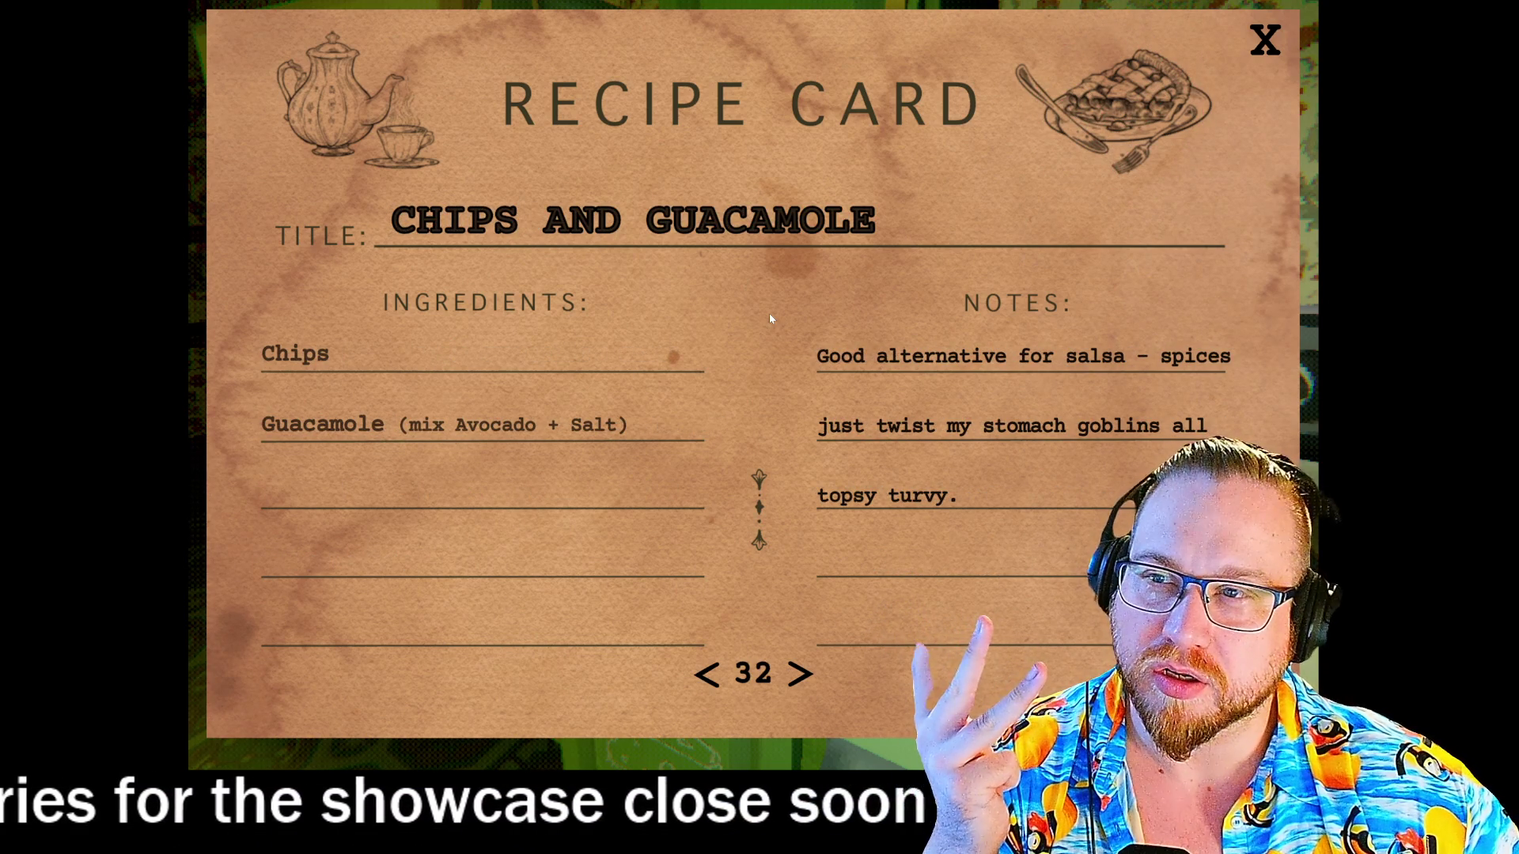
{"action": "key", "text": "Right"}
{"action": "key", "text": "Right"}
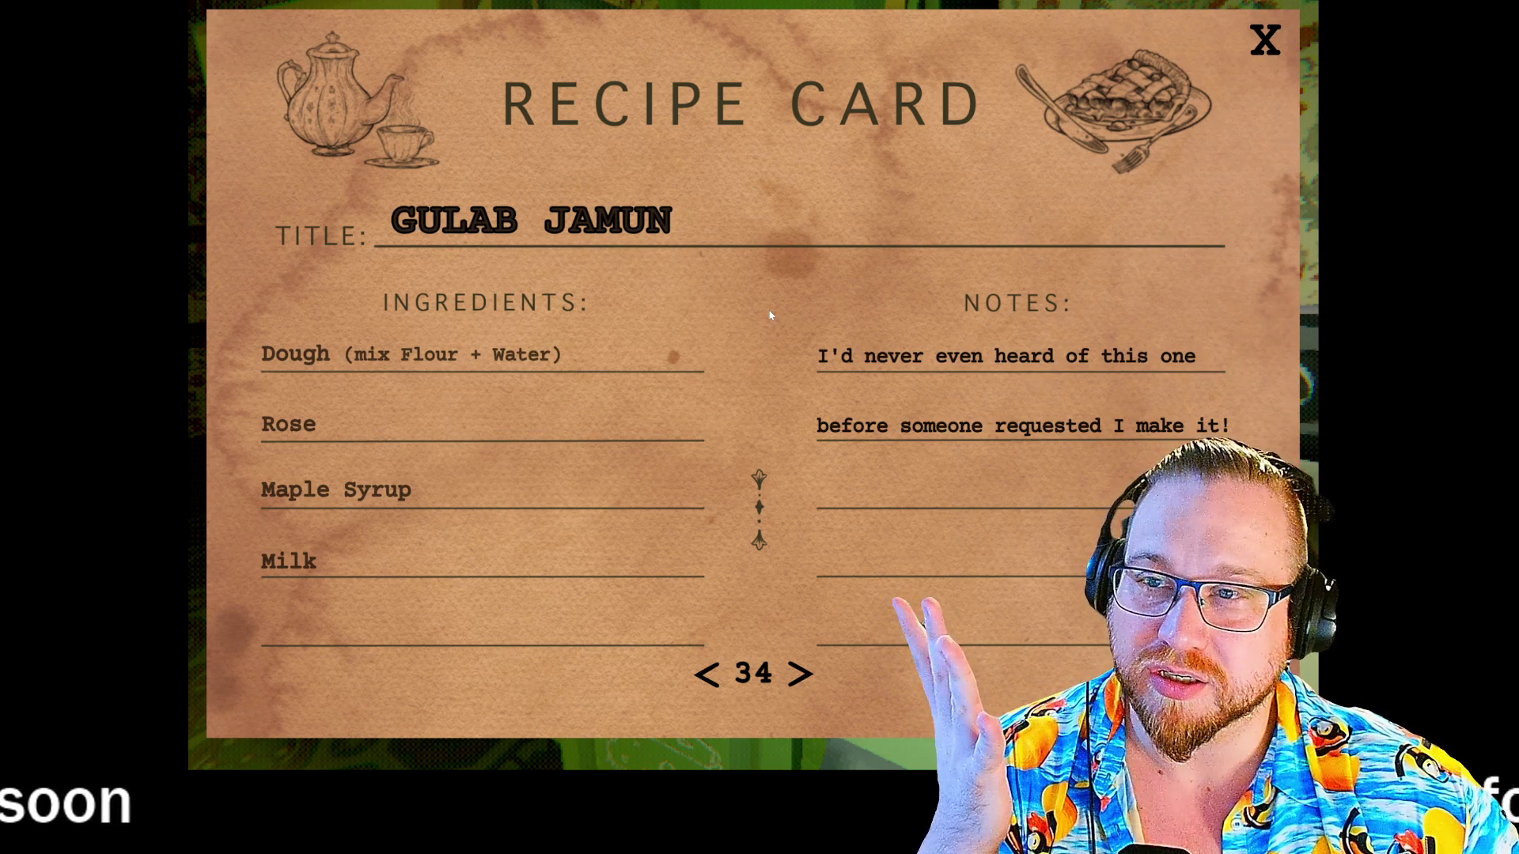
- Page on through Blueberry Pie and cookies to the ice cream recipes, then close the cards
{"action": "key", "text": "Right"}
{"action": "key", "text": "Right"}
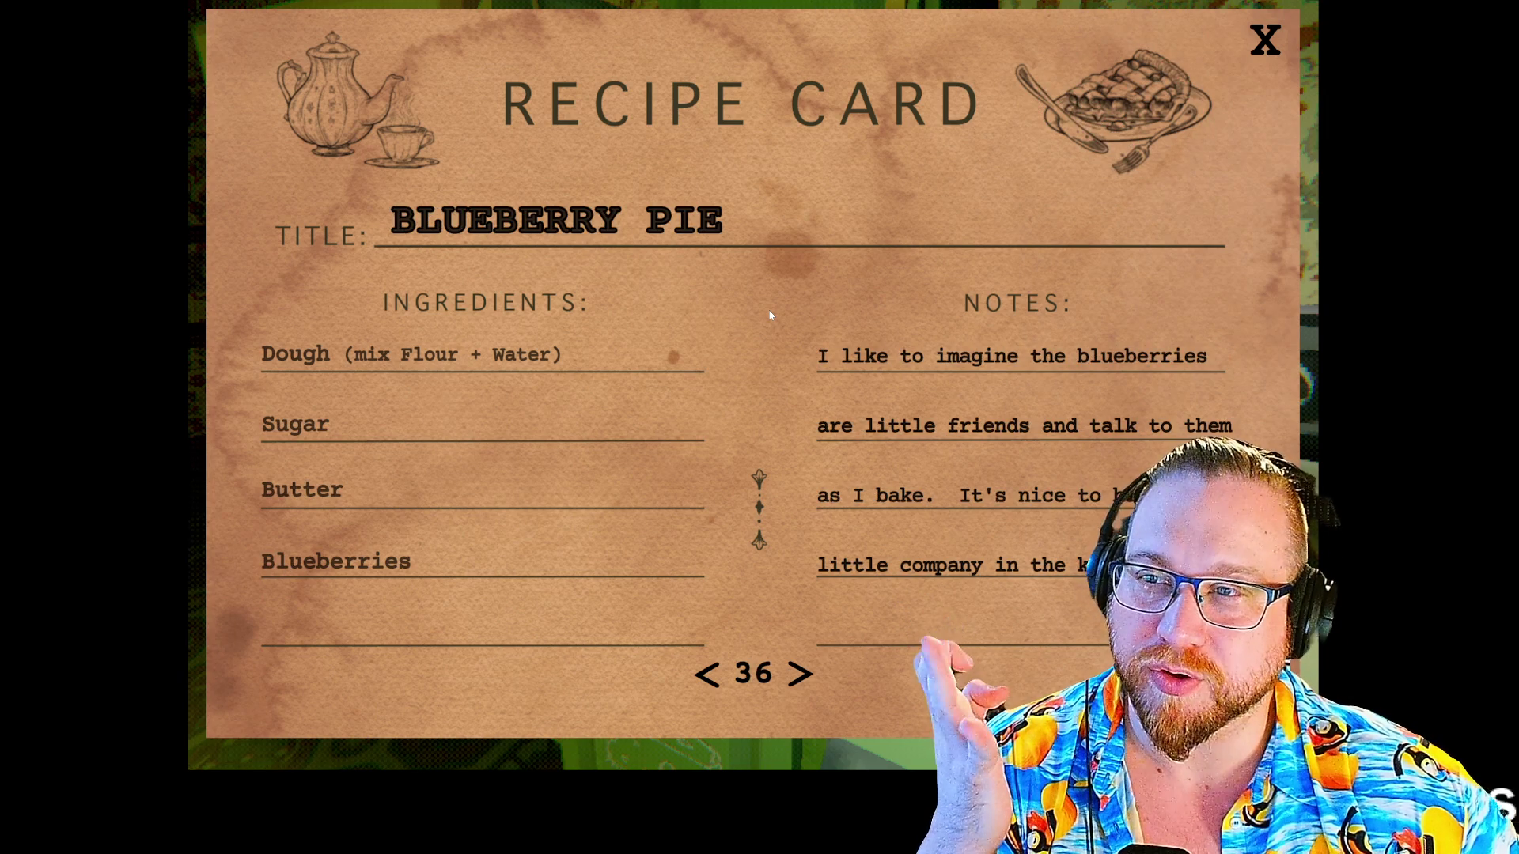
{"action": "key", "text": "Right"}
{"action": "key", "text": "Right"}
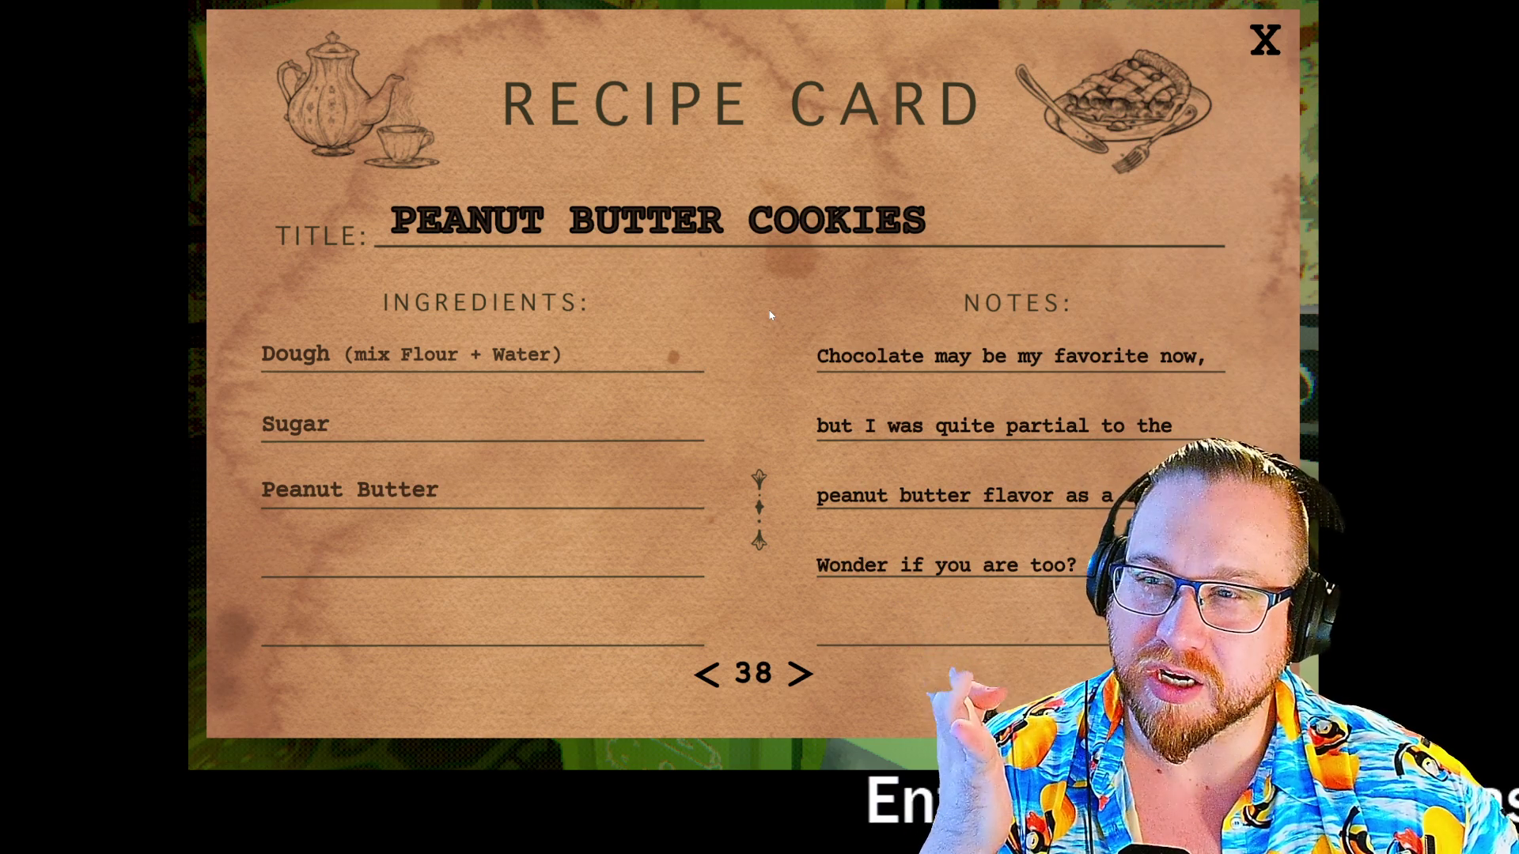
{"action": "key", "text": "Right"}
{"action": "key", "text": "Right"}
{"action": "key", "text": "Right"}
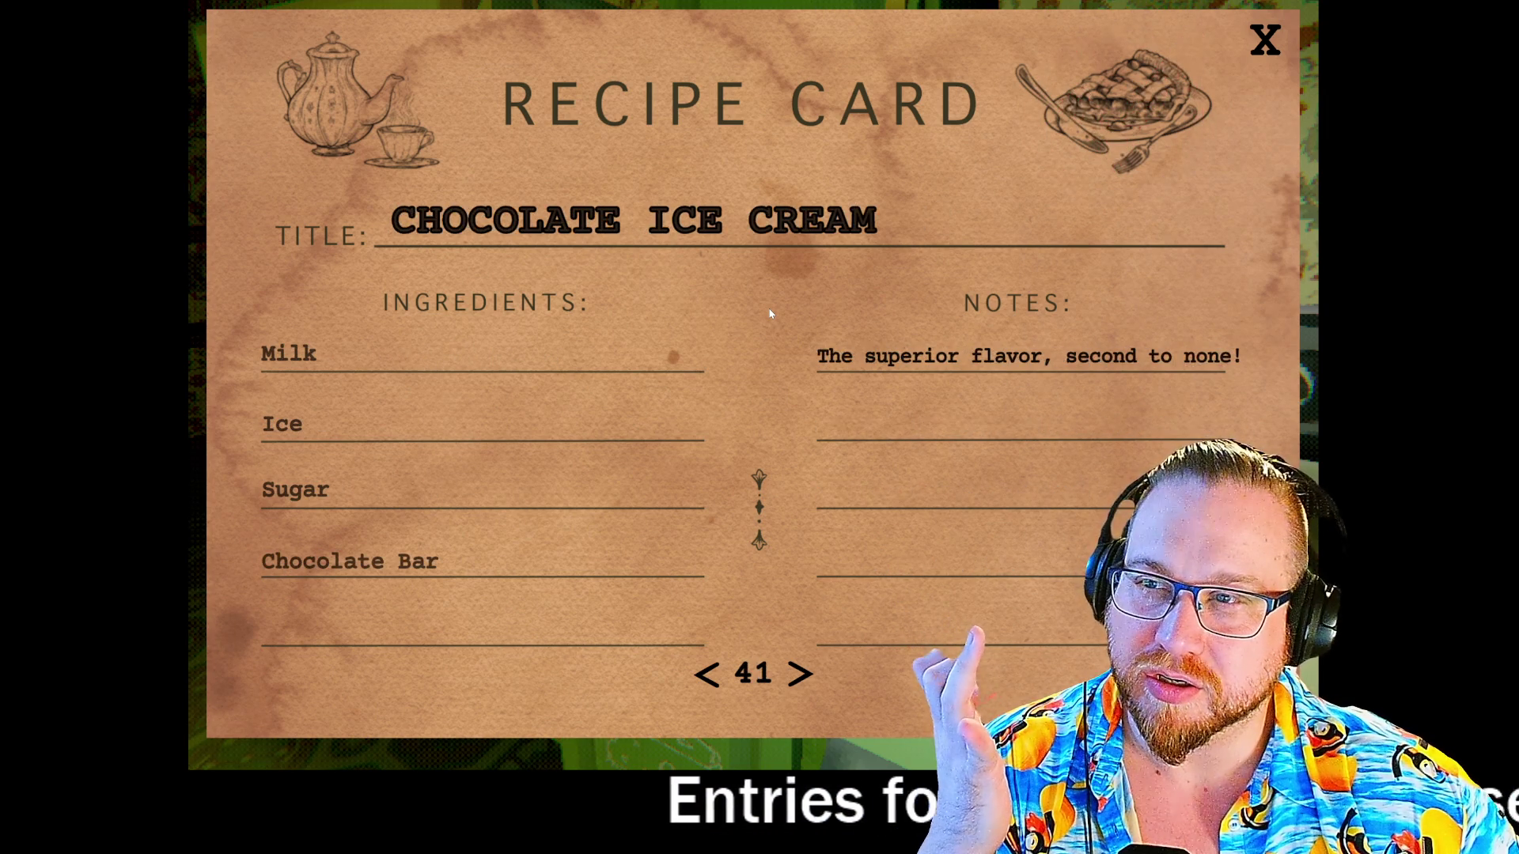
{"action": "key", "text": "Right"}
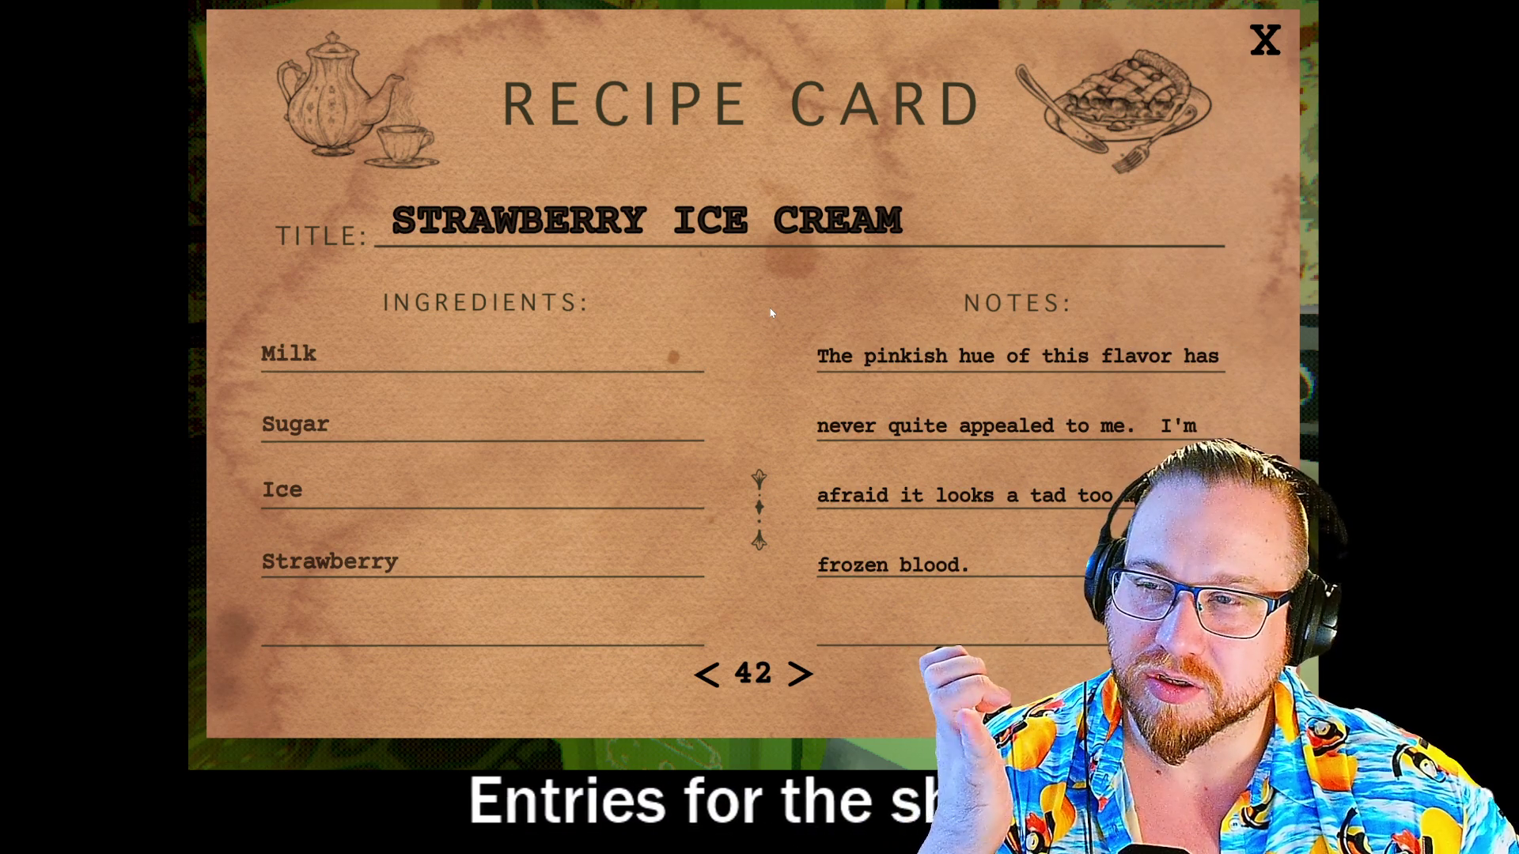
{"action": "key", "text": "Right"}
{"action": "key", "text": "Right"}
{"action": "key", "text": "Left"}
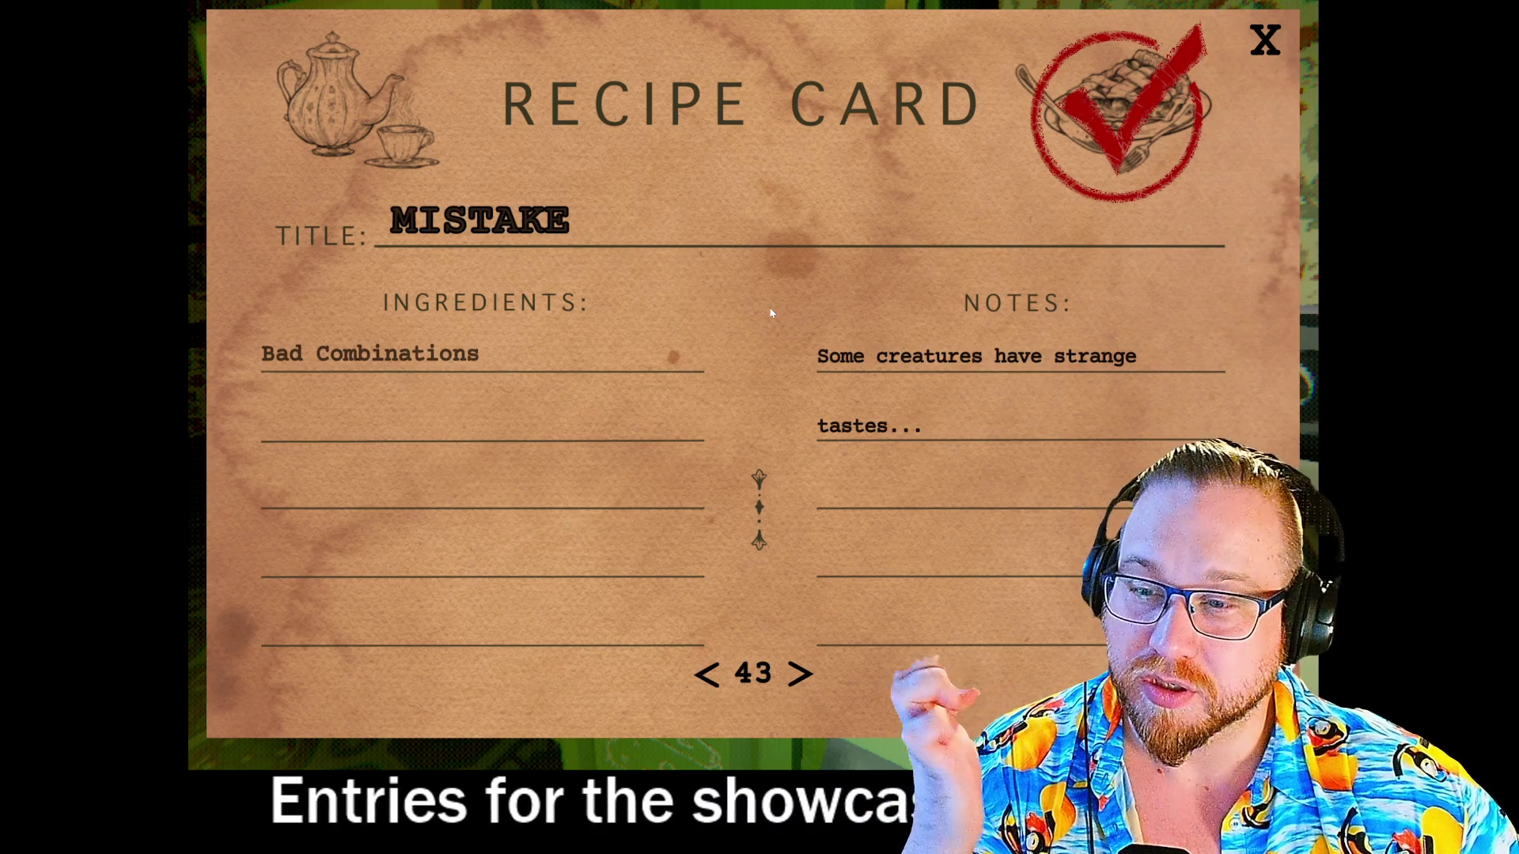
{"action": "key", "text": "Left"}
{"action": "key", "text": "Left"}
{"action": "key", "text": "Right"}
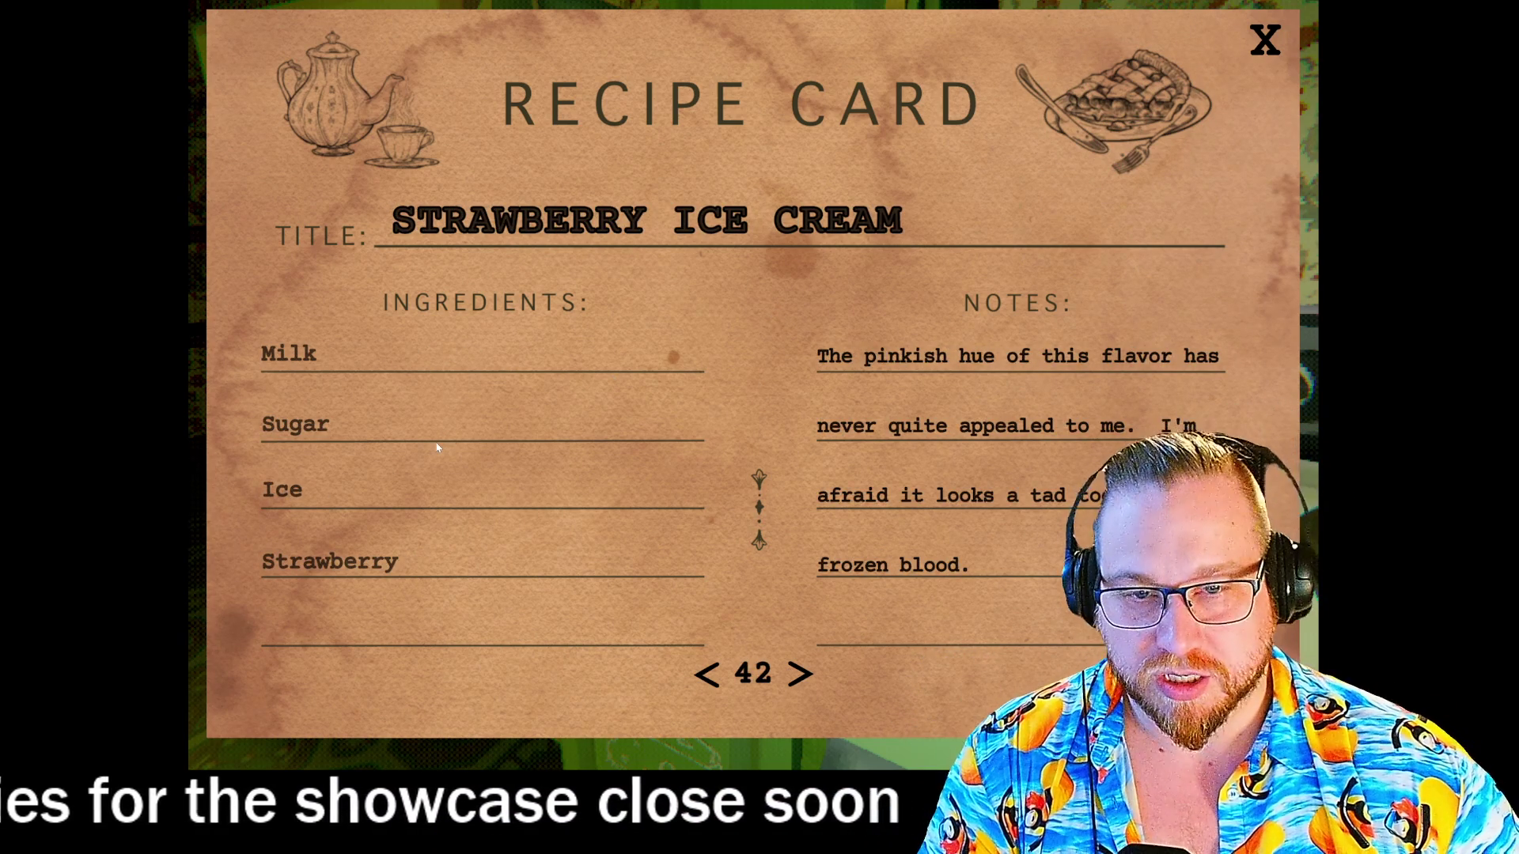
{"action": "key", "text": "Left"}
{"action": "key", "text": "Left"}
{"action": "key", "text": "Right"}
{"action": "key", "text": "Right"}
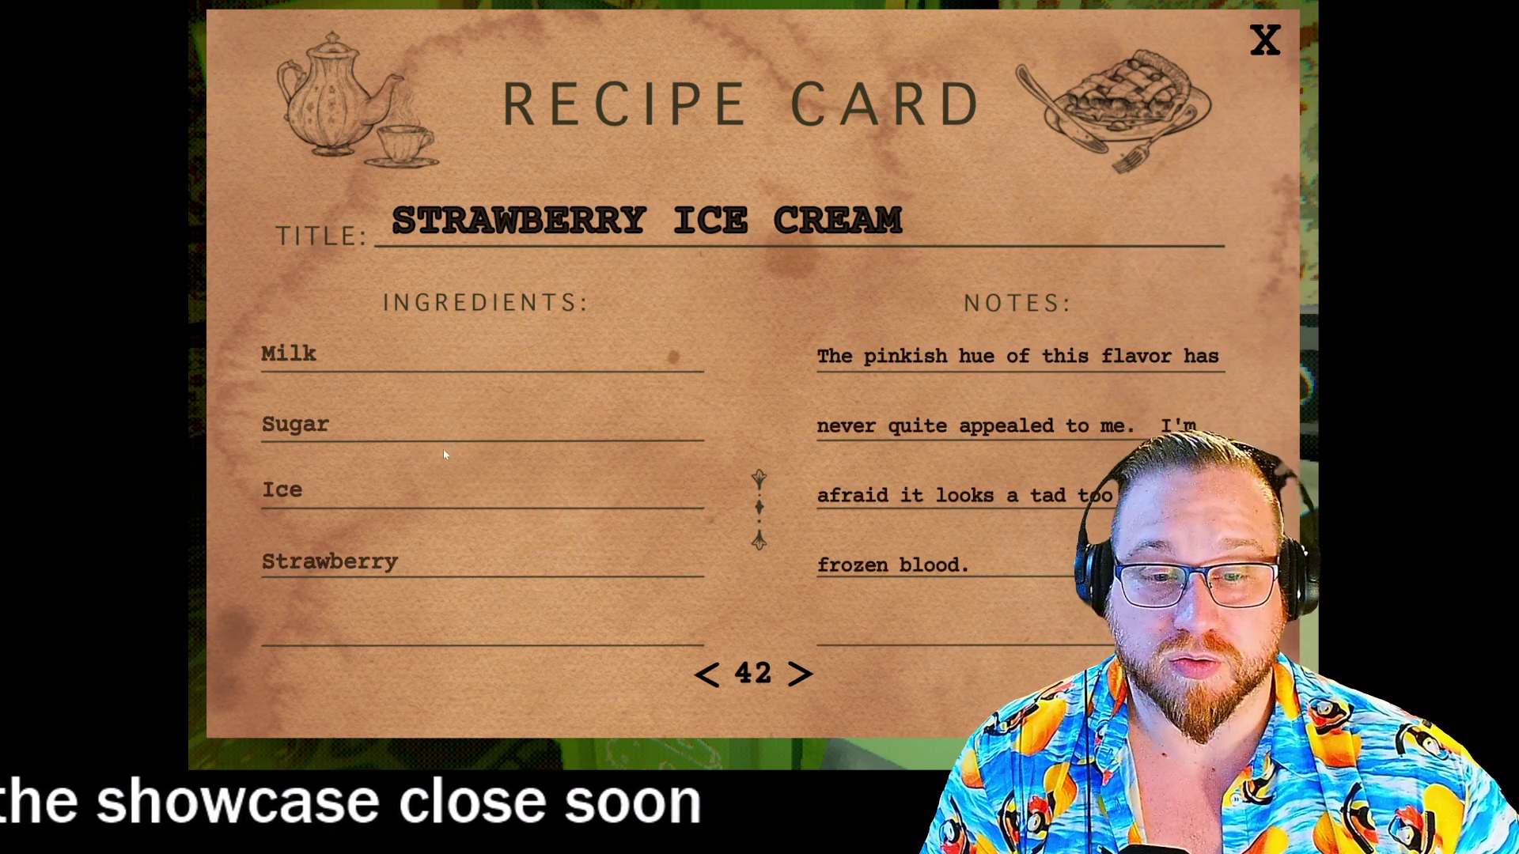
{"action": "key", "text": "Left"}
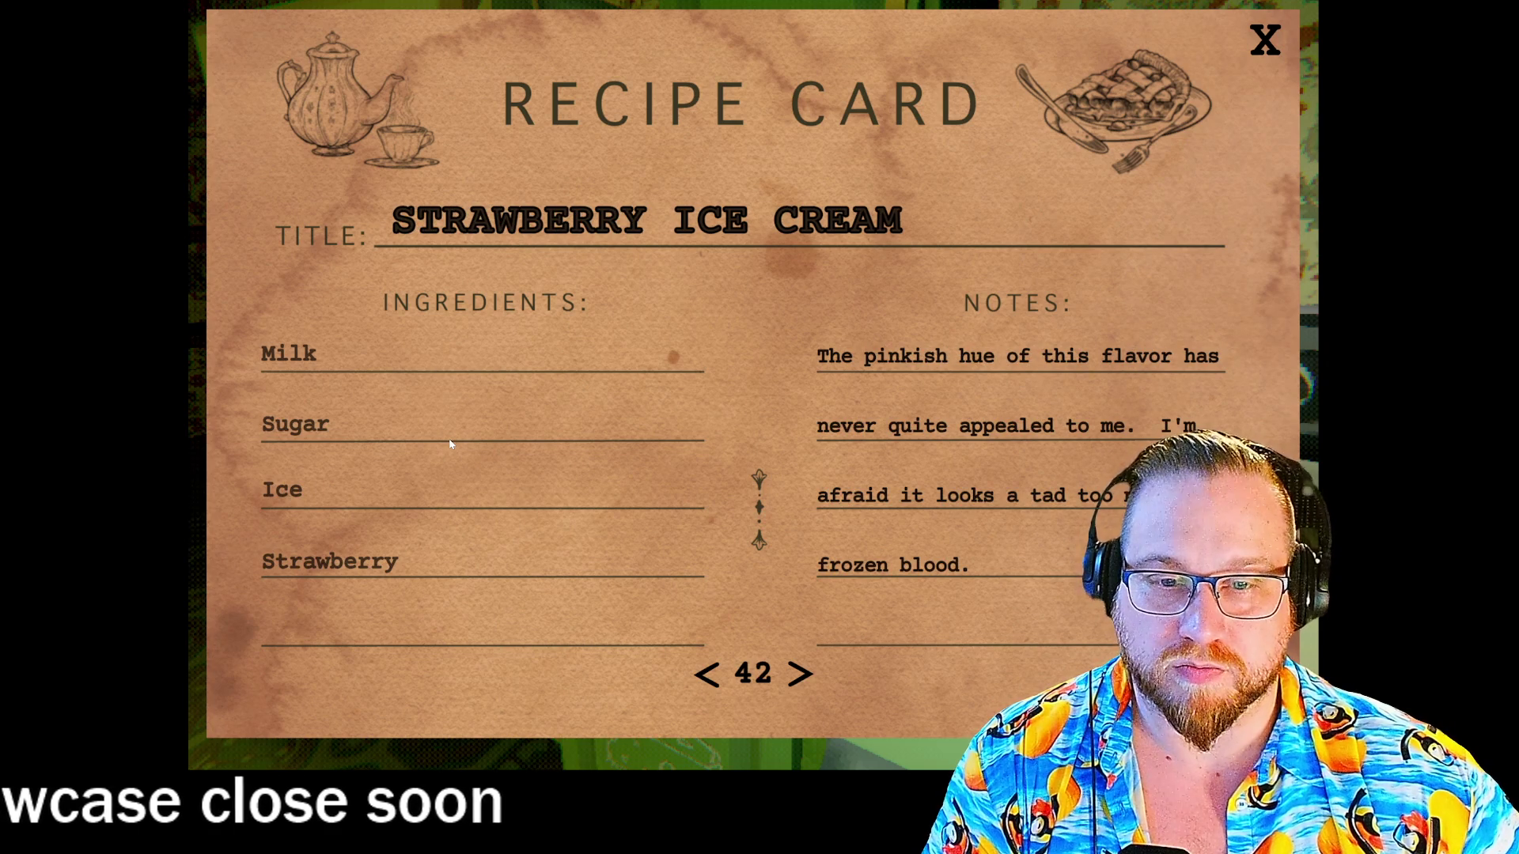
{"action": "key", "text": "Escape"}
- Walk along the pantry shelves, then back into the kitchen to face the stove
{"action": "key", "text": "w"}
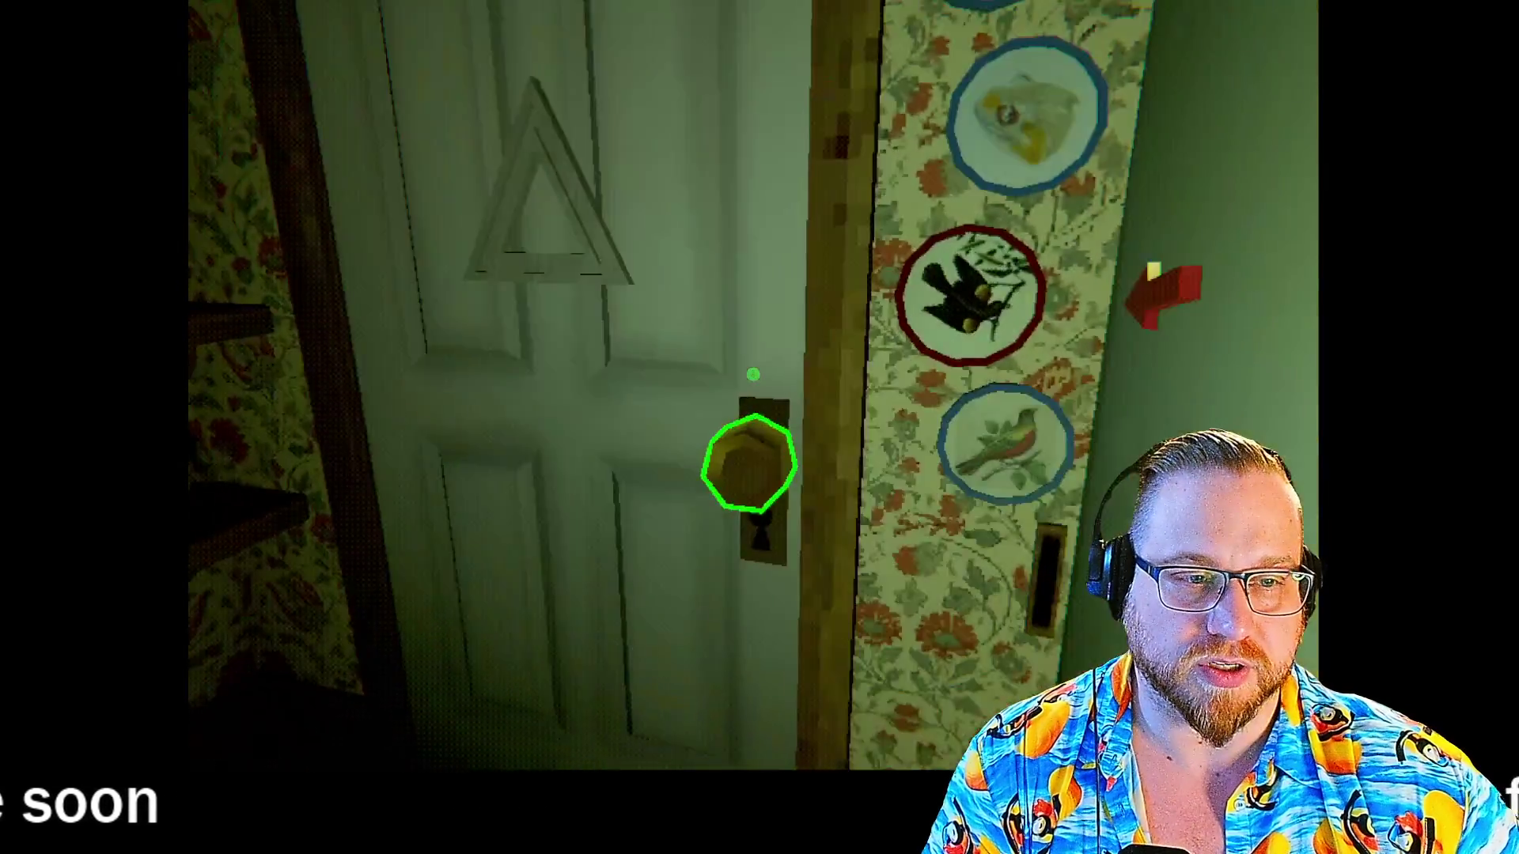
{"action": "left_click", "coordinate": [753, 374]}
{"action": "key", "text": "w"}
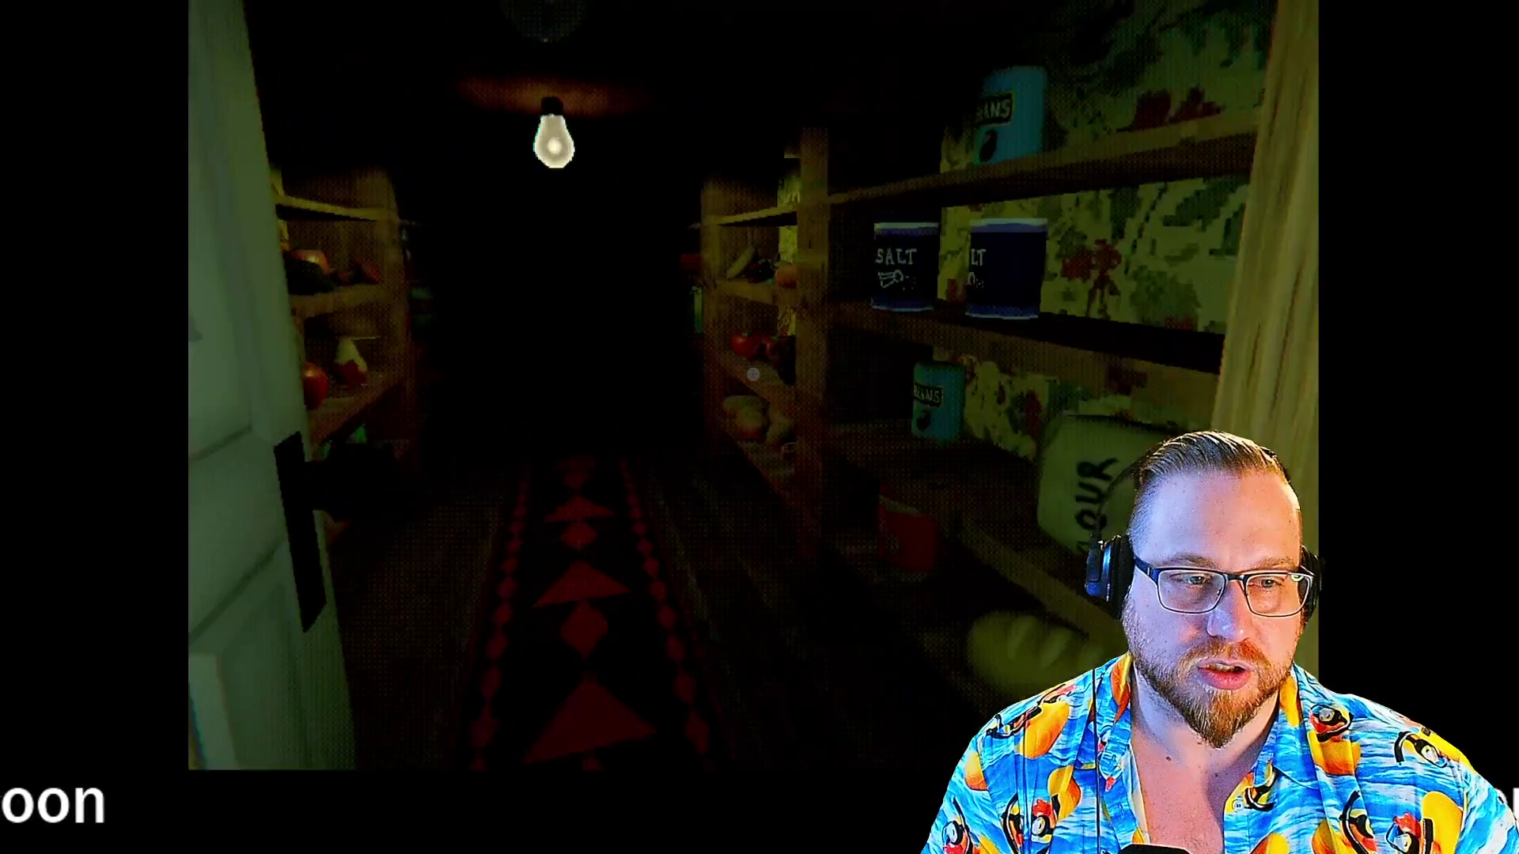
{"action": "key", "text": "w"}
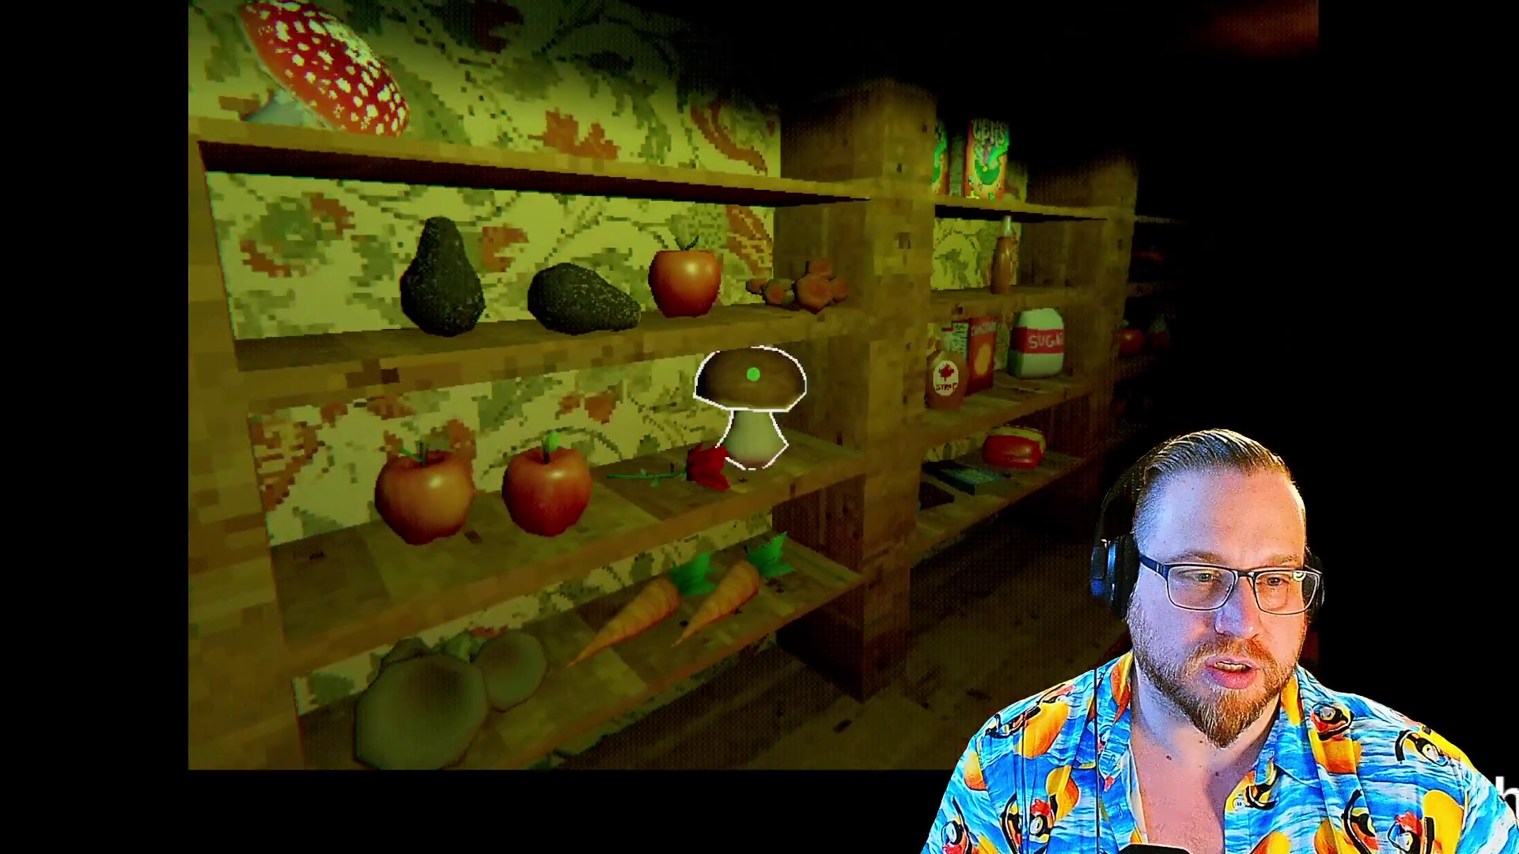
{"action": "key", "text": "w"}
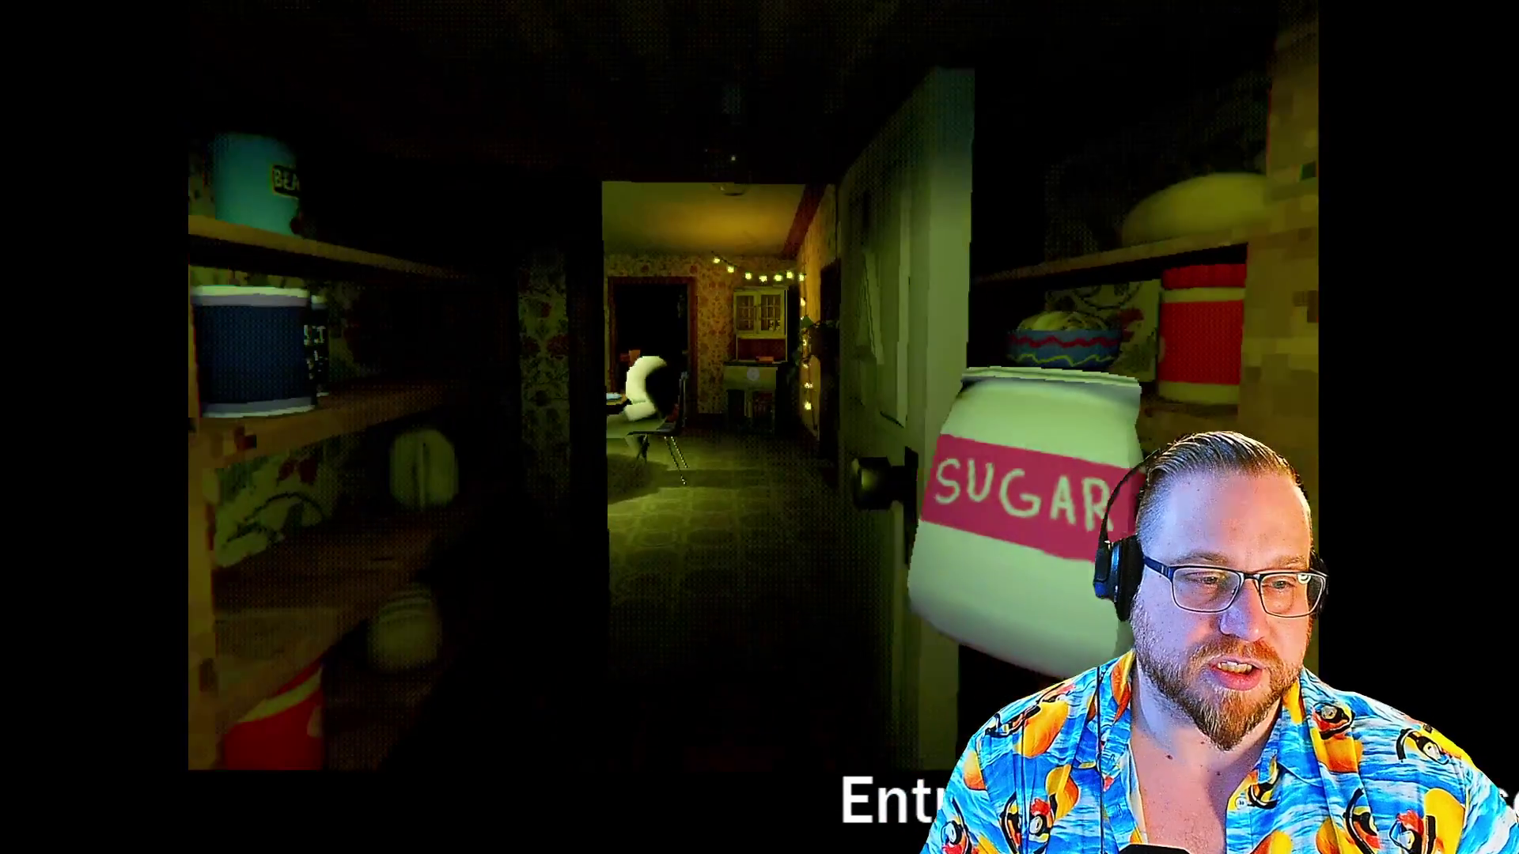
{"action": "key", "text": "w"}
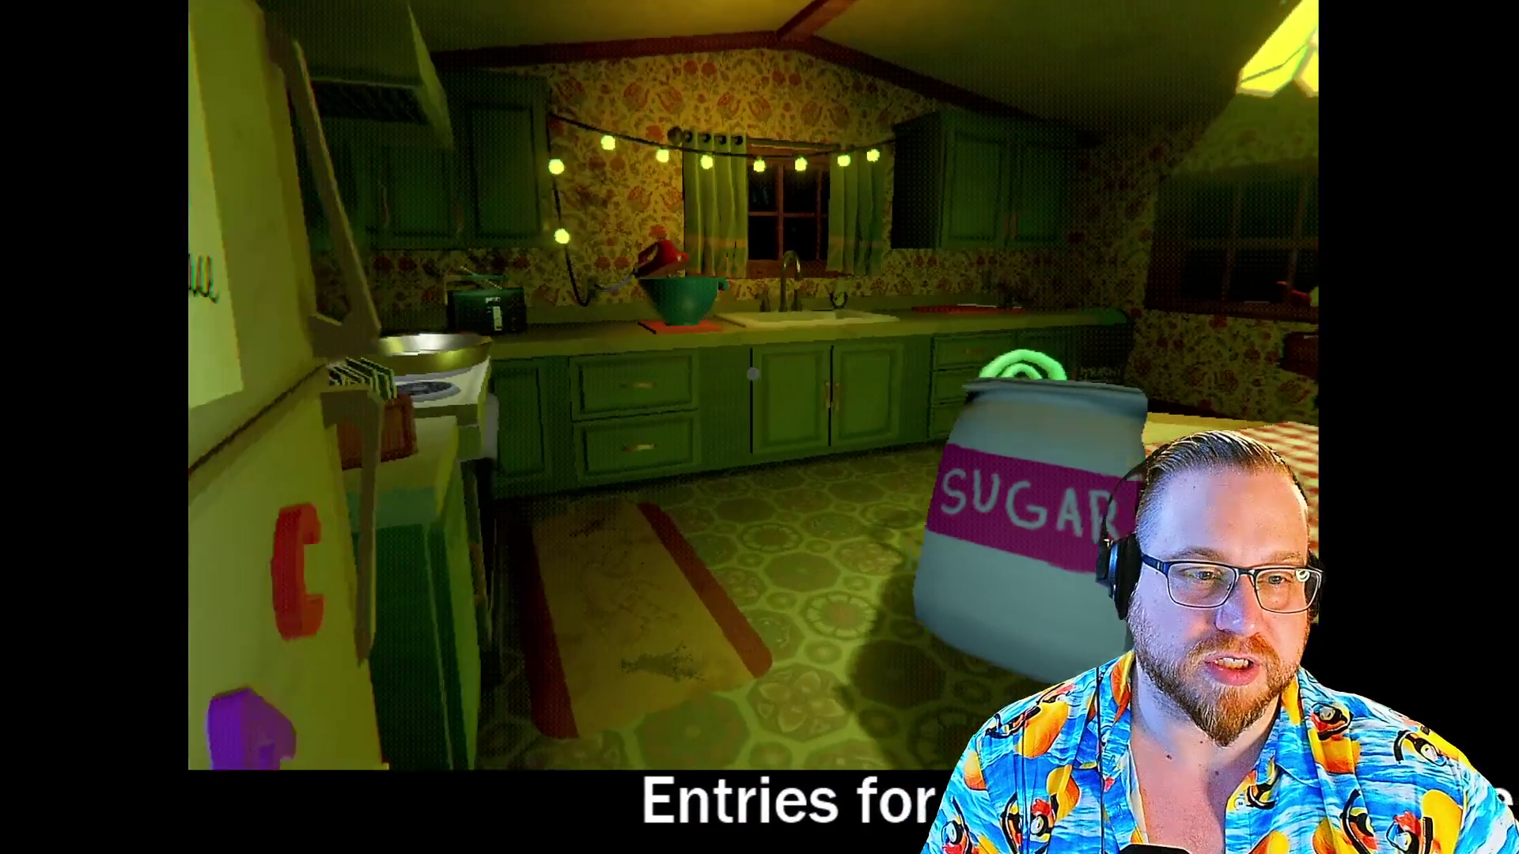
{"action": "key", "text": "w"}
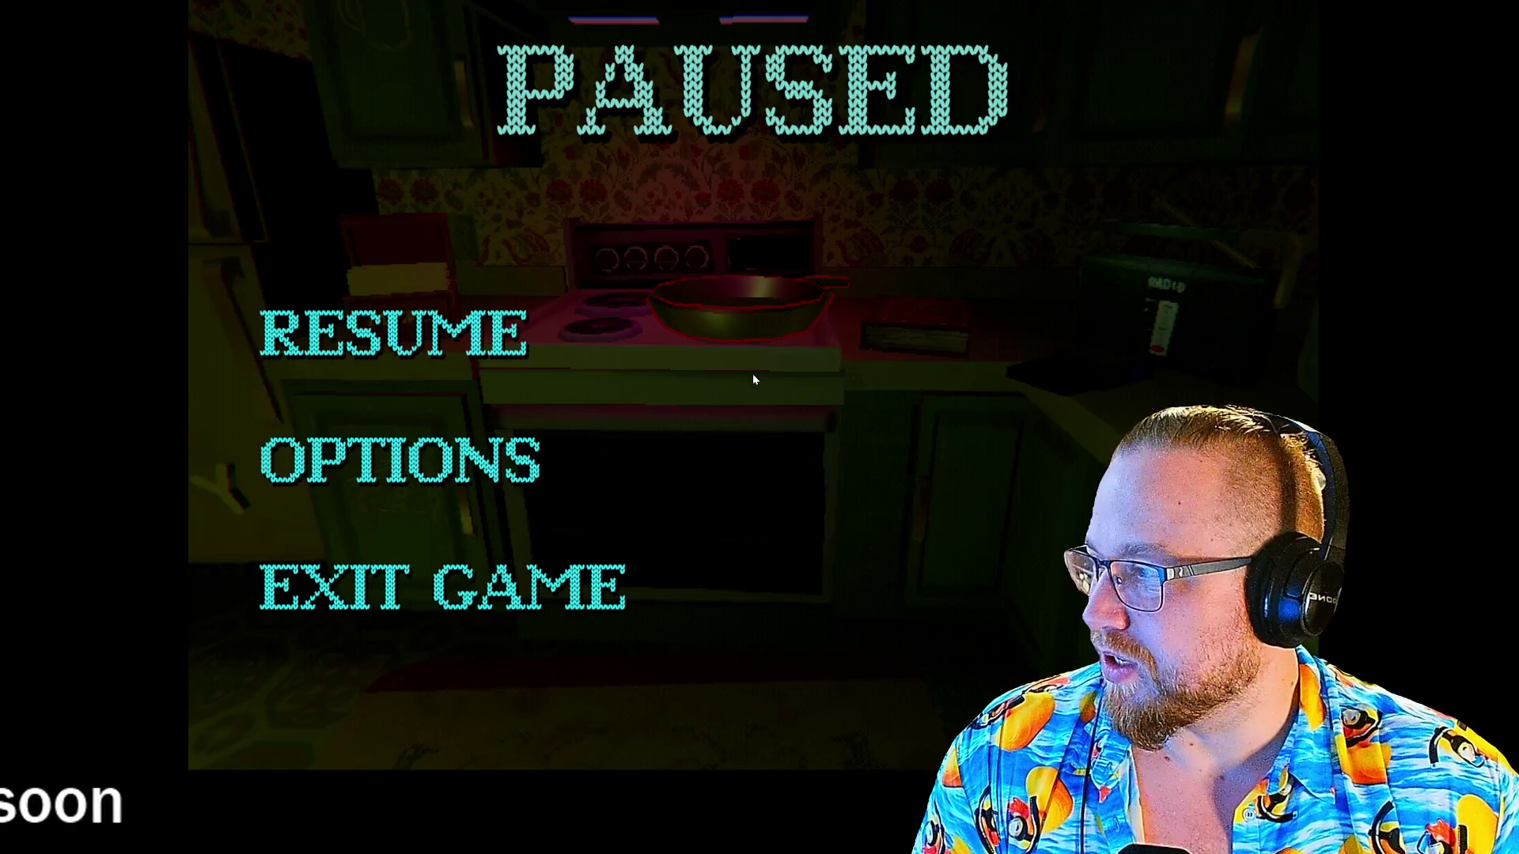
- Copy the Creature Kitchen Steam store page link, then minimize Steam
{"action": "key", "text": "alt+Tab"}
{"action": "scroll", "coordinate": [409, 304], "scroll_direction": "up", "scroll_amount": 2}
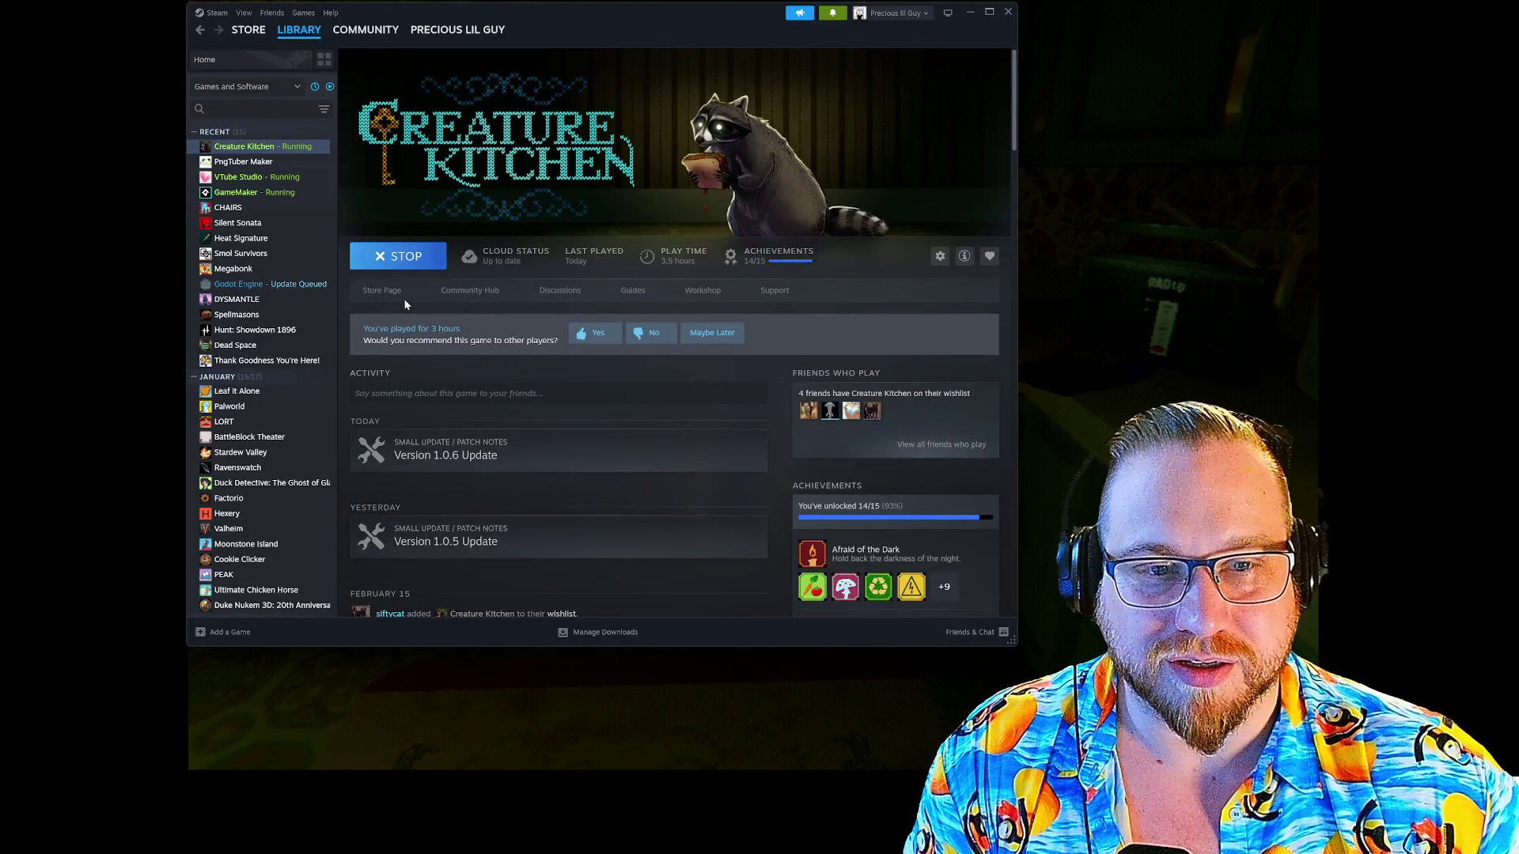
{"action": "left_click", "coordinate": [384, 292]}
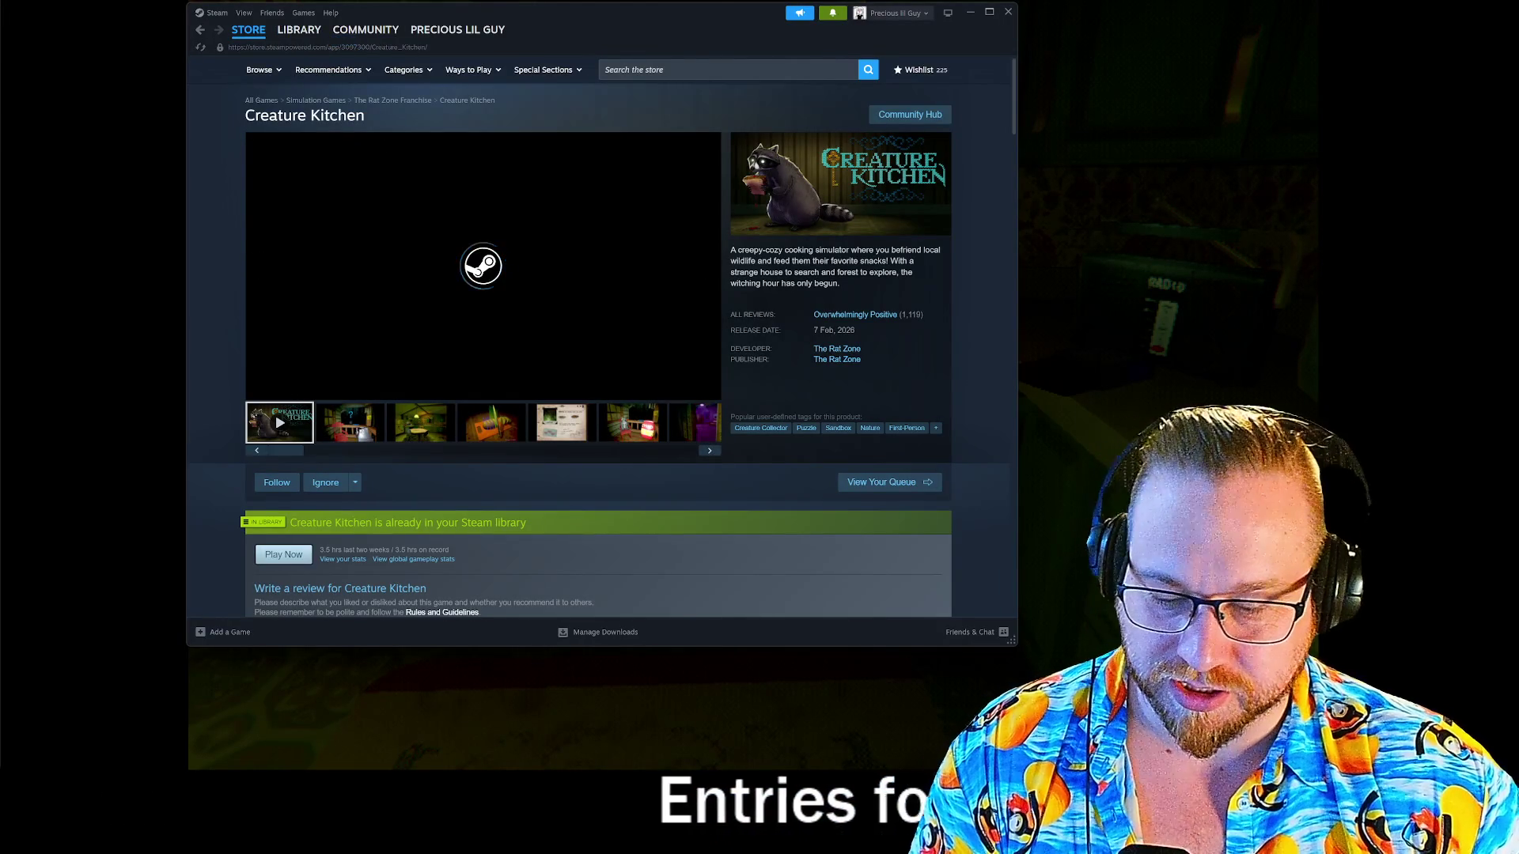
{"action": "left_click", "coordinate": [380, 47]}
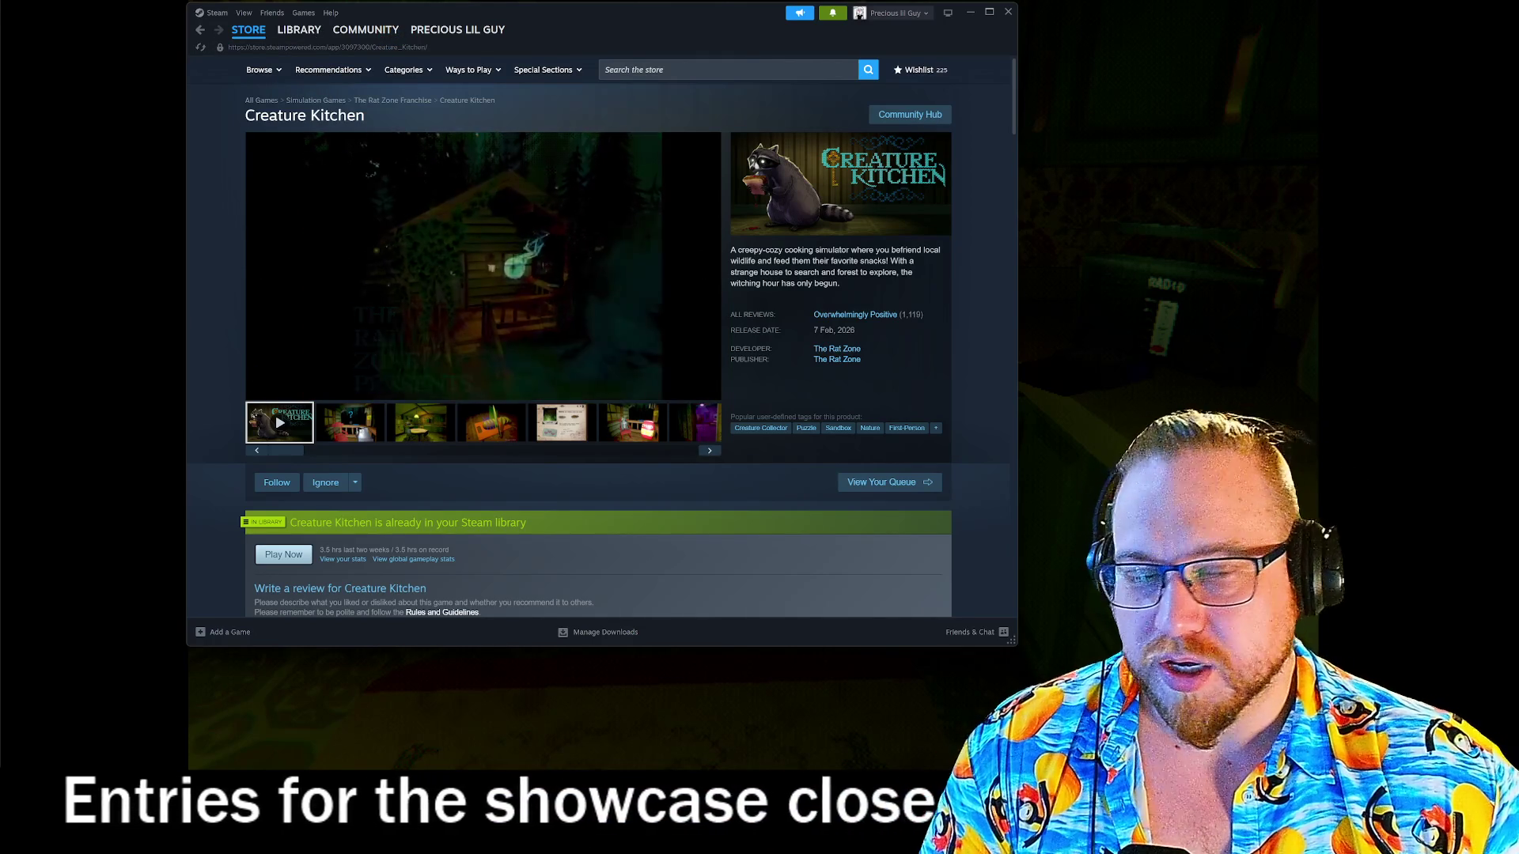
{"action": "left_click", "coordinate": [970, 13]}
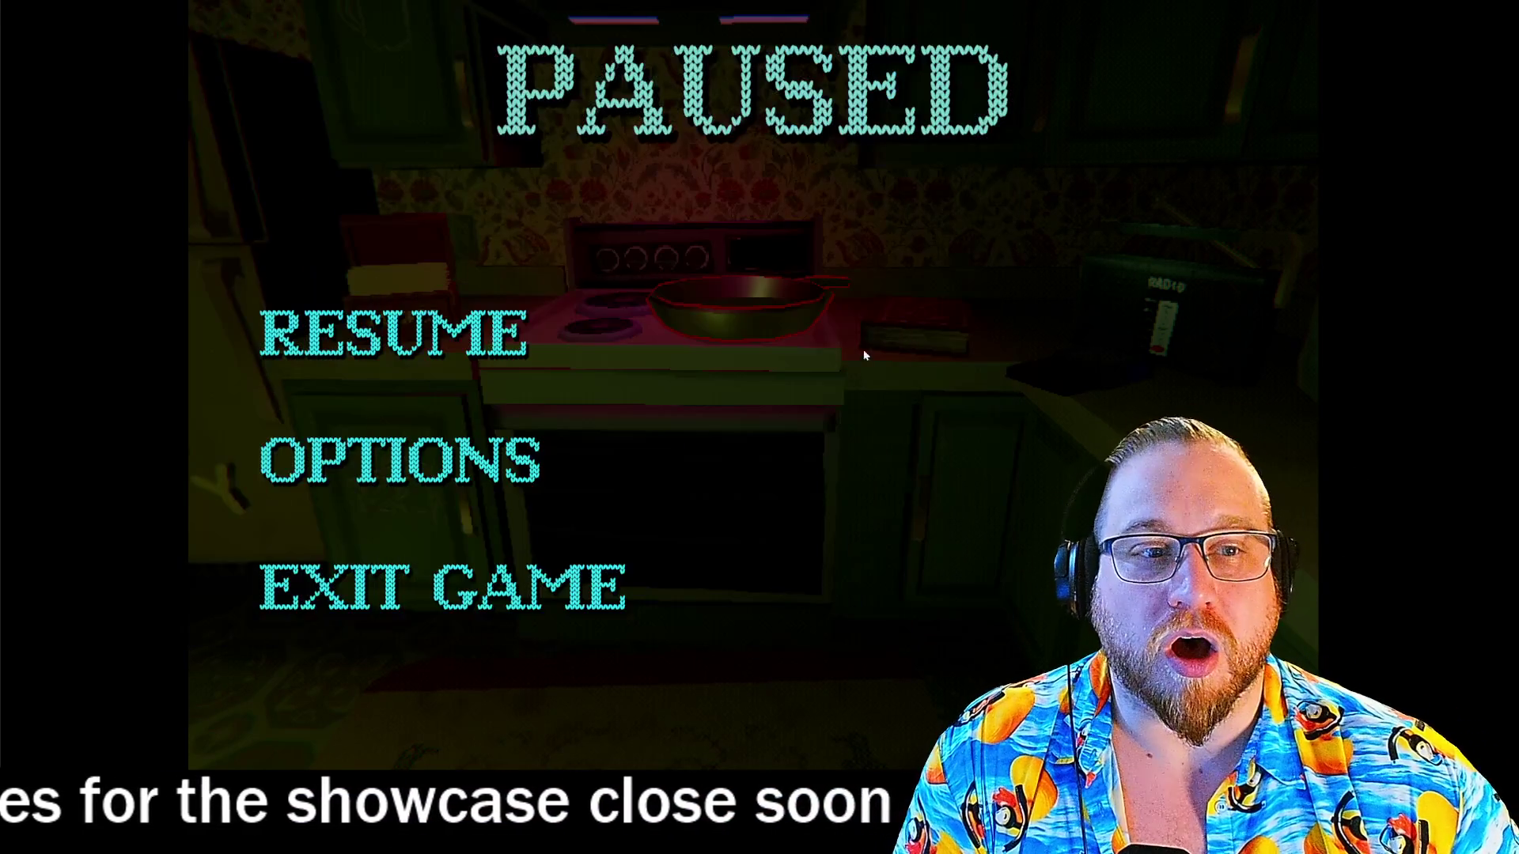
- Unpause the game and put the ice bag, milk carton and sugar into the oven
{"action": "left_click", "coordinate": [403, 356]}
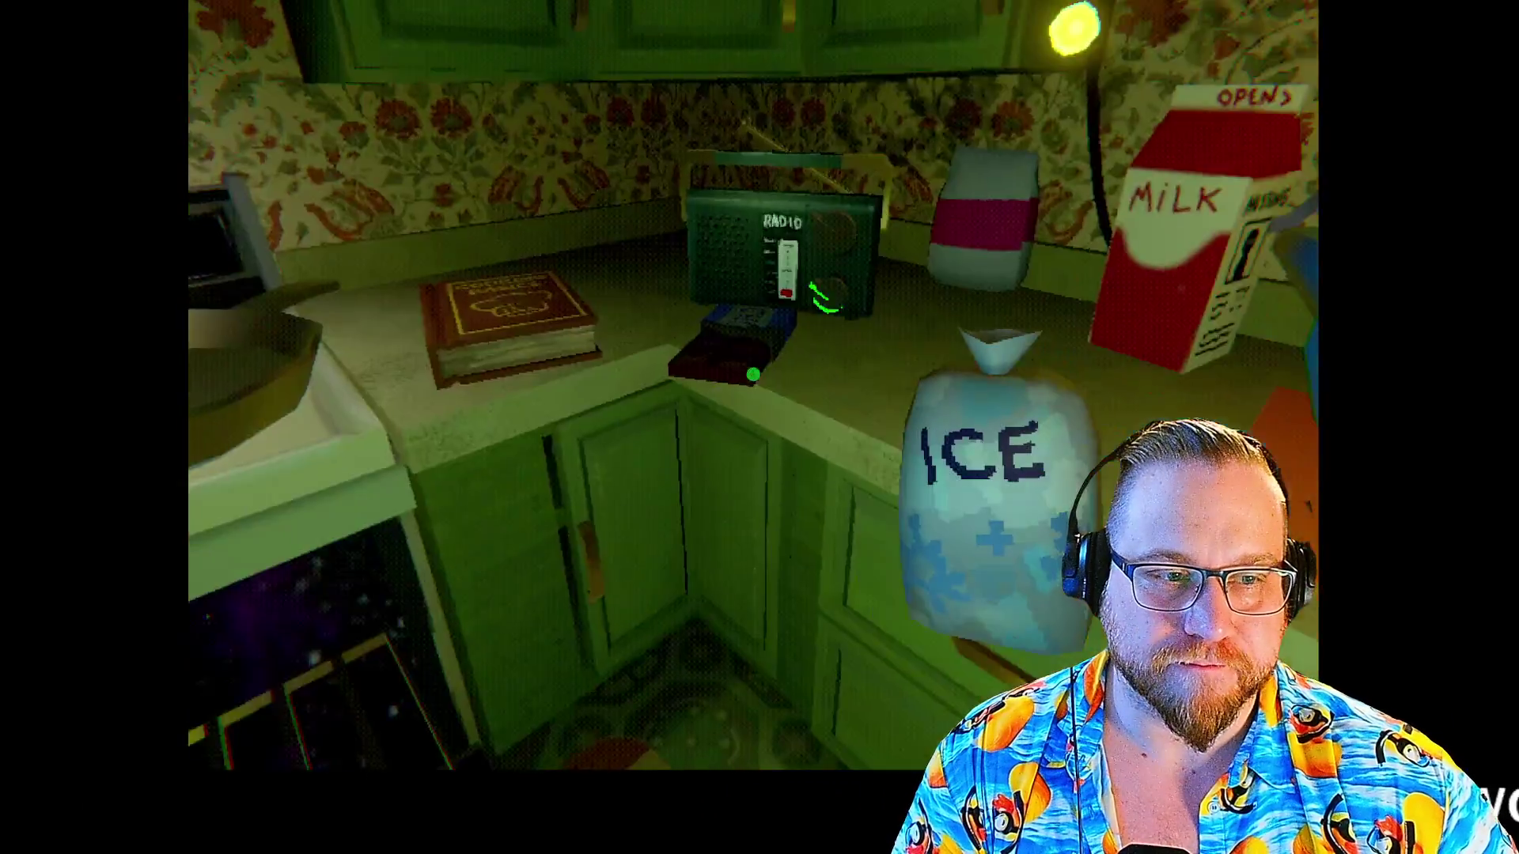
{"action": "left_click", "coordinate": [752, 374]}
{"action": "left_click", "coordinate": [753, 374]}
{"action": "left_click", "coordinate": [753, 374]}
{"action": "left_click", "coordinate": [752, 374]}
{"action": "left_click", "coordinate": [753, 374]}
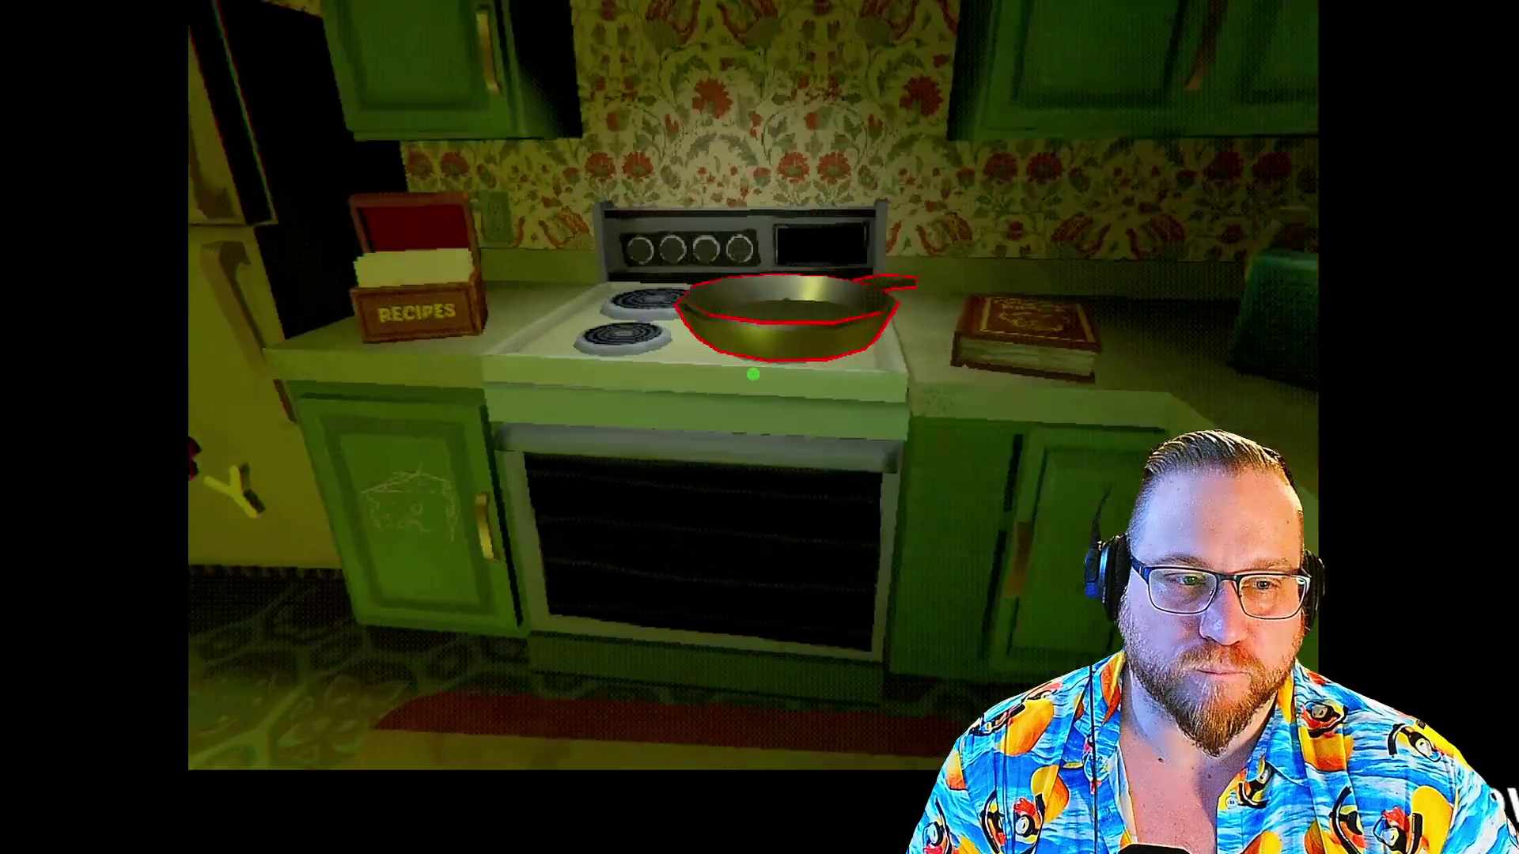
- Pause the game and choose EXIT GAME to bring up the 'You're leaving?' prompt
{"action": "left_click", "coordinate": [753, 375]}
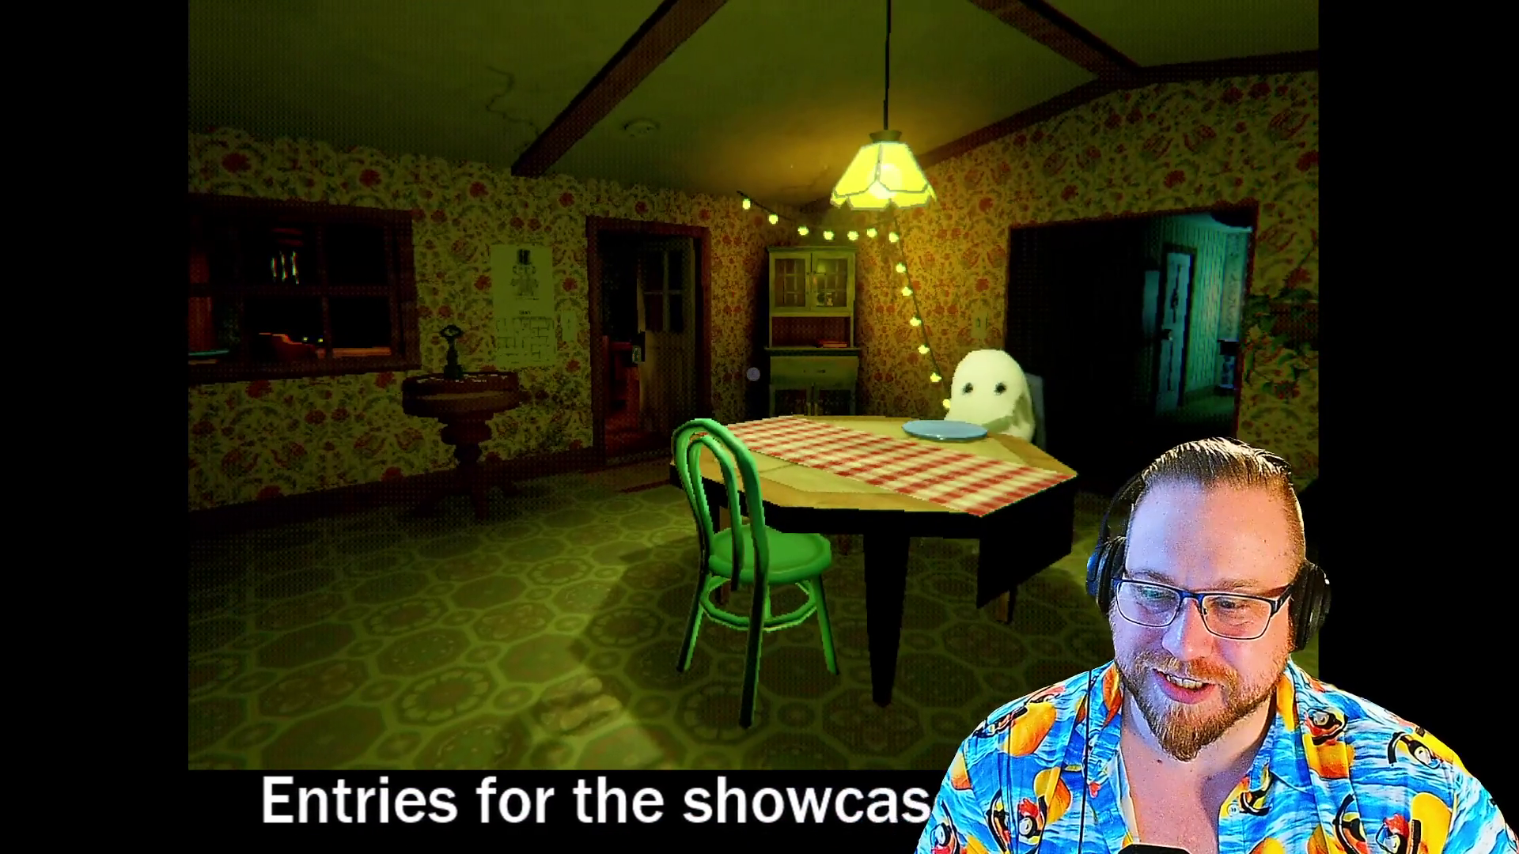
{"action": "key", "text": "Escape"}
{"action": "left_click", "coordinate": [540, 581]}
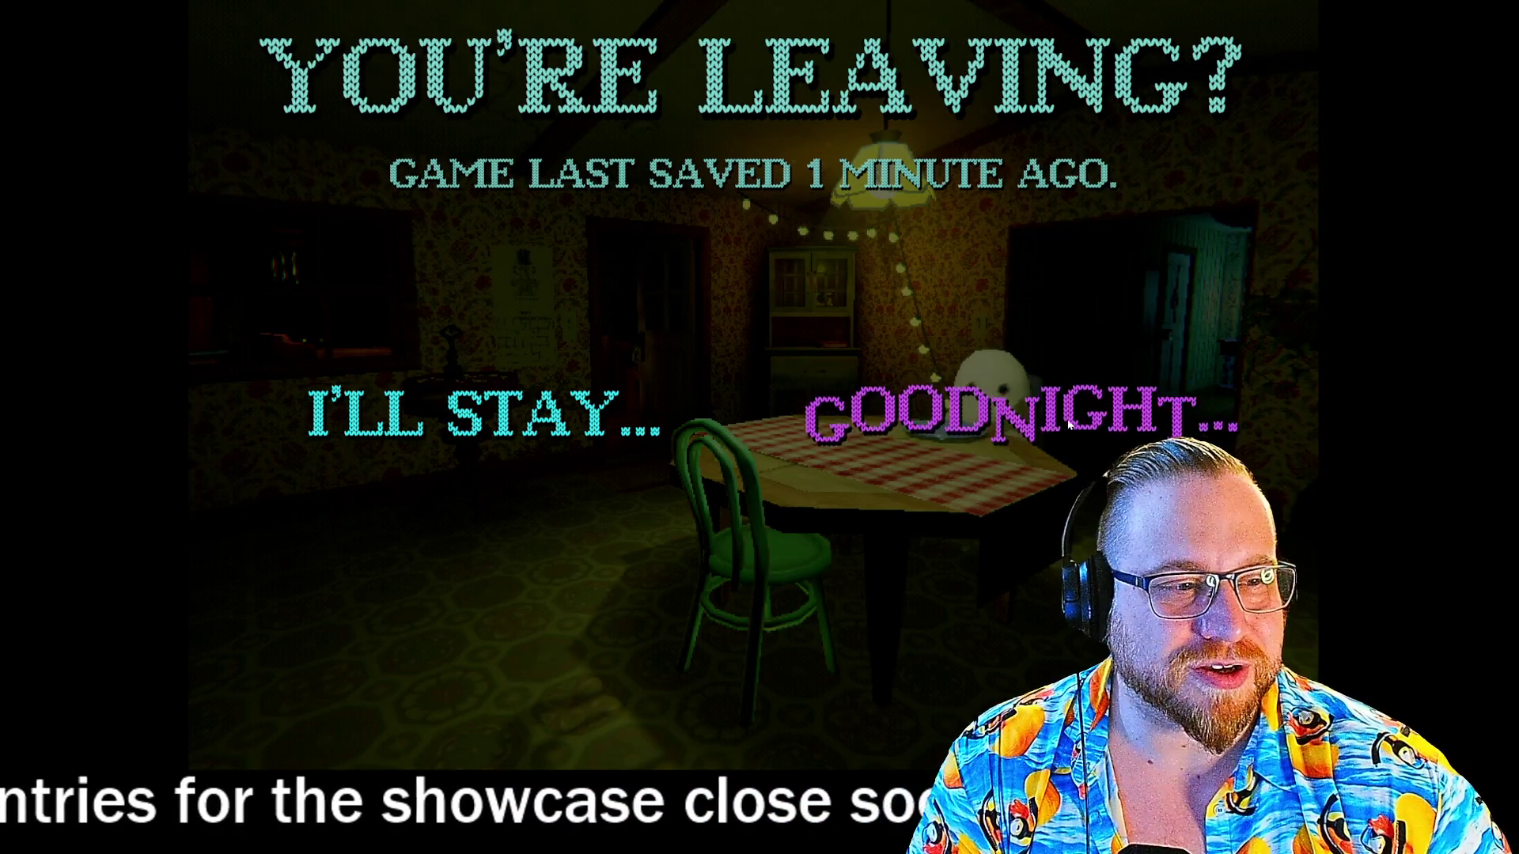
- Confirm GOODNIGHT... and choose QUIT GAME on the Creature Kitchen title menu
{"action": "left_click", "coordinate": [981, 411]}
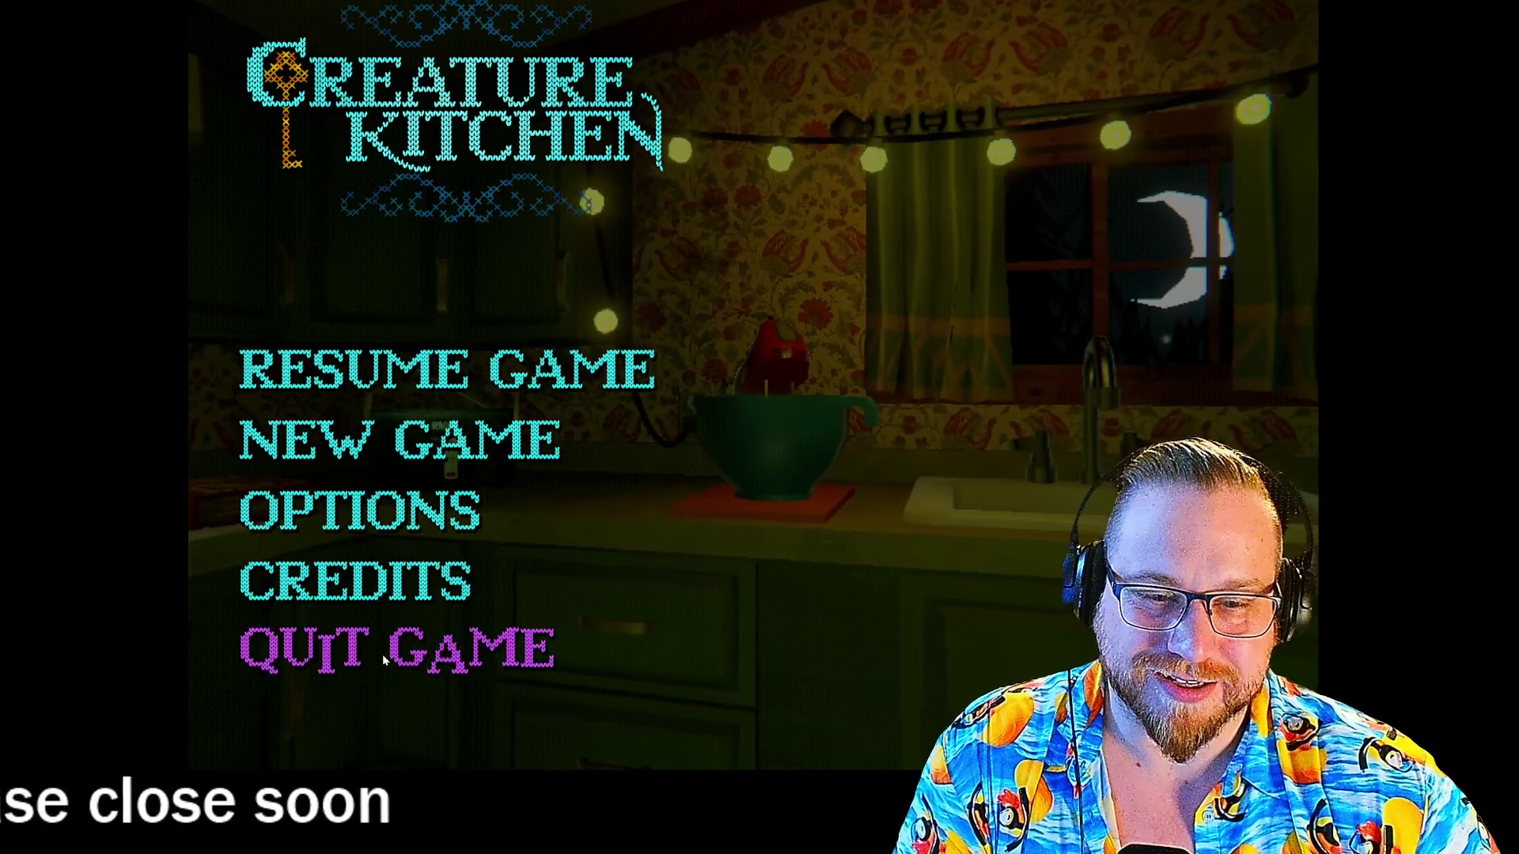
{"action": "left_click", "coordinate": [382, 653]}
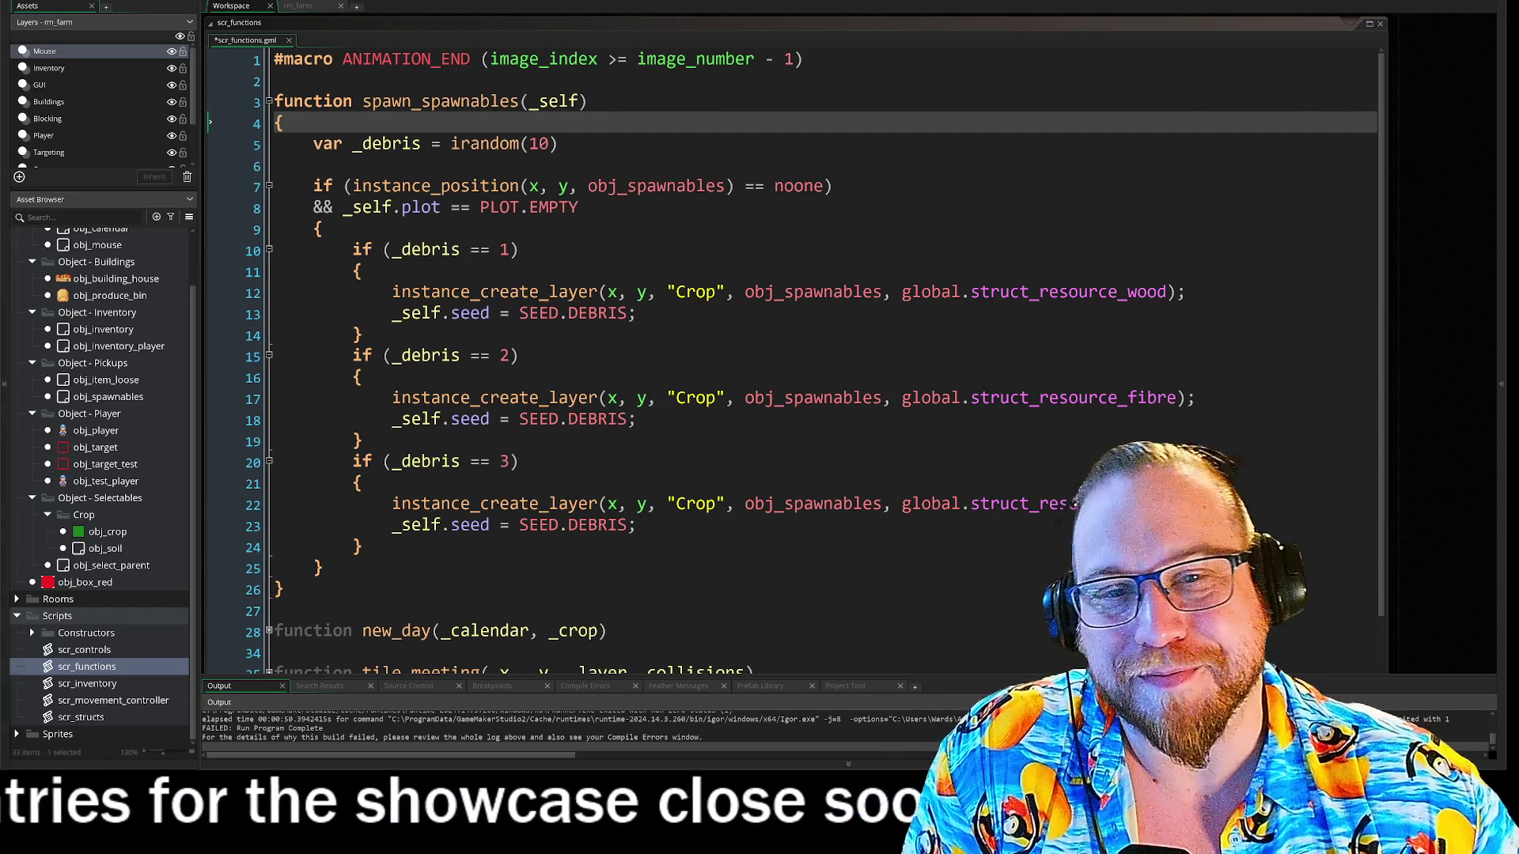
- Pan GameMaker to the obj_item_loose editors, then show Silent Sonata's page in Steam's library
{"action": "left_click", "coordinate": [432, 441]}
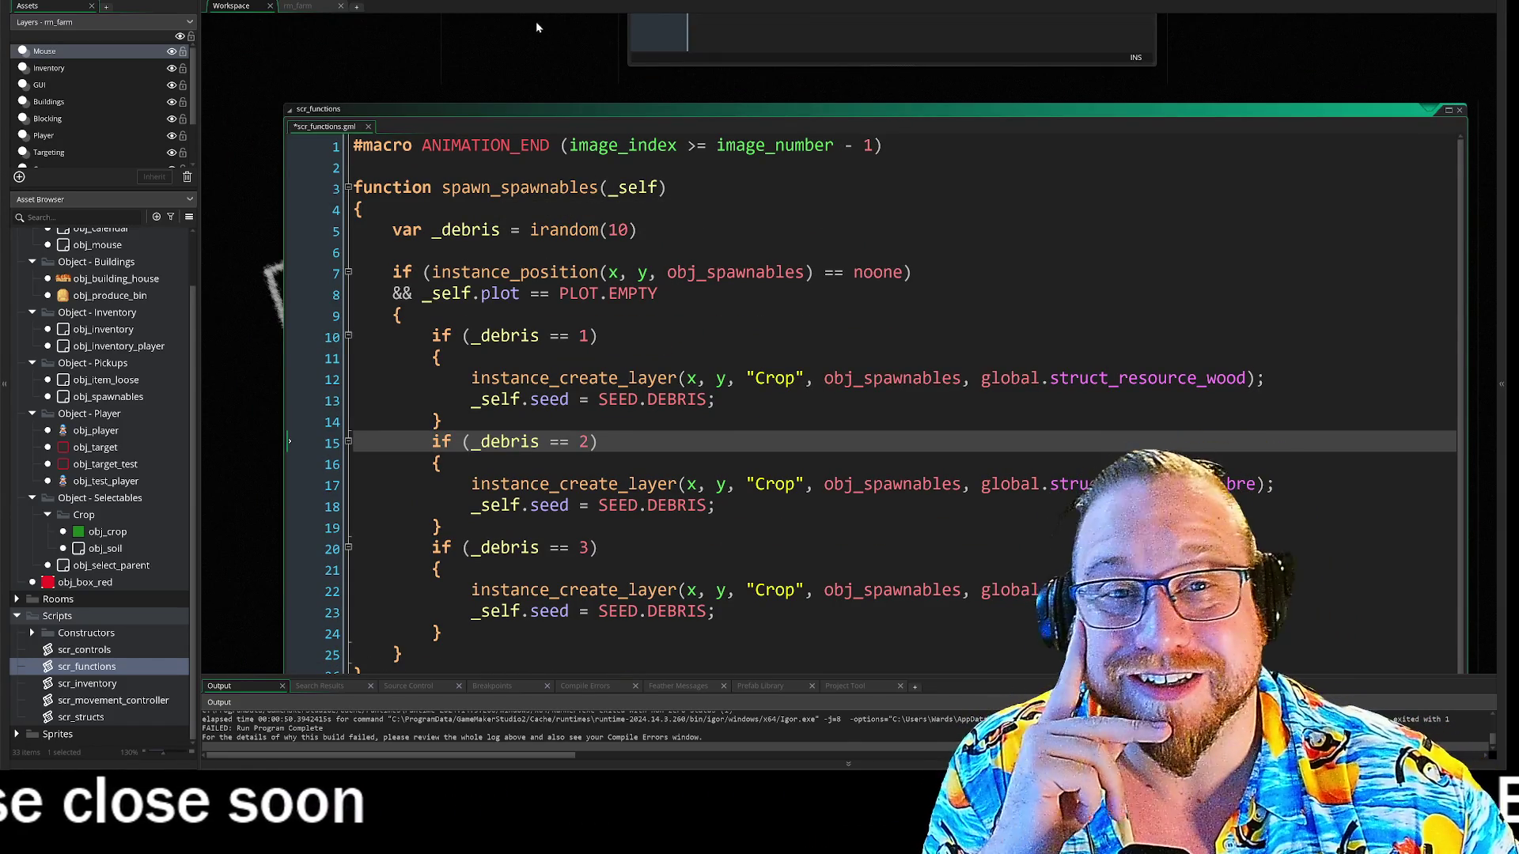
{"action": "left_click_drag", "start_coordinate": [533, 62], "coordinate": [497, 372]}
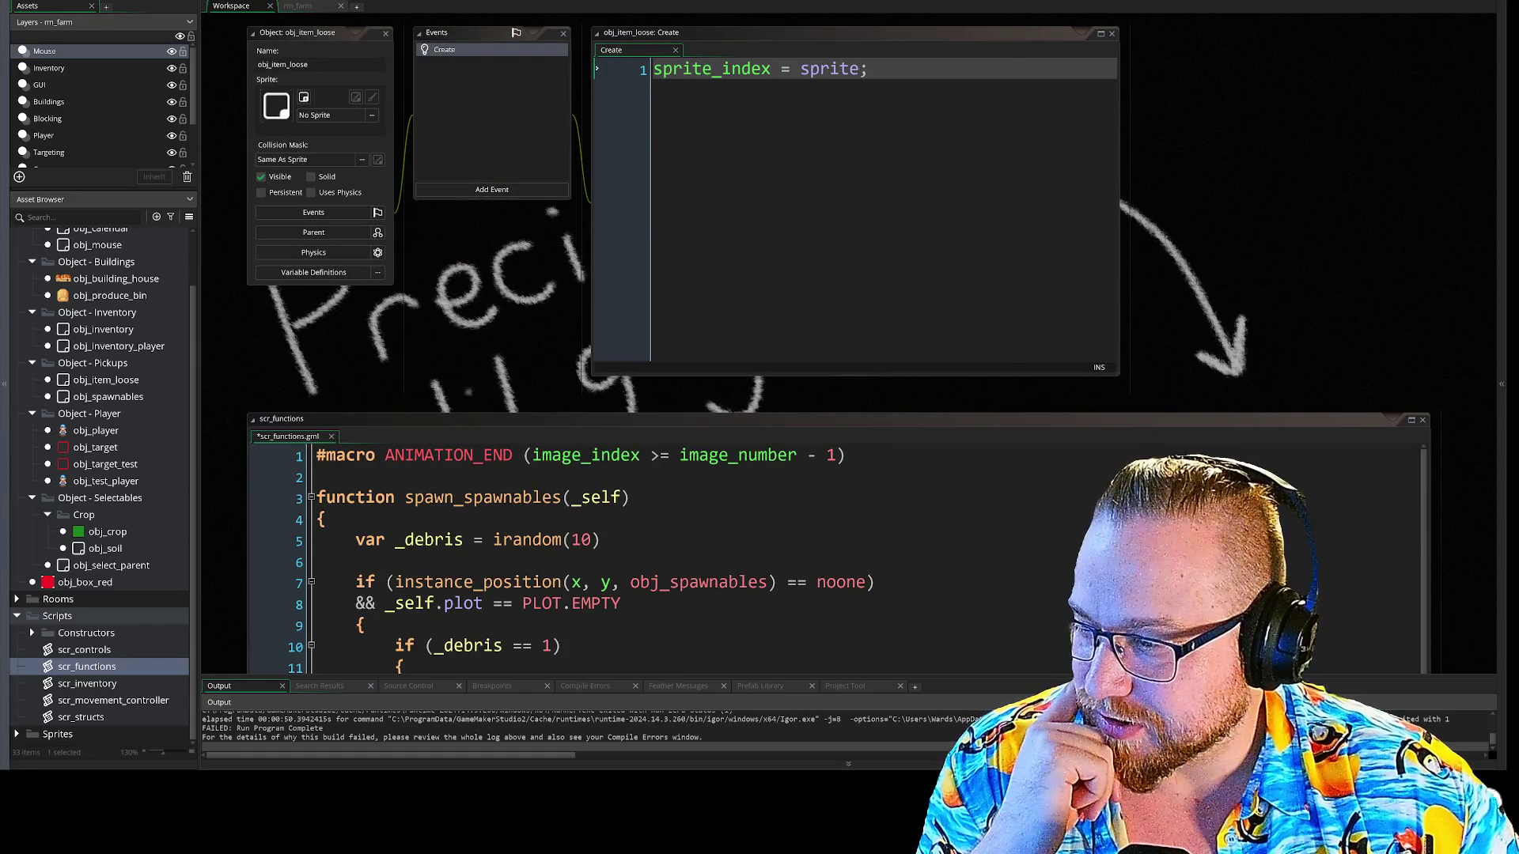
{"action": "key", "text": "alt+Tab"}
{"action": "left_click", "coordinate": [283, 31]}
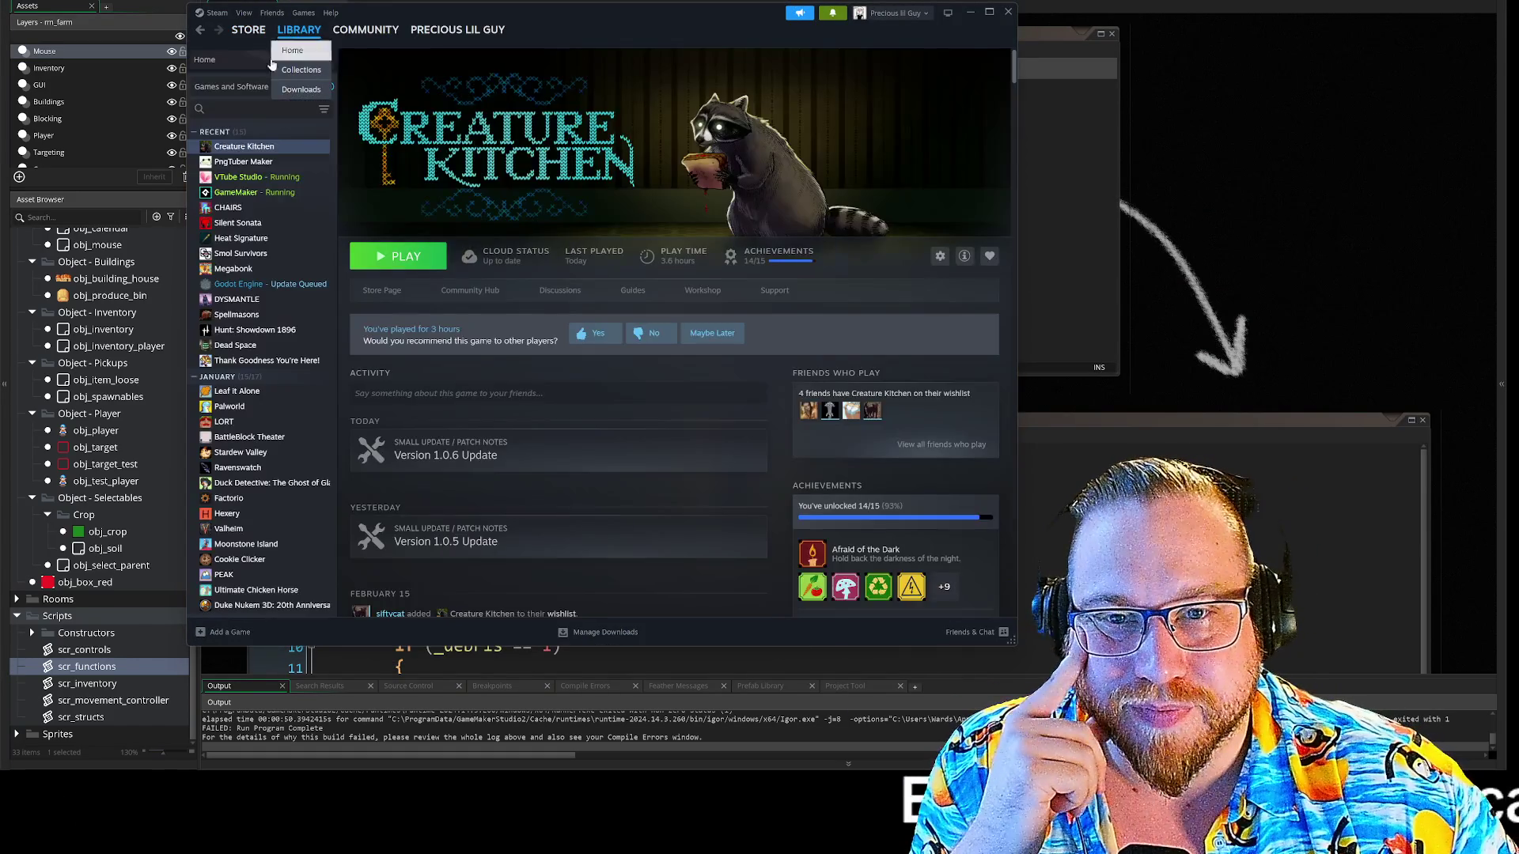
{"action": "left_click", "coordinate": [231, 228]}
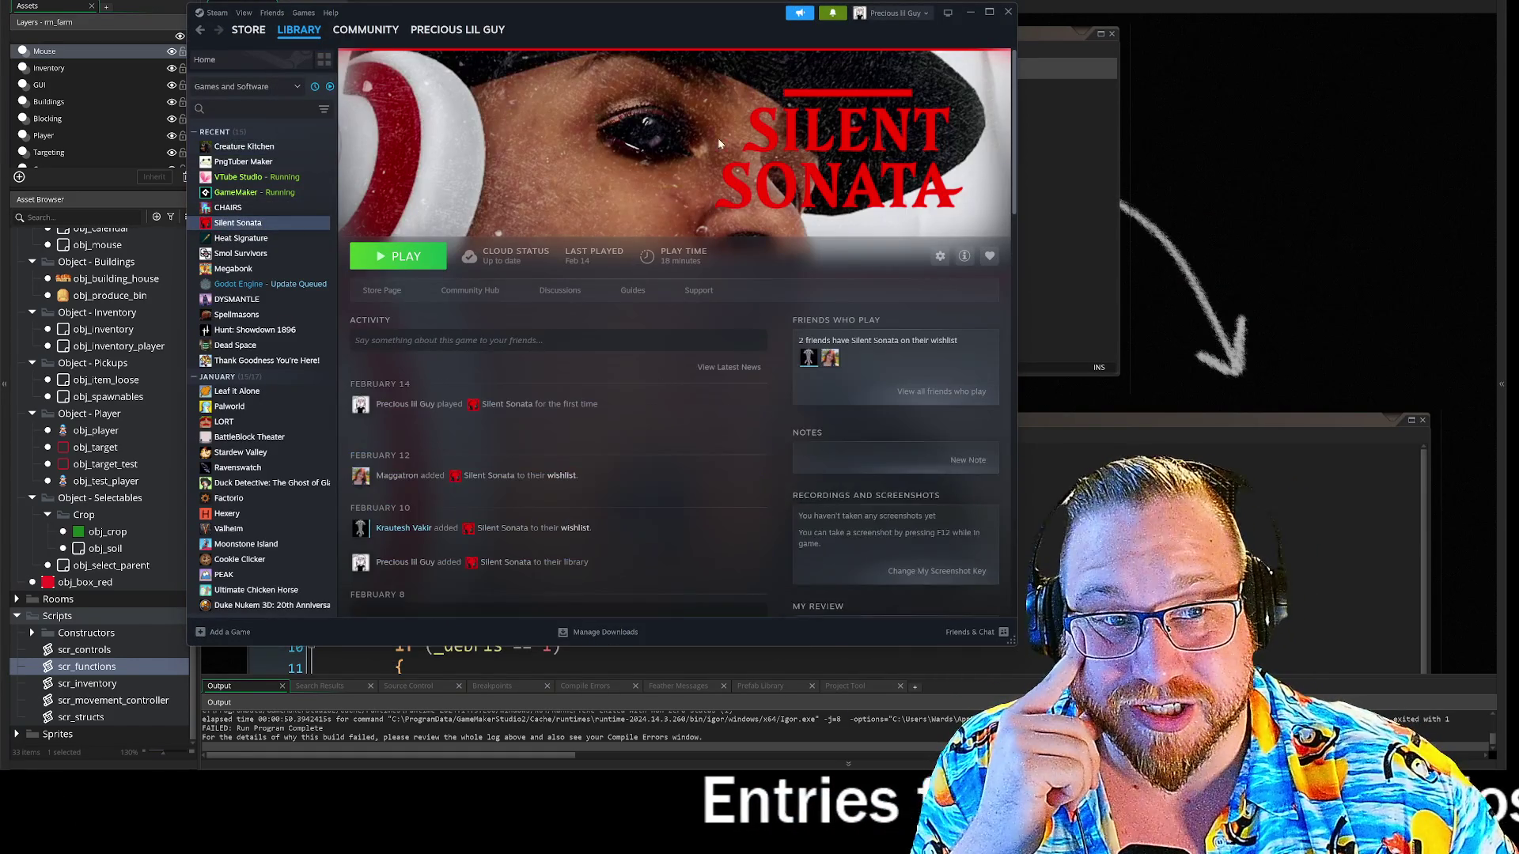